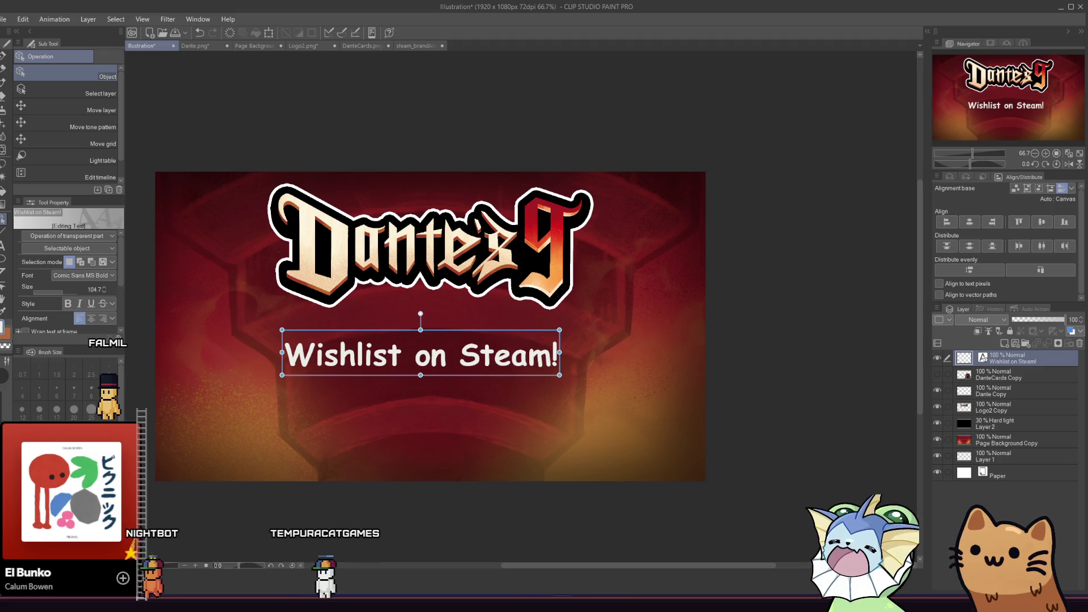
# Raise the Wishlist on Steam! text under the logo, nudge it right, and review its font
pyautogui.moveTo(359, 350)
pyautogui.mouseDown()
pyautogui.moveTo(386, 343)
pyautogui.moveTo(275, 329)
pyautogui.moveTo(342, 408)
pyautogui.moveTo(385, 374)
pyautogui.moveTo(346, 344)
pyautogui.moveTo(370, 344)
pyautogui.mouseUp()
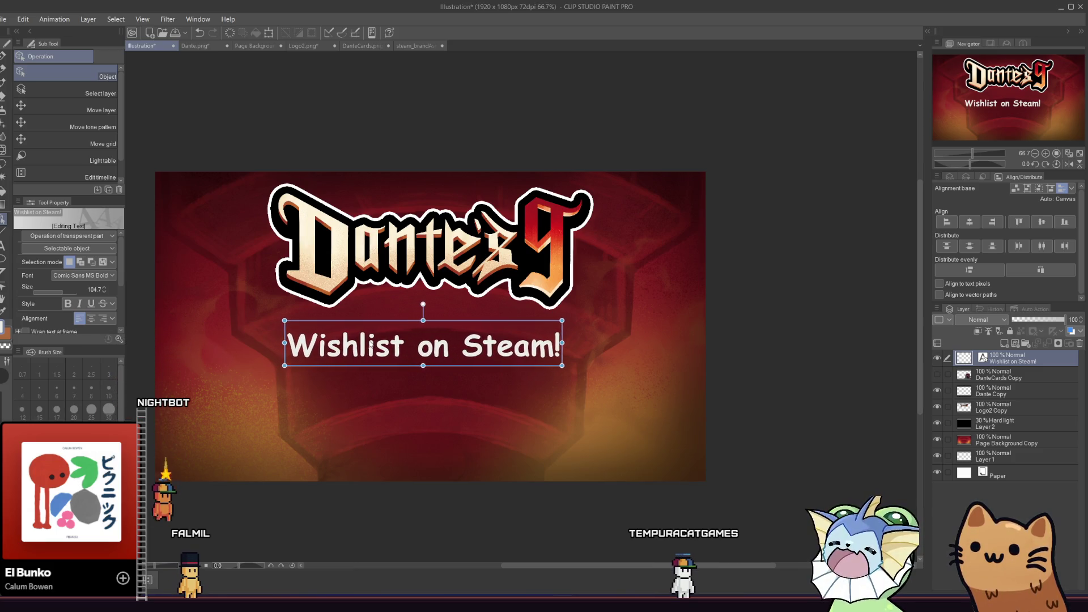
pyautogui.press('Right')
pyautogui.press('Right')
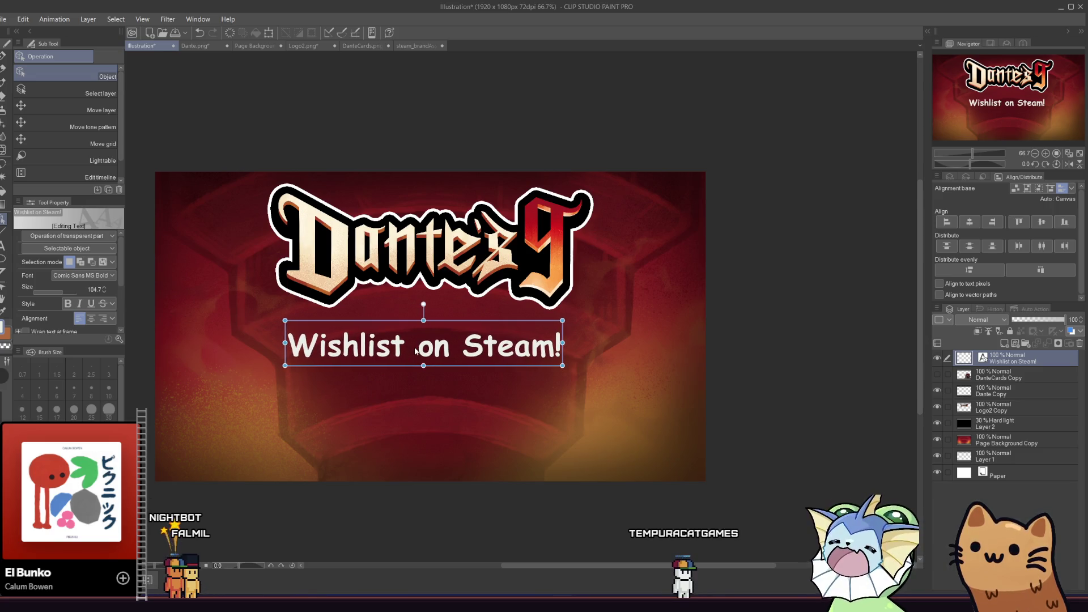
pyautogui.click(2, 245)
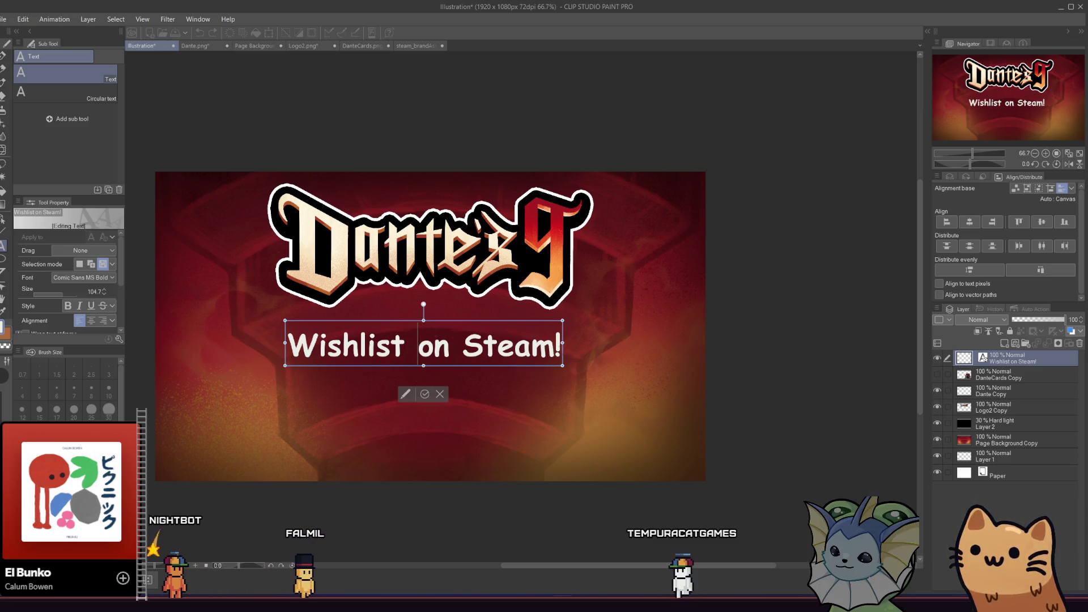
pyautogui.moveTo(561, 346); pyautogui.dragTo(272, 325)
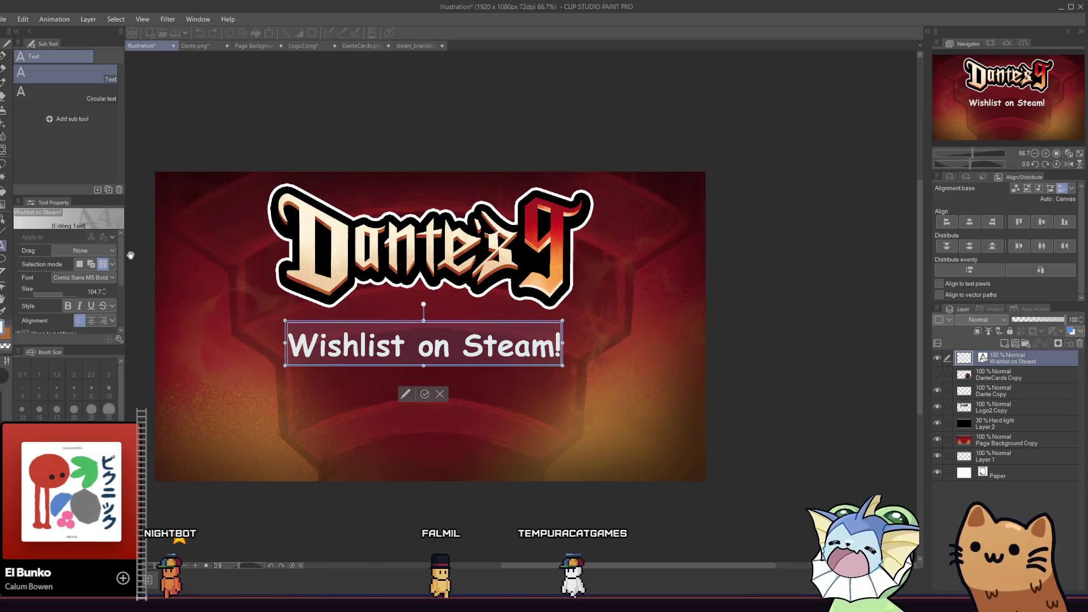
pyautogui.click(82, 277)
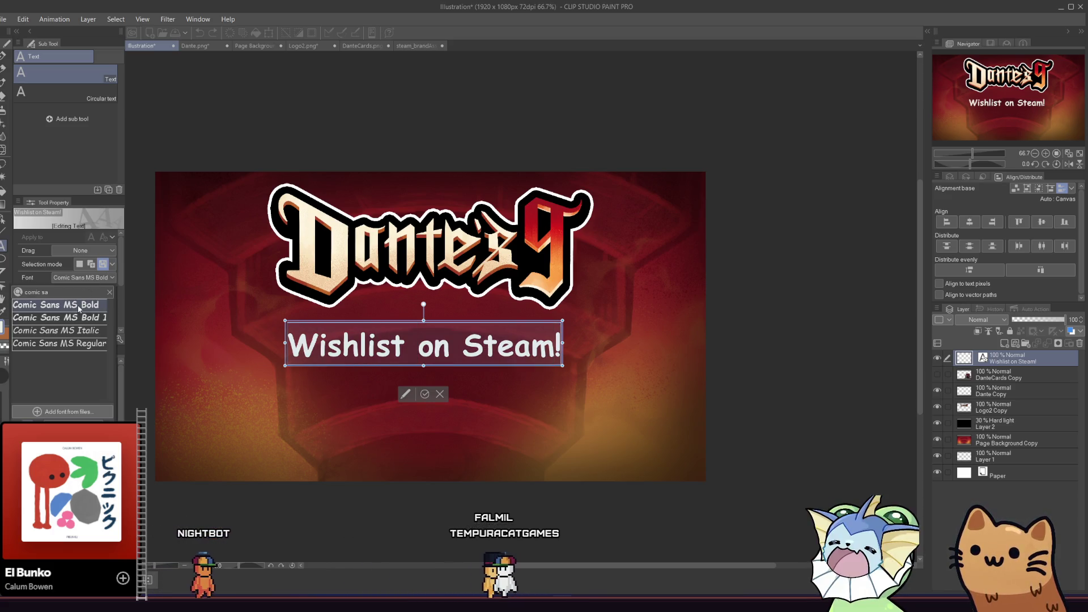
pyautogui.click(109, 292)
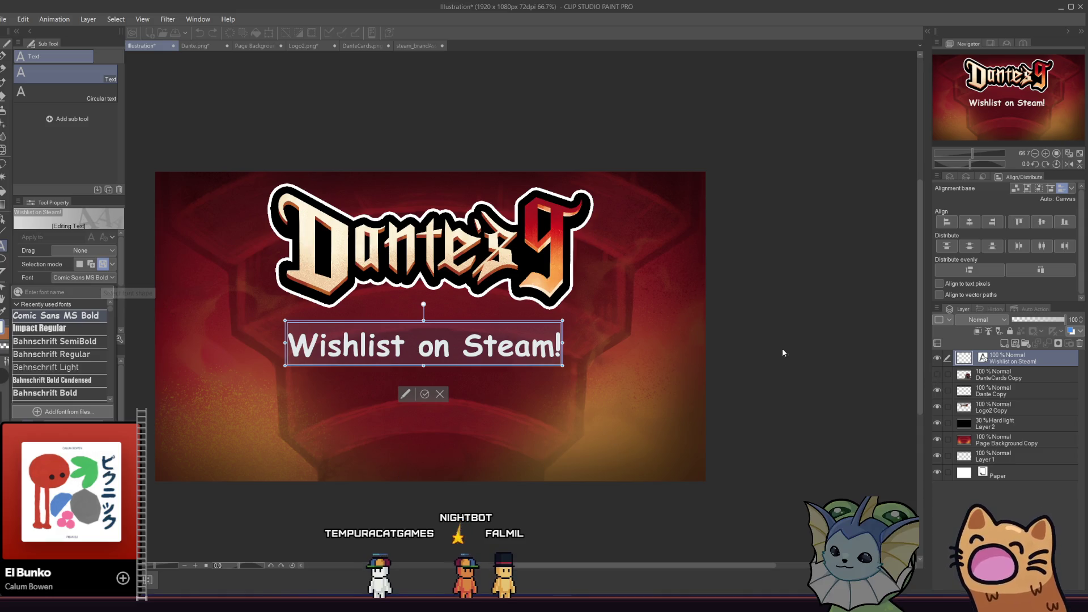
pyautogui.click(620, 352)
pyautogui.click(425, 394)
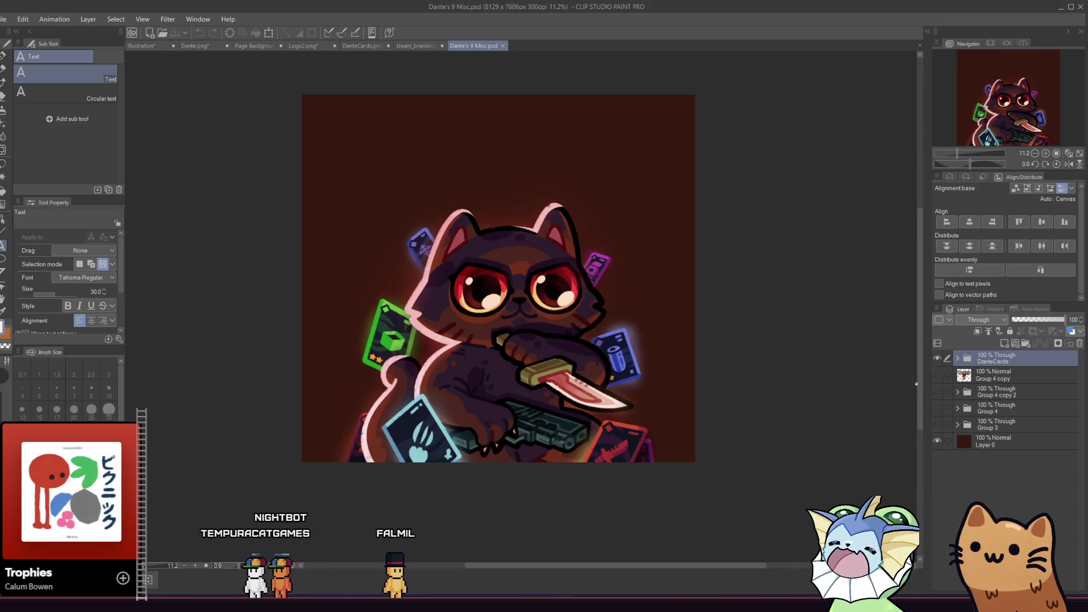
# Expand DanteCards and toggle the Cat, BackCards, Shadows and FrontCards layers to see their content
pyautogui.click(958, 359)
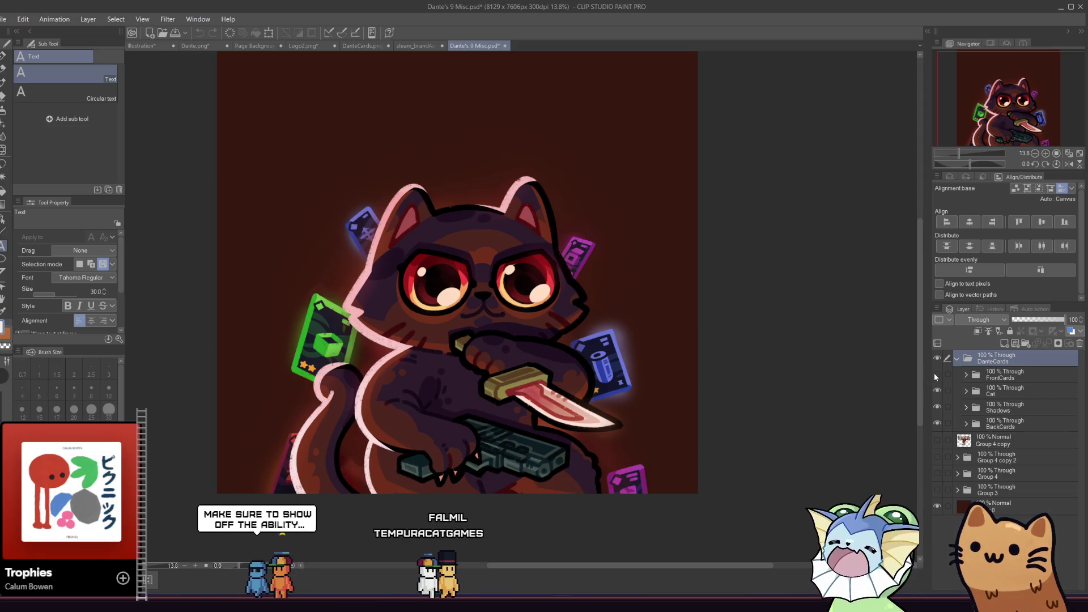
pyautogui.click(937, 391)
pyautogui.click(937, 391)
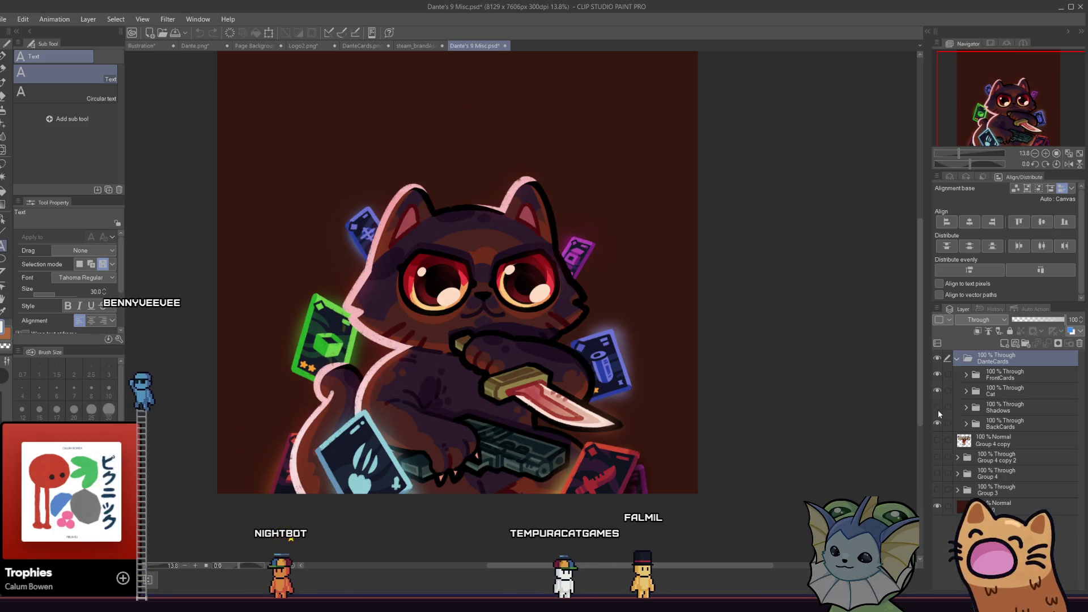
pyautogui.click(938, 397)
pyautogui.click(938, 396)
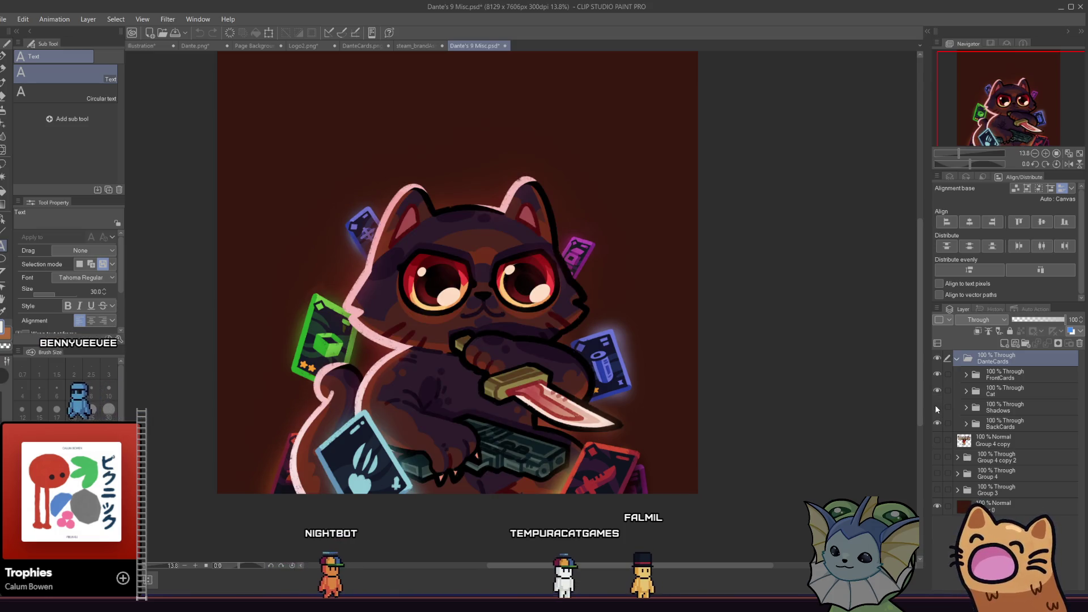
pyautogui.click(936, 422)
pyautogui.click(938, 423)
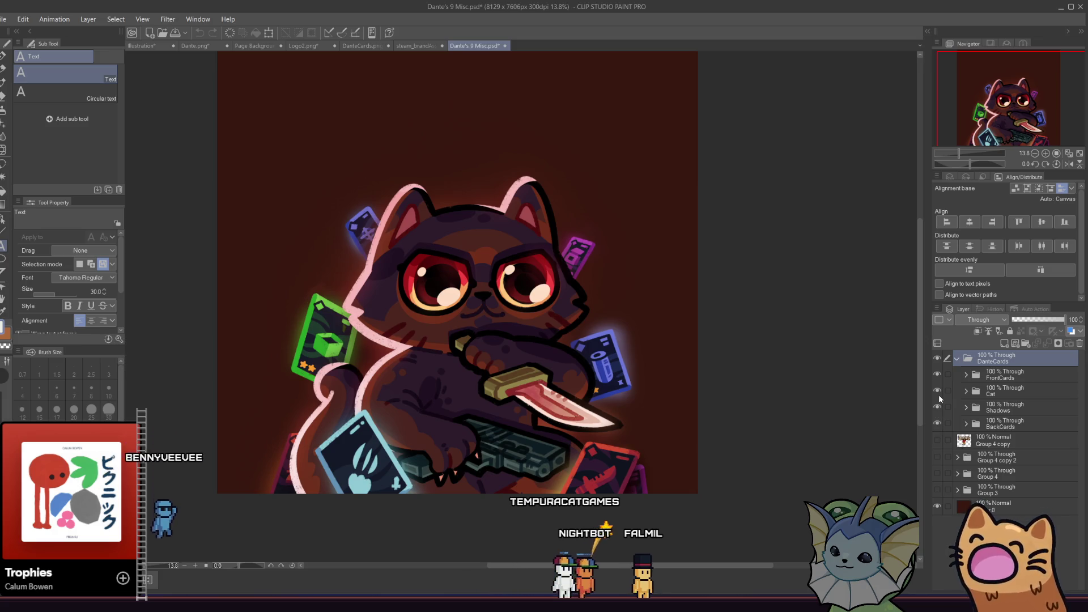
pyautogui.click(938, 407)
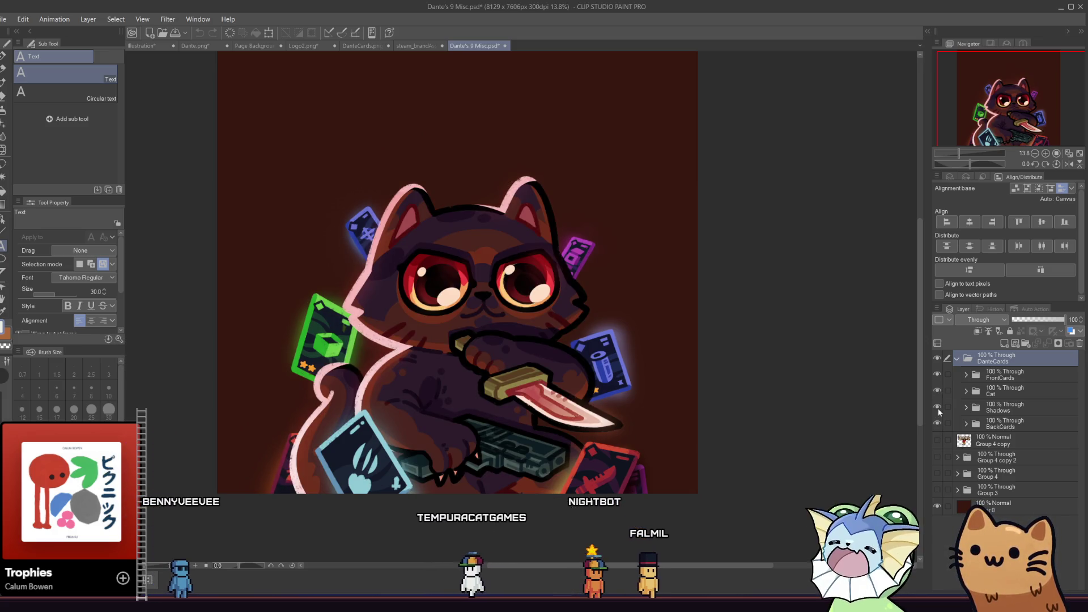
pyautogui.click(937, 407)
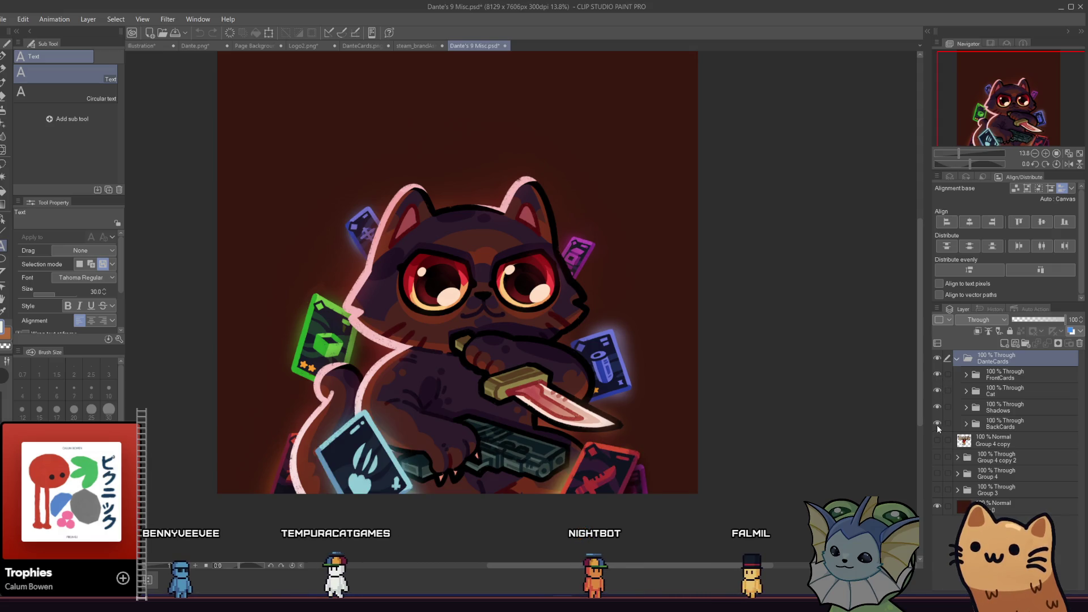
pyautogui.click(937, 390)
pyautogui.click(937, 390)
pyautogui.click(936, 375)
pyautogui.click(936, 375)
pyautogui.click(937, 375)
pyautogui.click(936, 376)
pyautogui.click(936, 375)
pyautogui.click(936, 376)
# Compare the back cards, cat and front cards, leaving the Shadows layer turned off
pyautogui.click(938, 406)
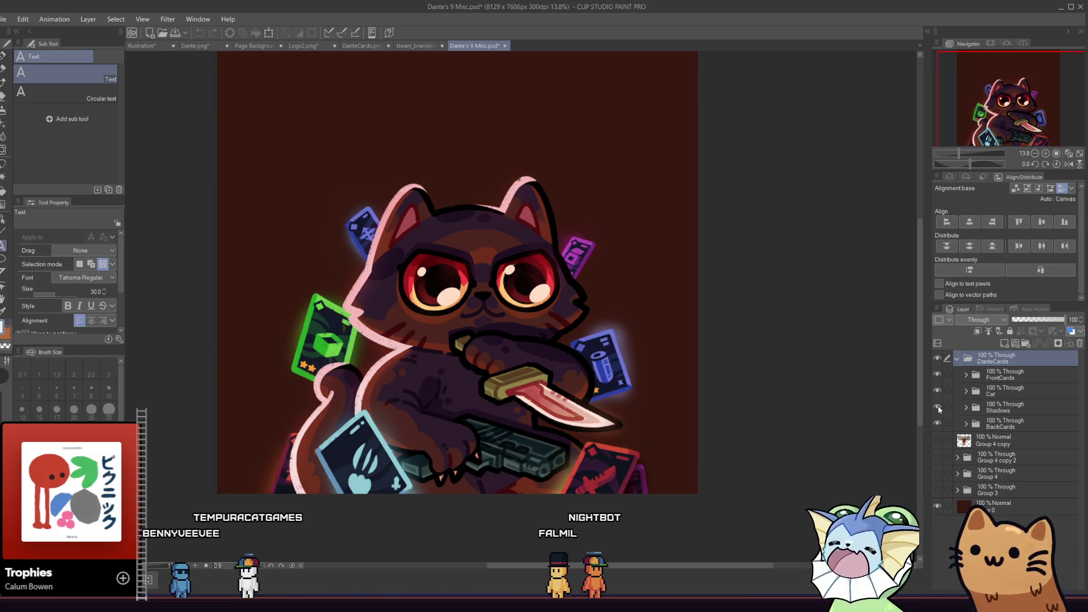
pyautogui.click(938, 406)
pyautogui.click(937, 423)
pyautogui.click(937, 423)
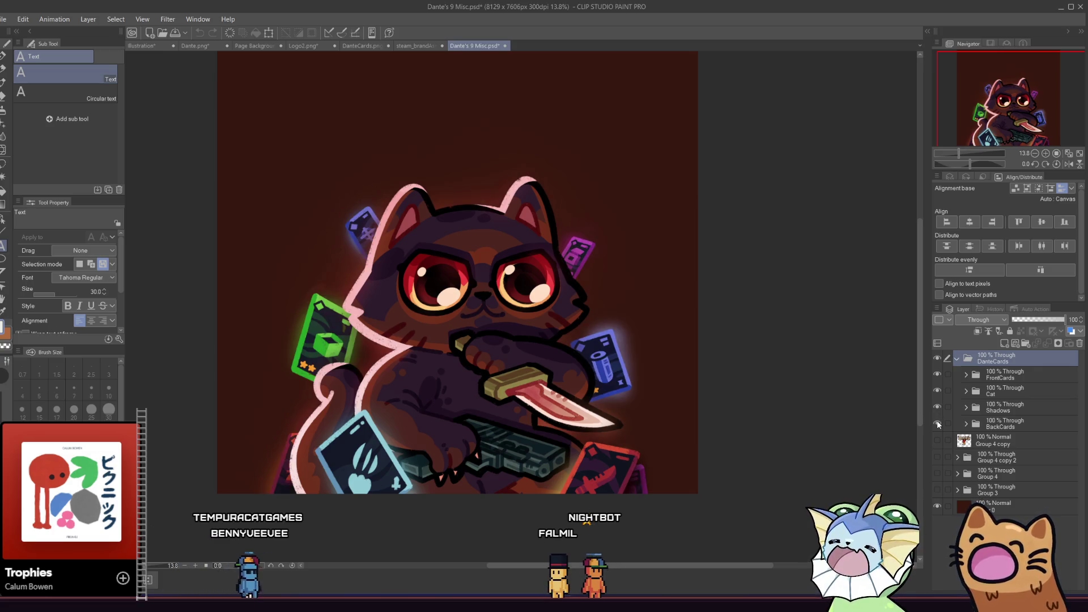
pyautogui.click(937, 423)
pyautogui.click(937, 424)
pyautogui.click(938, 424)
pyautogui.click(937, 424)
pyautogui.click(938, 423)
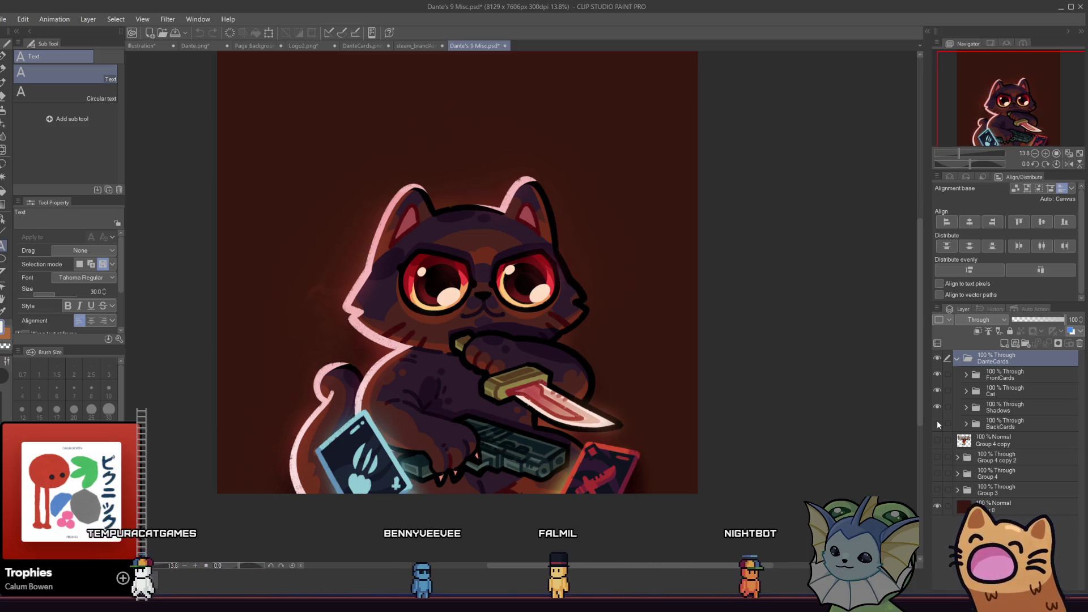
pyautogui.click(937, 421)
pyautogui.click(937, 407)
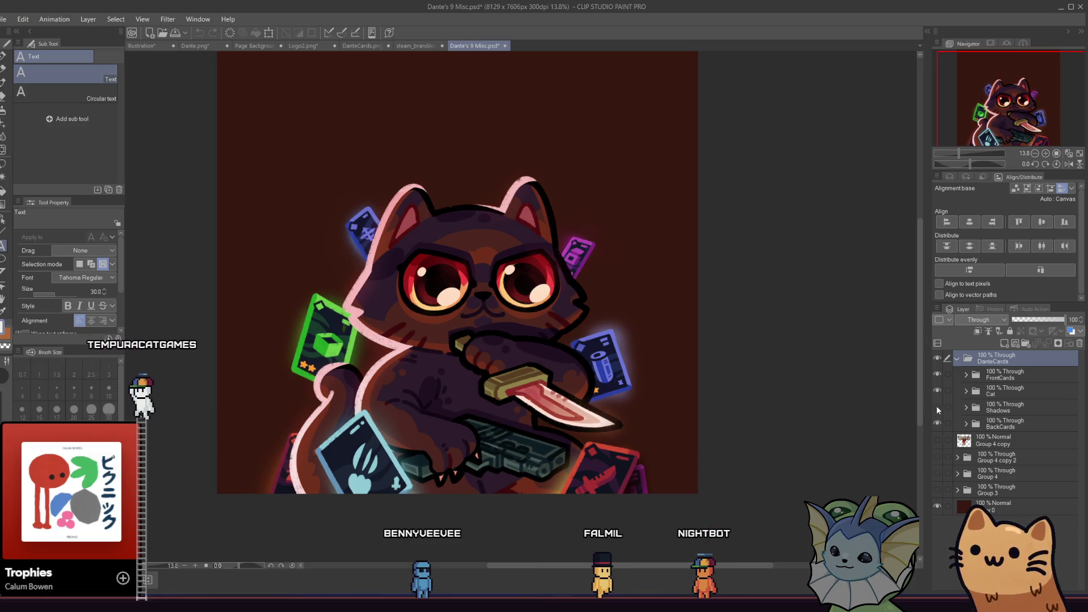
pyautogui.click(939, 390)
pyautogui.click(938, 390)
pyautogui.click(939, 375)
pyautogui.click(939, 375)
pyautogui.click(938, 374)
pyautogui.click(939, 374)
pyautogui.click(939, 374)
pyautogui.click(939, 375)
# Expand FrontCards and check the light-blue card, red card, Layer 42 and Layer 41
pyautogui.click(966, 374)
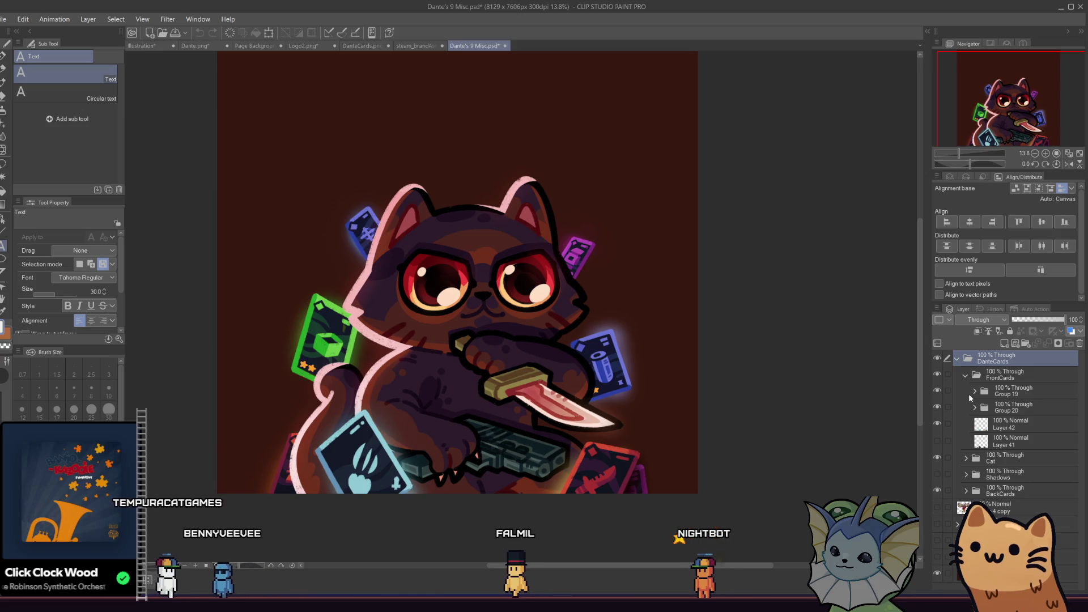
pyautogui.click(938, 392)
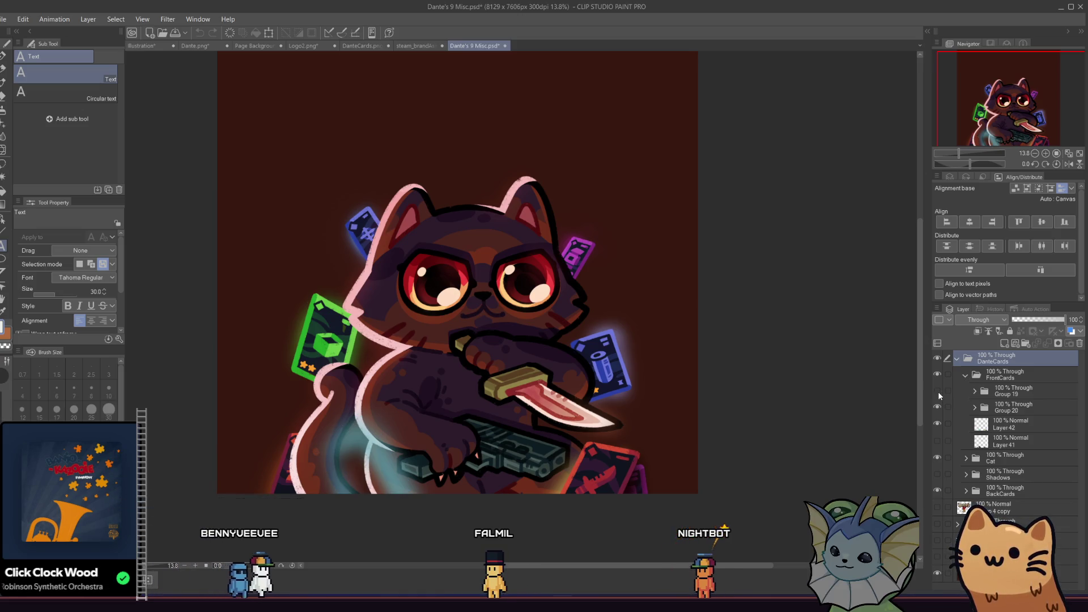
pyautogui.click(938, 391)
pyautogui.click(936, 405)
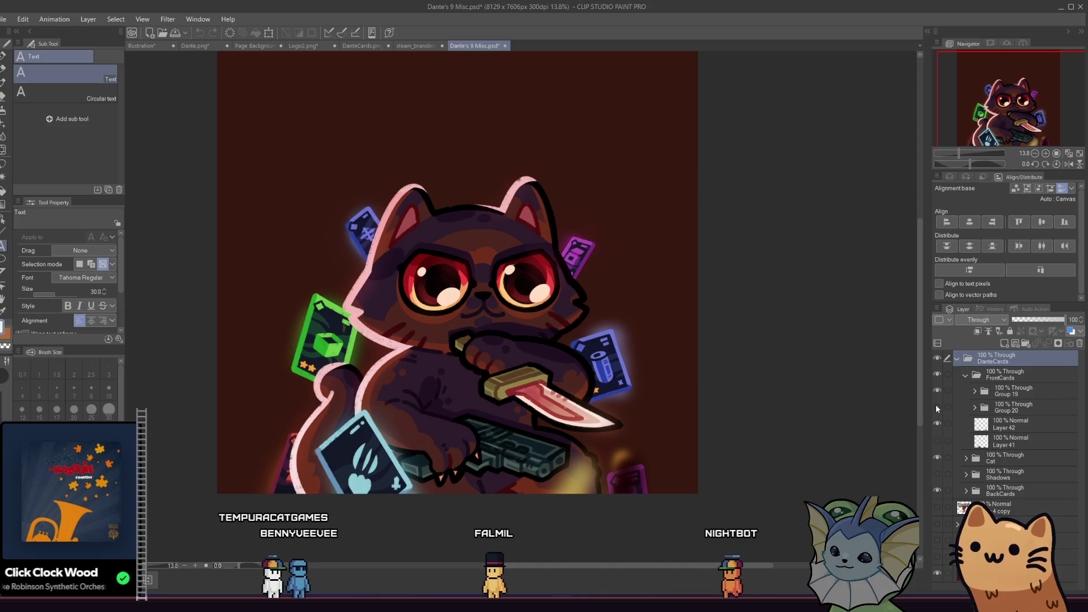
pyautogui.click(936, 406)
pyautogui.click(937, 425)
pyautogui.click(937, 426)
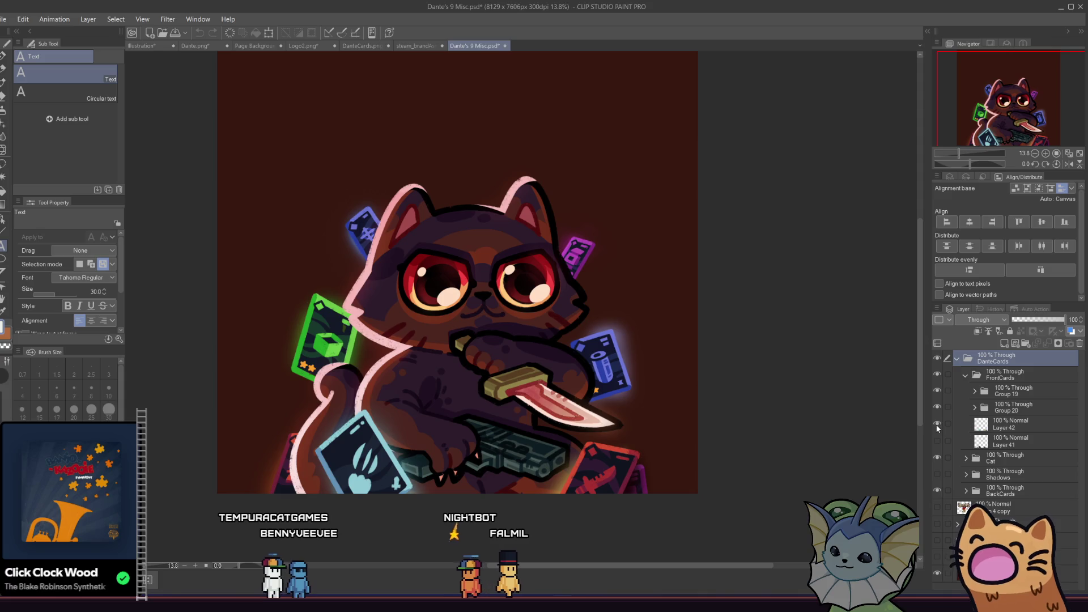
pyautogui.click(937, 443)
pyautogui.click(937, 441)
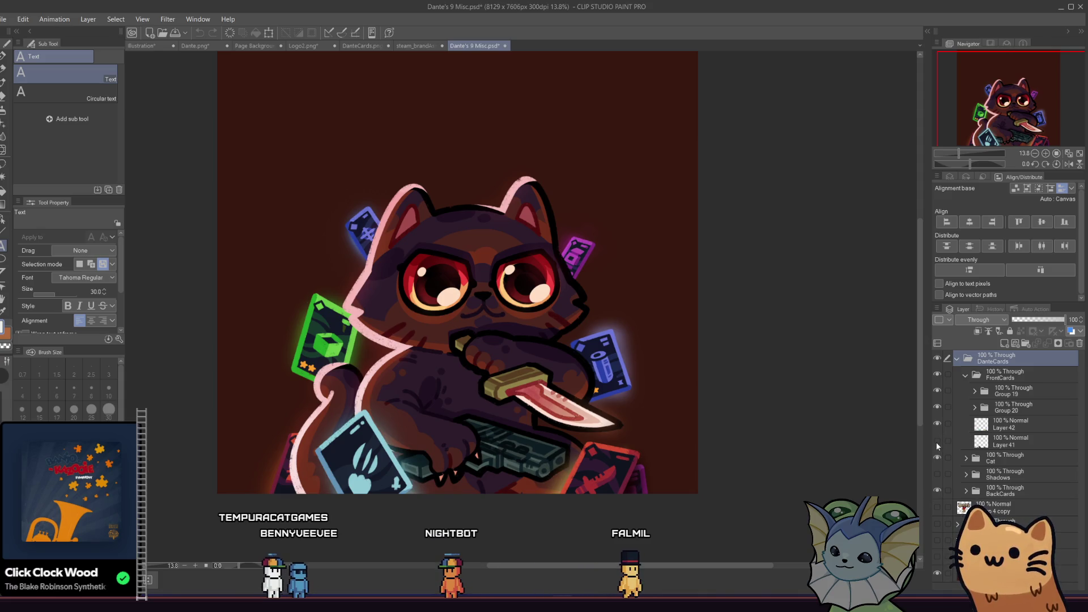
# Re-check the red and light-blue card groups, collapse FrontCards and hide the Cat layer
pyautogui.click(937, 405)
pyautogui.click(938, 406)
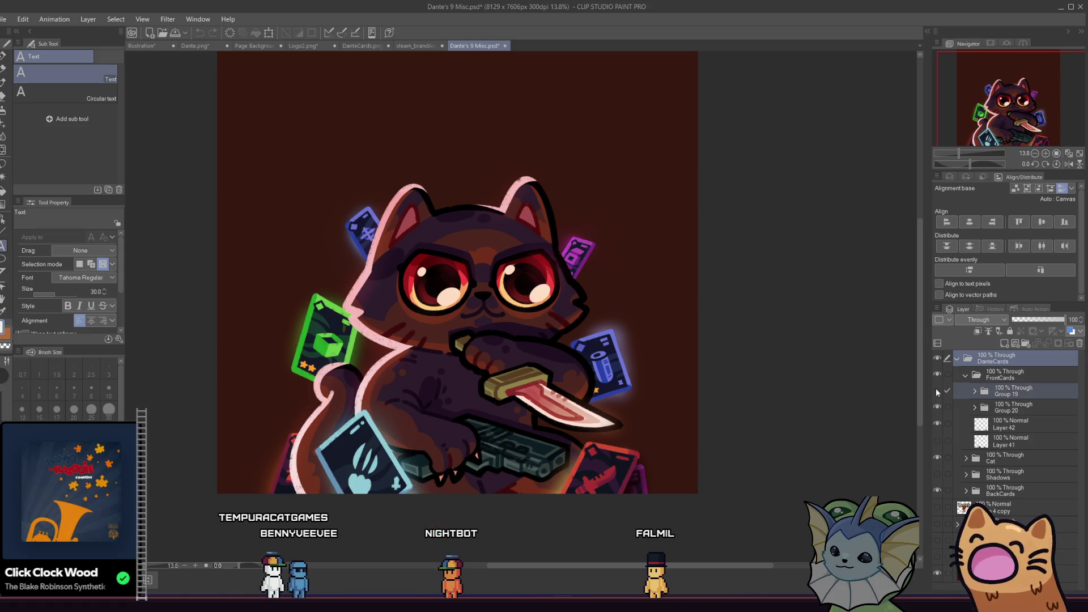
pyautogui.click(937, 389)
pyautogui.click(940, 386)
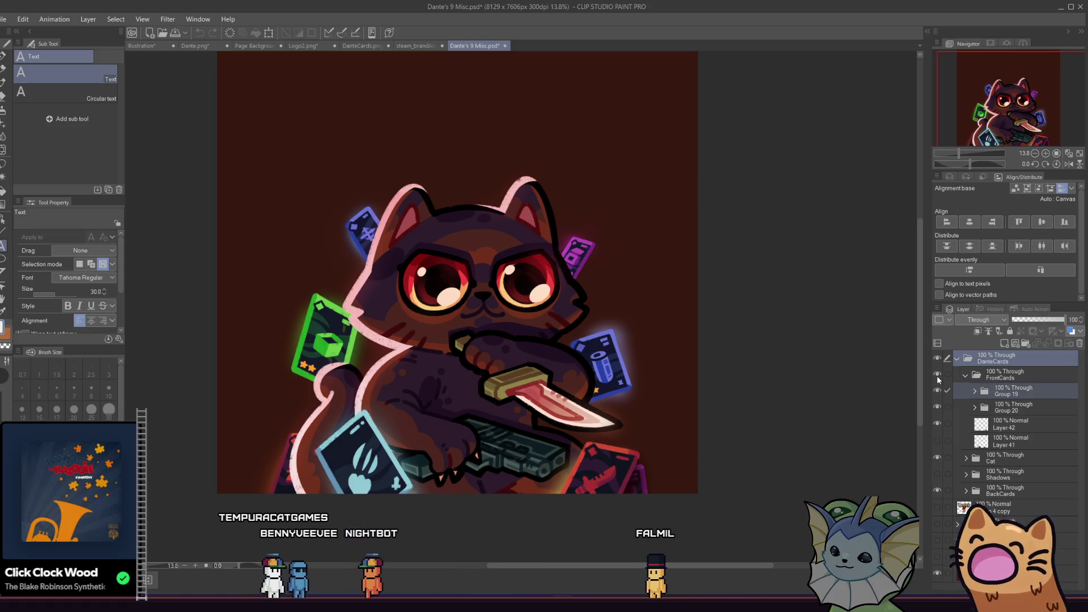
pyautogui.click(964, 377)
pyautogui.click(936, 390)
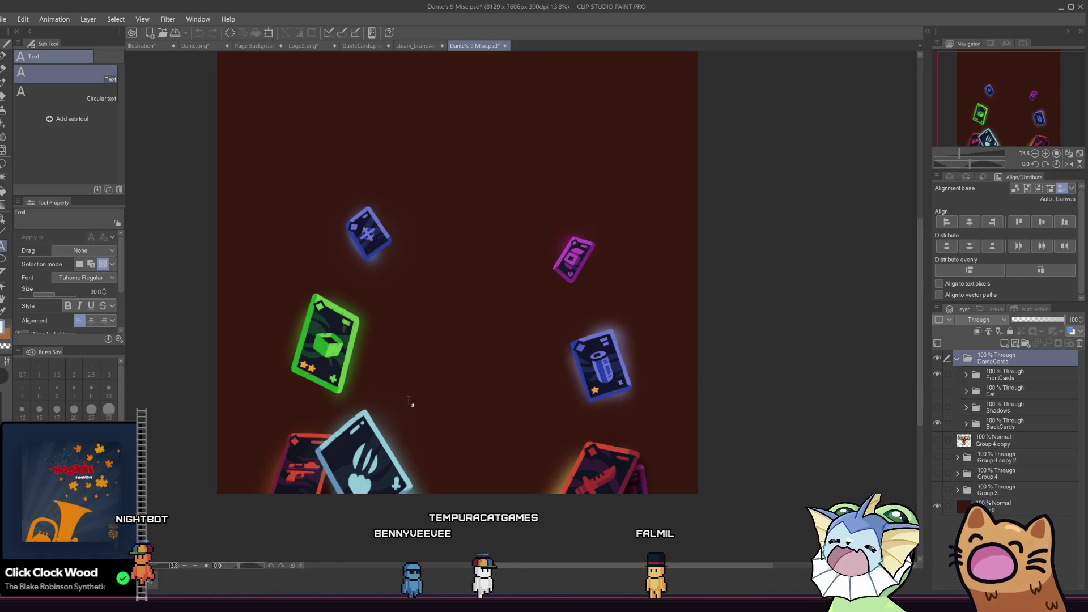
pyautogui.click(962, 374)
pyautogui.click(937, 423)
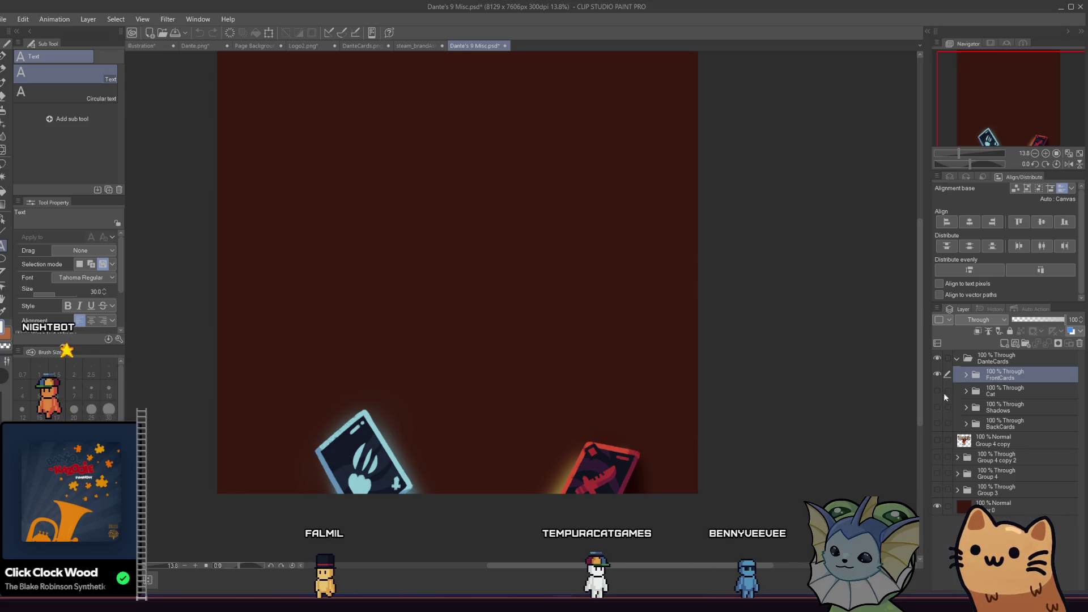
pyautogui.click(937, 407)
pyautogui.click(937, 407)
pyautogui.click(938, 407)
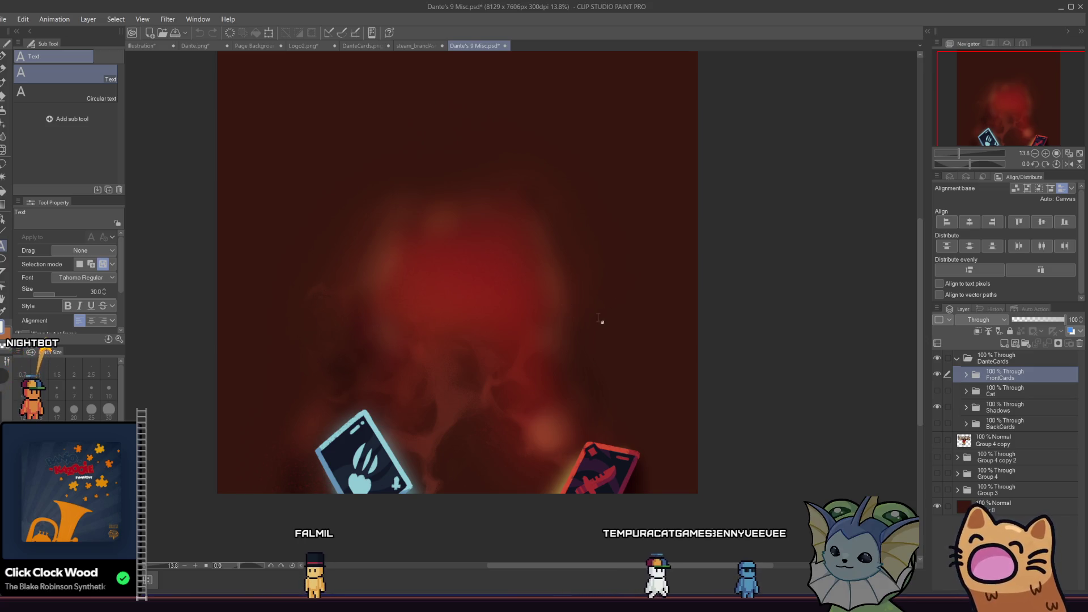
pyautogui.click(938, 391)
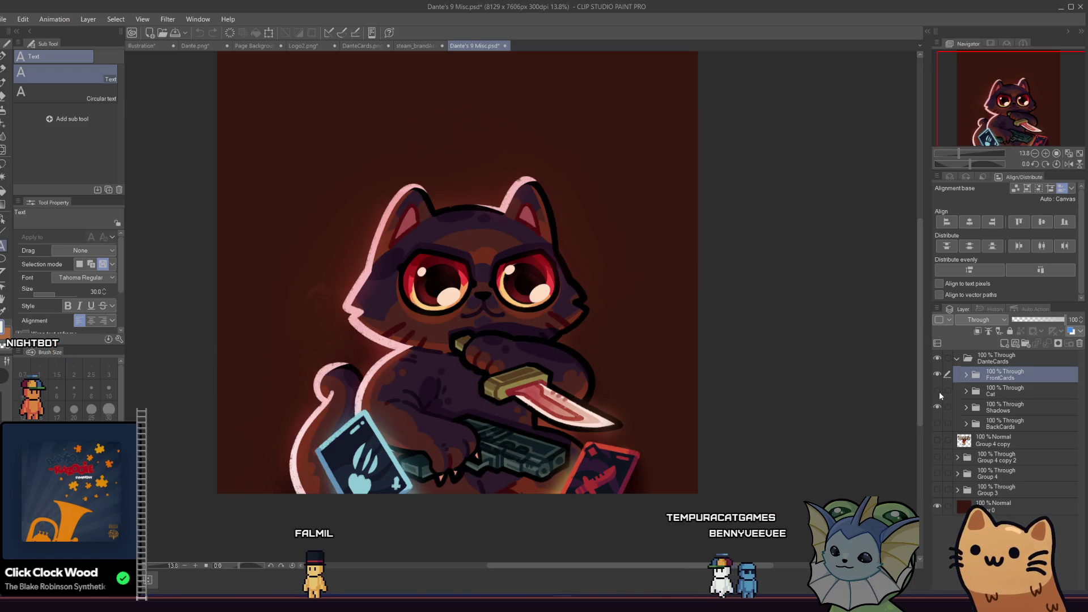
pyautogui.click(938, 391)
pyautogui.click(938, 374)
pyautogui.click(937, 374)
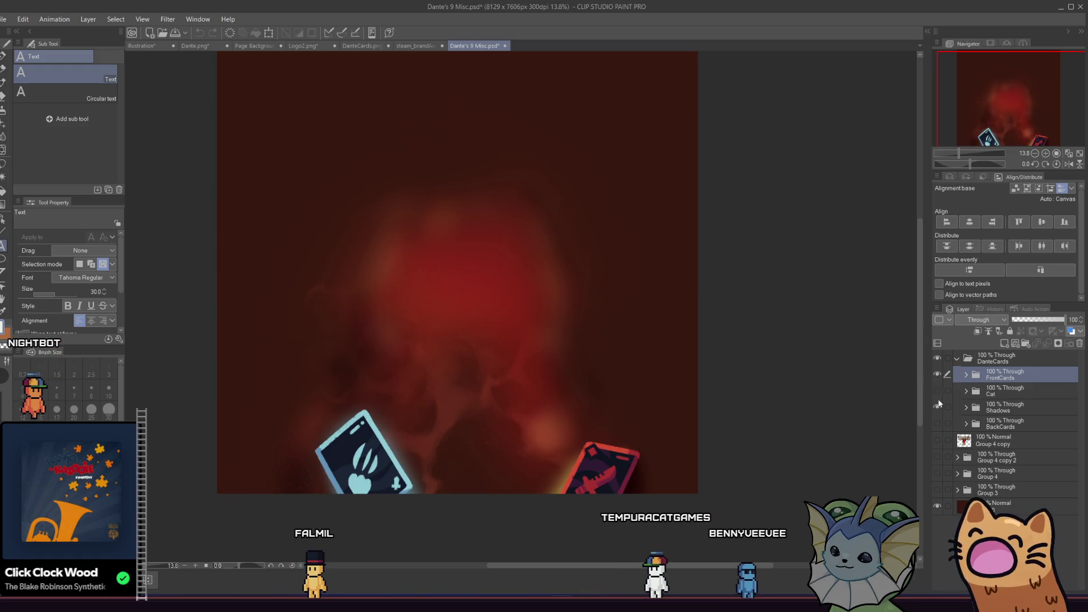
pyautogui.click(938, 407)
pyautogui.click(938, 392)
pyautogui.click(938, 391)
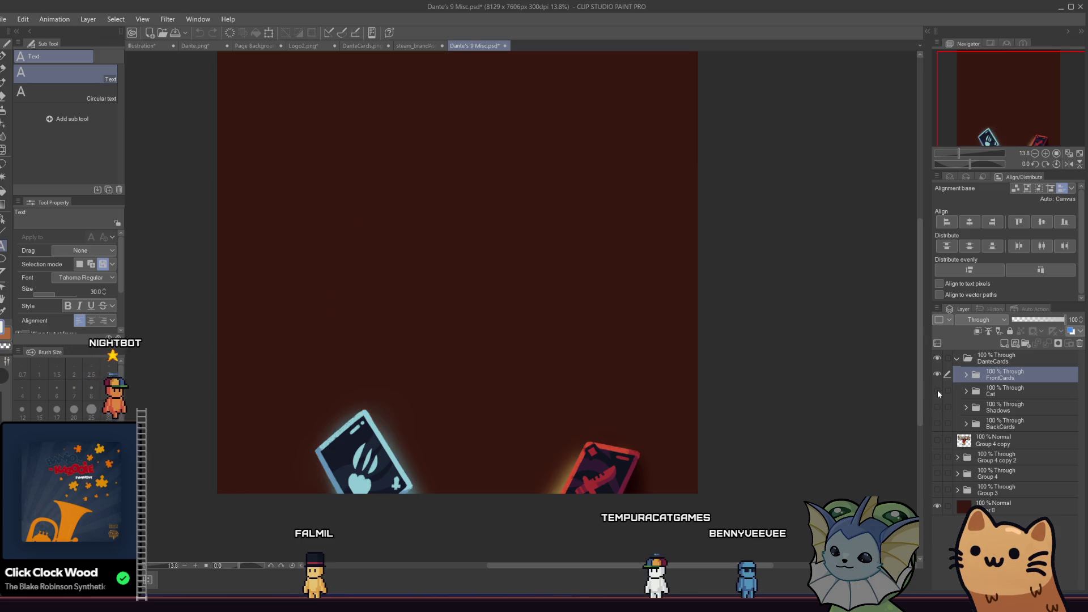
pyautogui.click(937, 422)
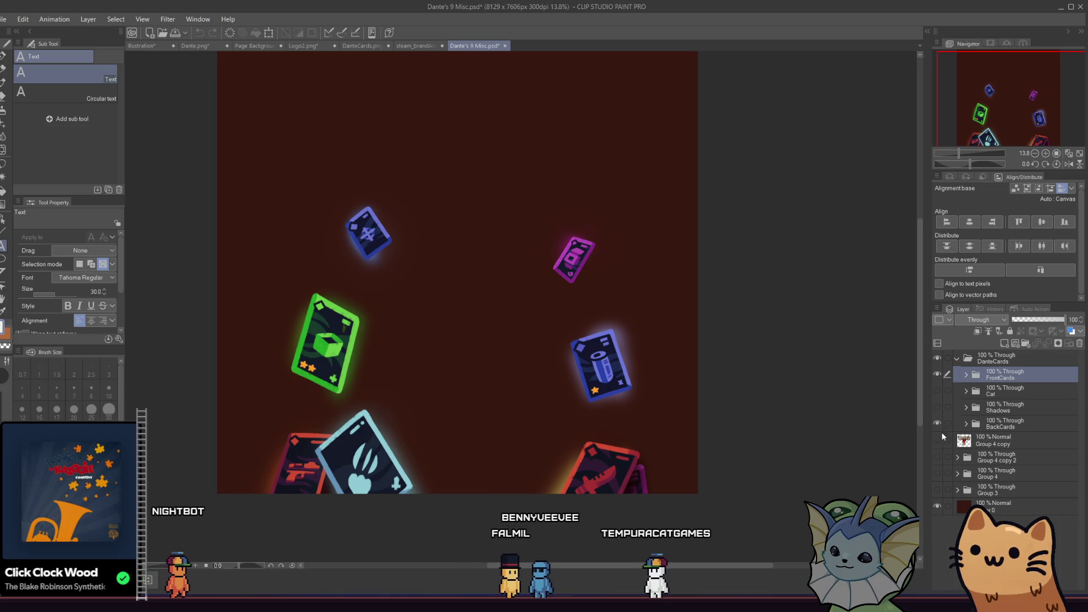
pyautogui.click(938, 457)
pyautogui.click(937, 457)
pyautogui.click(938, 473)
pyautogui.click(938, 473)
pyautogui.click(937, 473)
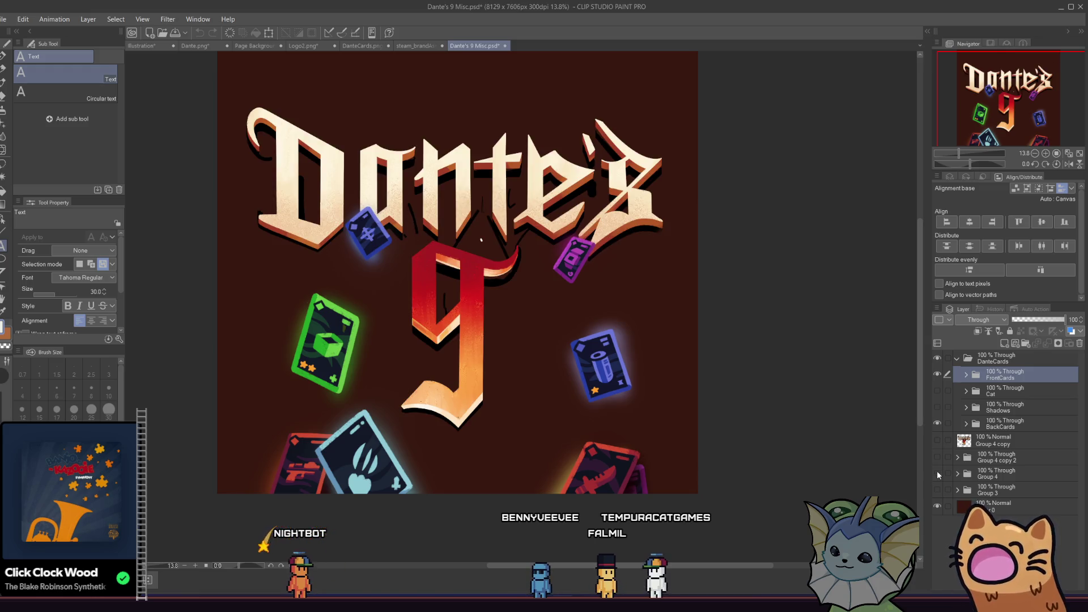
pyautogui.click(937, 473)
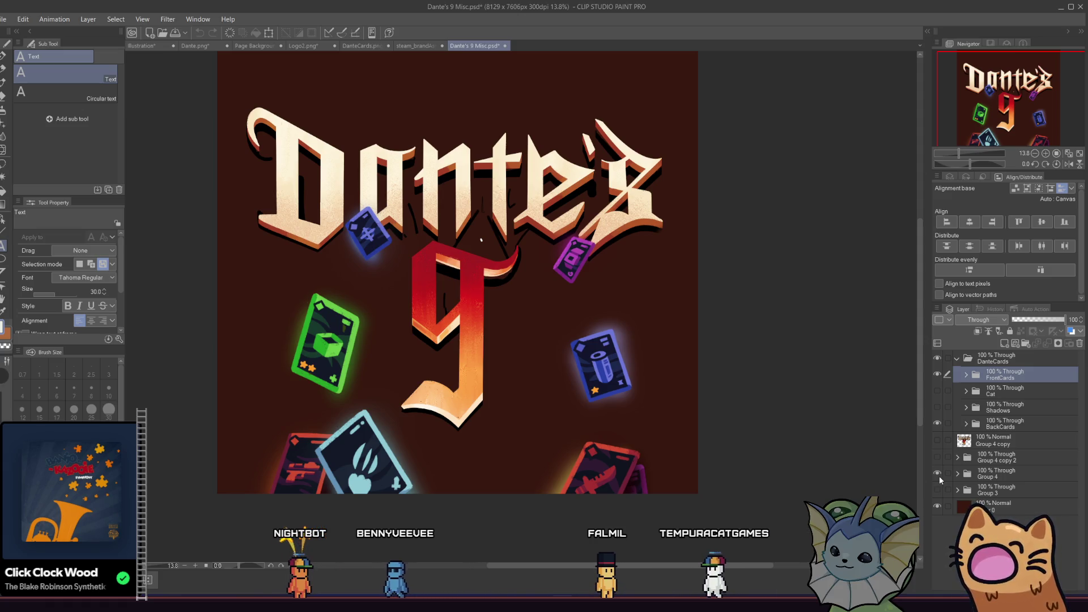
pyautogui.click(939, 475)
pyautogui.click(938, 489)
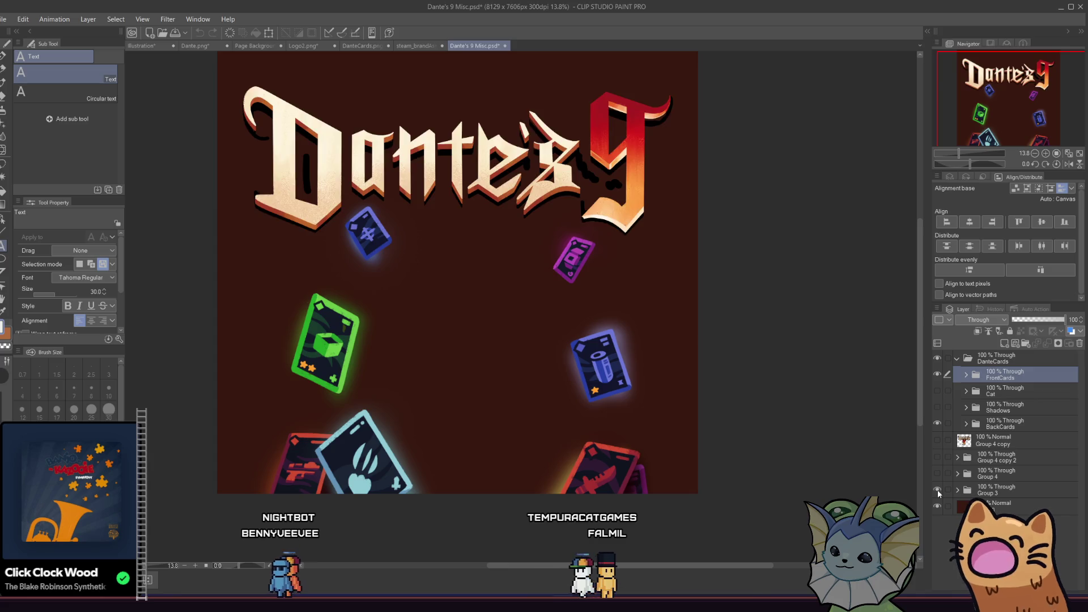
pyautogui.click(937, 490)
pyautogui.click(958, 489)
pyautogui.click(958, 489)
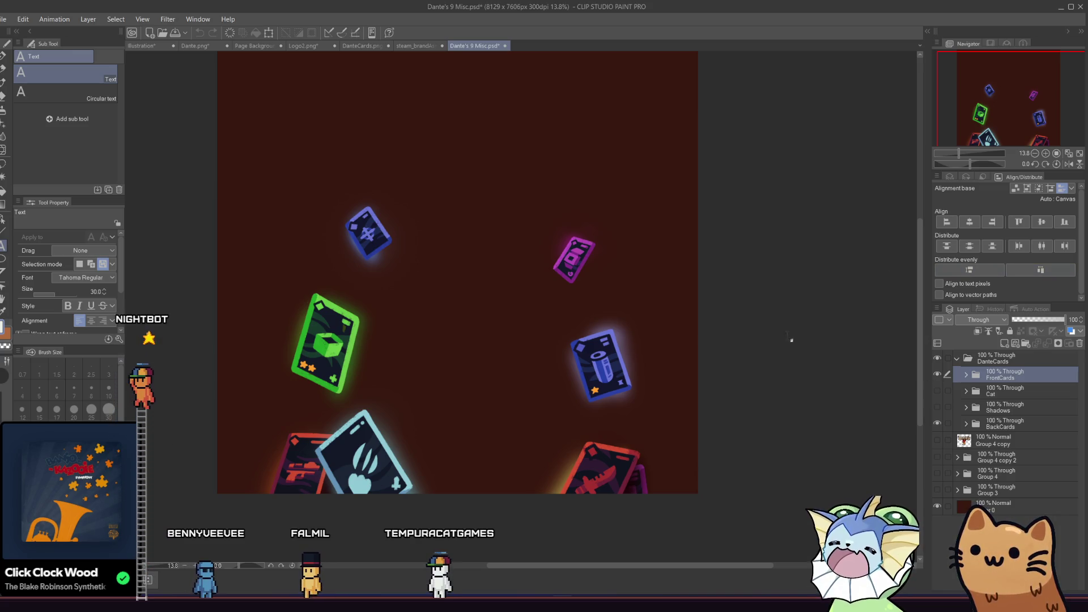
# Discard an empty text layer and turn off the BackCards layer's visibility
pyautogui.click(790, 359)
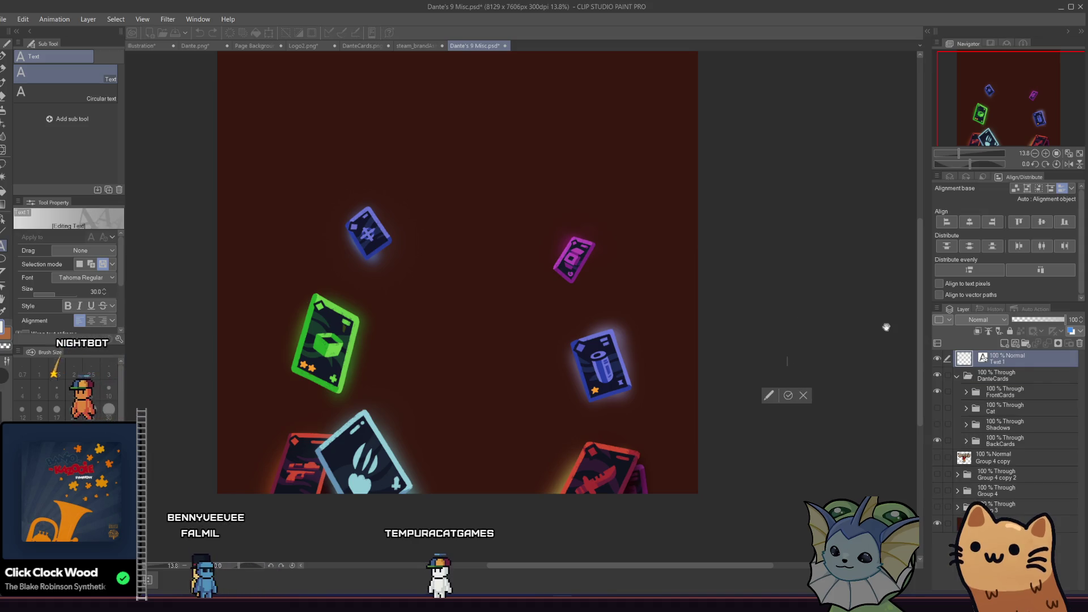
pyautogui.click(939, 440)
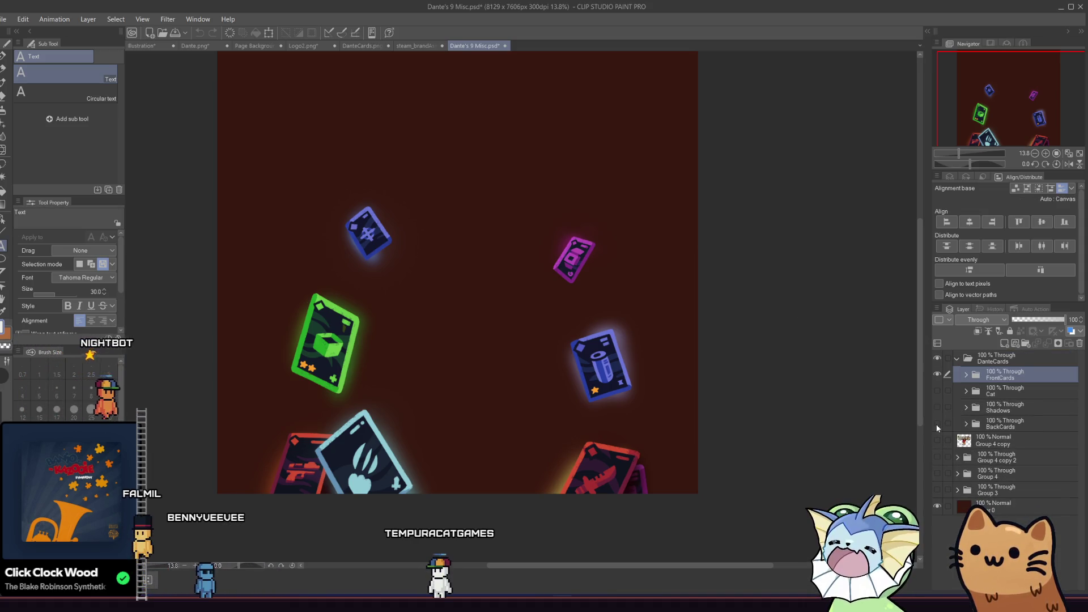
pyautogui.click(937, 426)
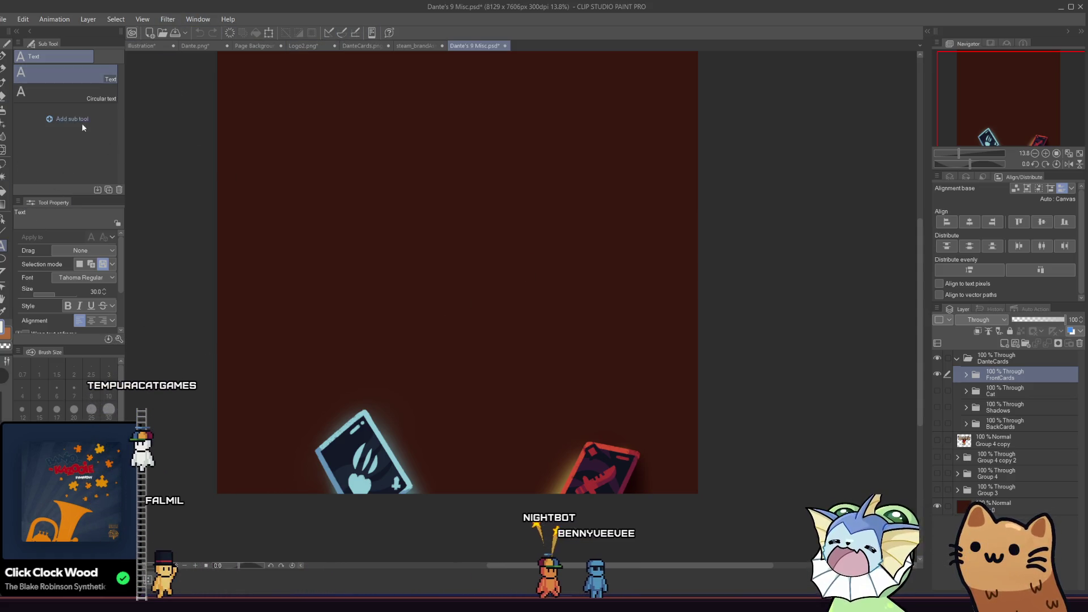
# Copy the pale blue card into the banner and shrink it into the lower-left corner
pyautogui.press('m')
pyautogui.moveTo(218, 352)
pyautogui.mouseDown()
pyautogui.moveTo(435, 539)
pyautogui.moveTo(459, 540)
pyautogui.mouseUp()
pyautogui.hotkey('ctrl', 'c')
pyautogui.click(141, 46)
pyautogui.hotkey('ctrl', 'v')
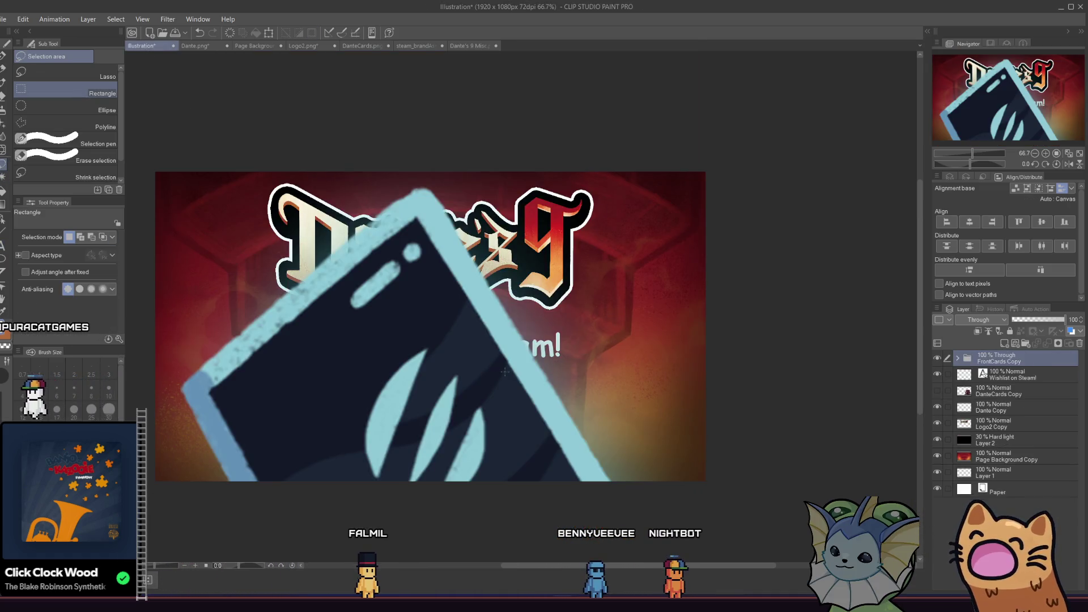
pyautogui.hscroll(-1, 600, 388)
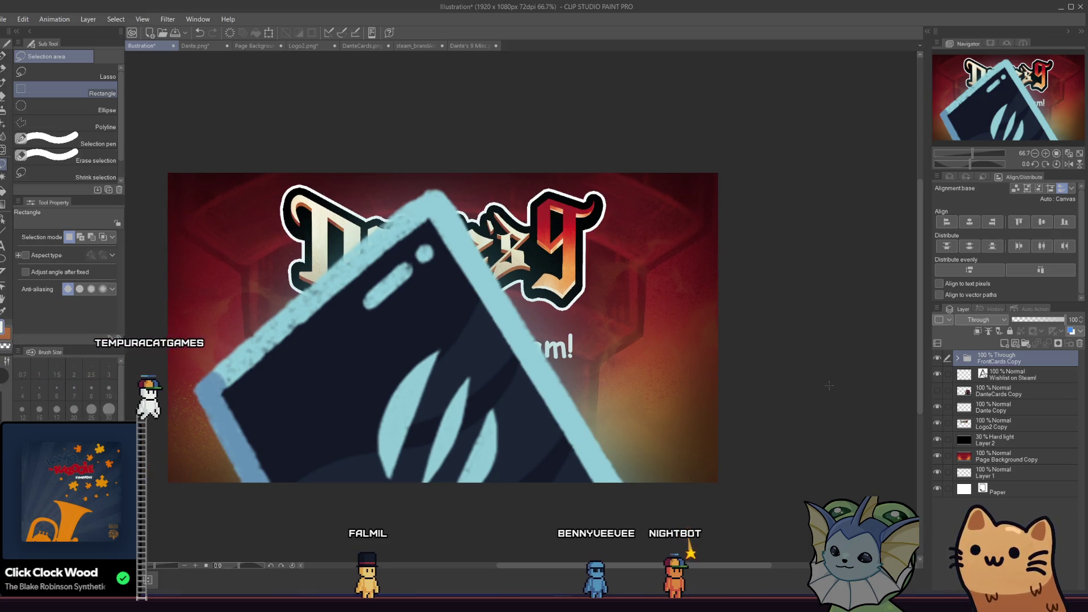
pyautogui.scroll(-1, 672, 364)
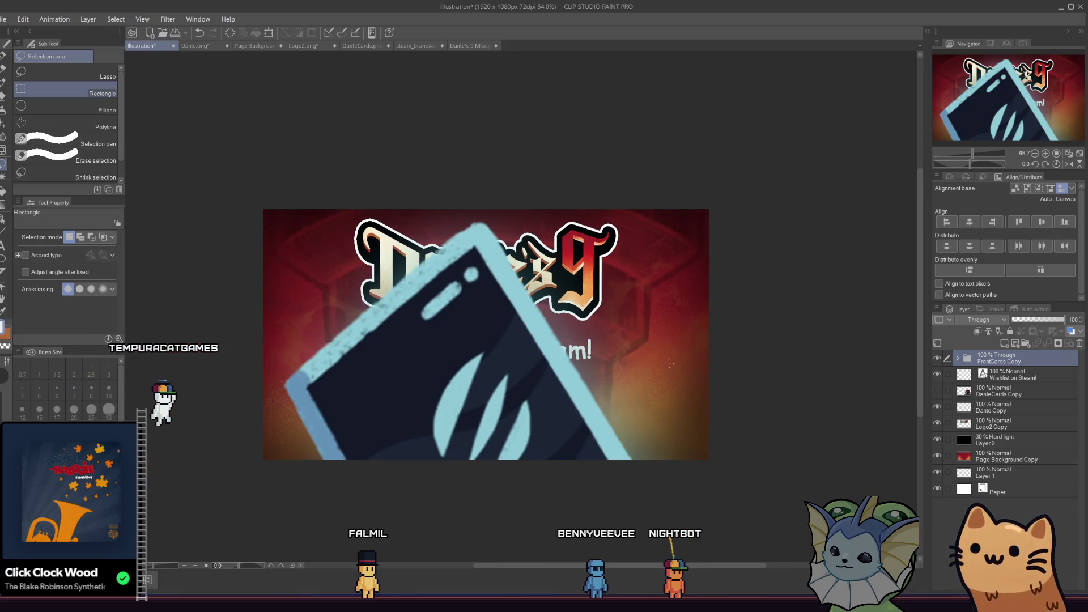
pyautogui.click(268, 33)
pyautogui.scroll(-1, 258, 207)
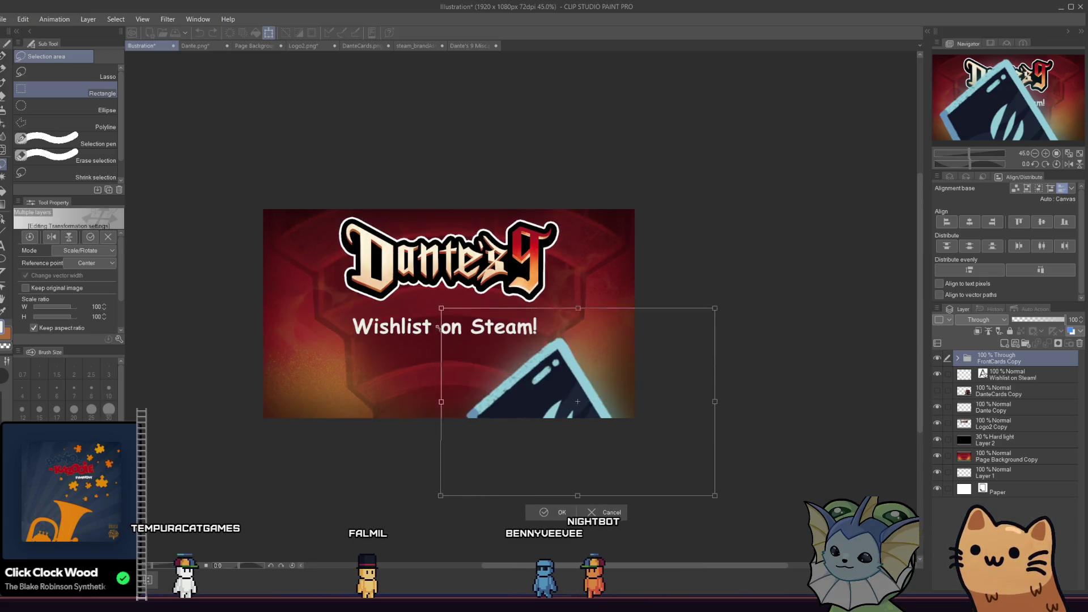
pyautogui.moveTo(438, 328)
pyautogui.mouseDown()
pyautogui.moveTo(285, 259)
pyautogui.moveTo(316, 330)
pyautogui.mouseUp()
pyautogui.moveTo(375, 406)
pyautogui.mouseDown()
pyautogui.moveTo(509, 368)
pyautogui.moveTo(364, 344)
pyautogui.moveTo(296, 381)
pyautogui.moveTo(317, 378)
pyautogui.moveTo(272, 384)
pyautogui.moveTo(559, 390)
pyautogui.moveTo(275, 383)
pyautogui.mouseUp()
pyautogui.click(271, 445)
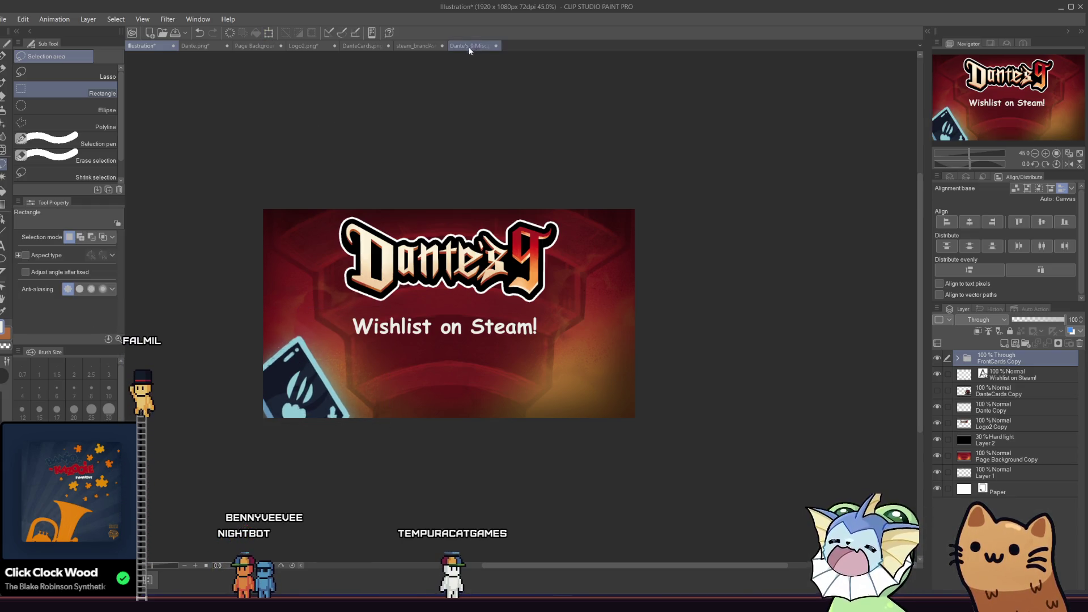
# Paste the red card into the banner, scaled to 28%, in the lower-right corner
pyautogui.click(480, 48)
pyautogui.moveTo(488, 379)
pyautogui.mouseDown()
pyautogui.moveTo(647, 498)
pyautogui.moveTo(703, 510)
pyautogui.mouseUp()
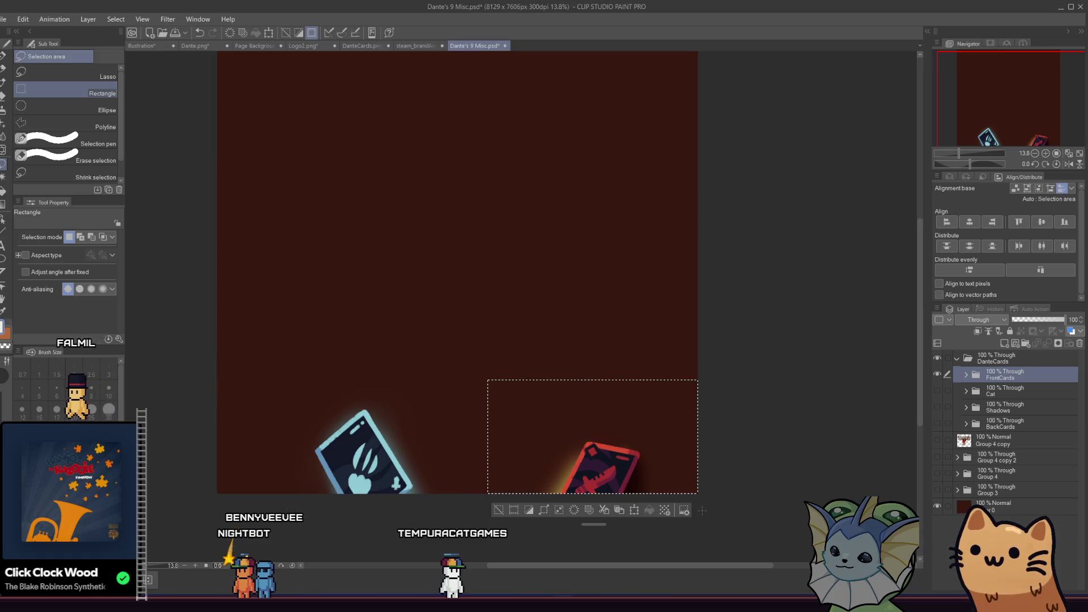
pyautogui.click(146, 48)
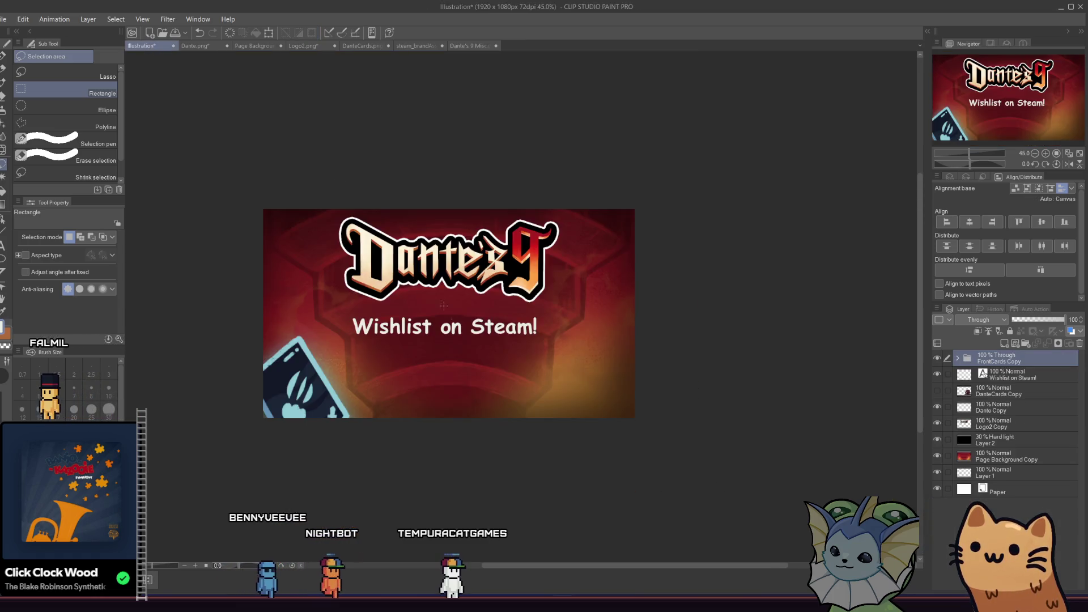
pyautogui.moveTo(549, 336); pyautogui.dragTo(550, 337)
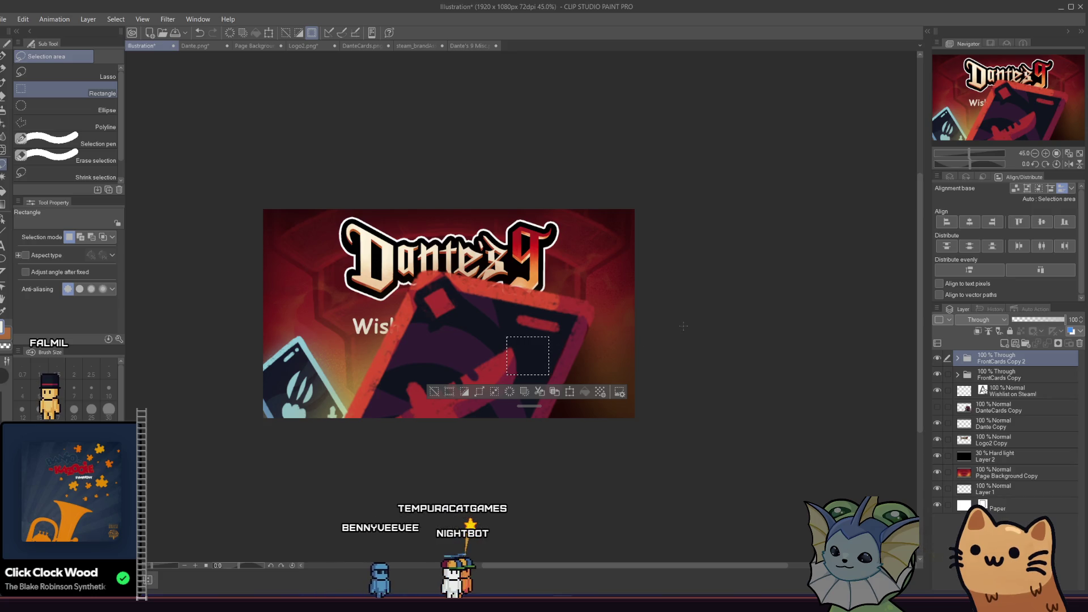
pyautogui.hotkey('ctrl', 'd')
pyautogui.click(268, 33)
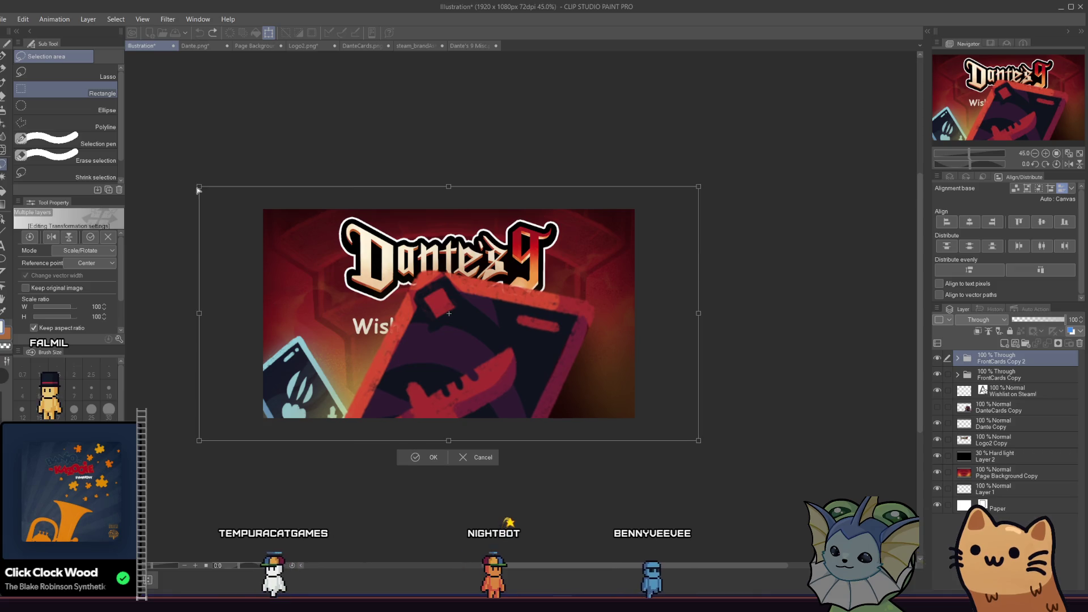
pyautogui.moveTo(197, 188); pyautogui.dragTo(454, 315)
pyautogui.moveTo(613, 402); pyautogui.dragTo(449, 290)
pyautogui.moveTo(393, 256); pyautogui.dragTo(491, 311)
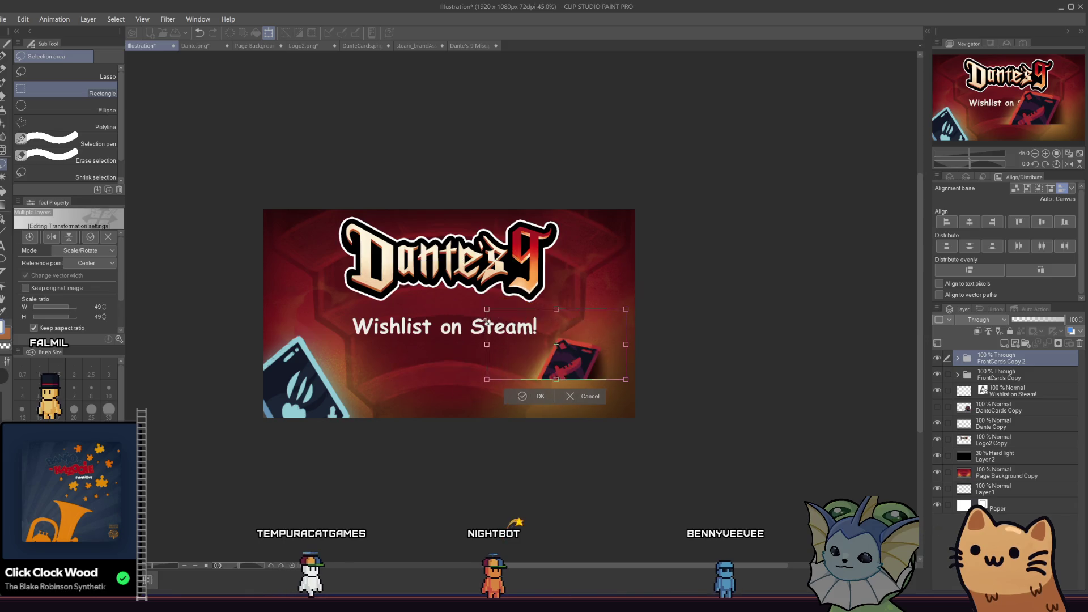
pyautogui.moveTo(544, 354)
pyautogui.mouseDown()
pyautogui.moveTo(579, 388)
pyautogui.moveTo(569, 398)
pyautogui.mouseUp()
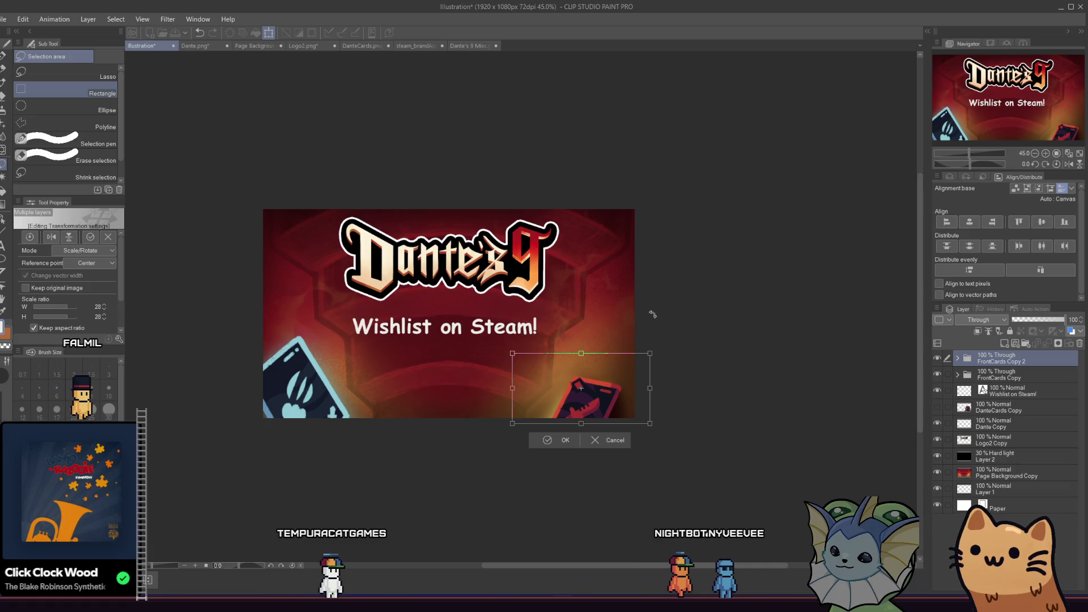
pyautogui.press('Return')
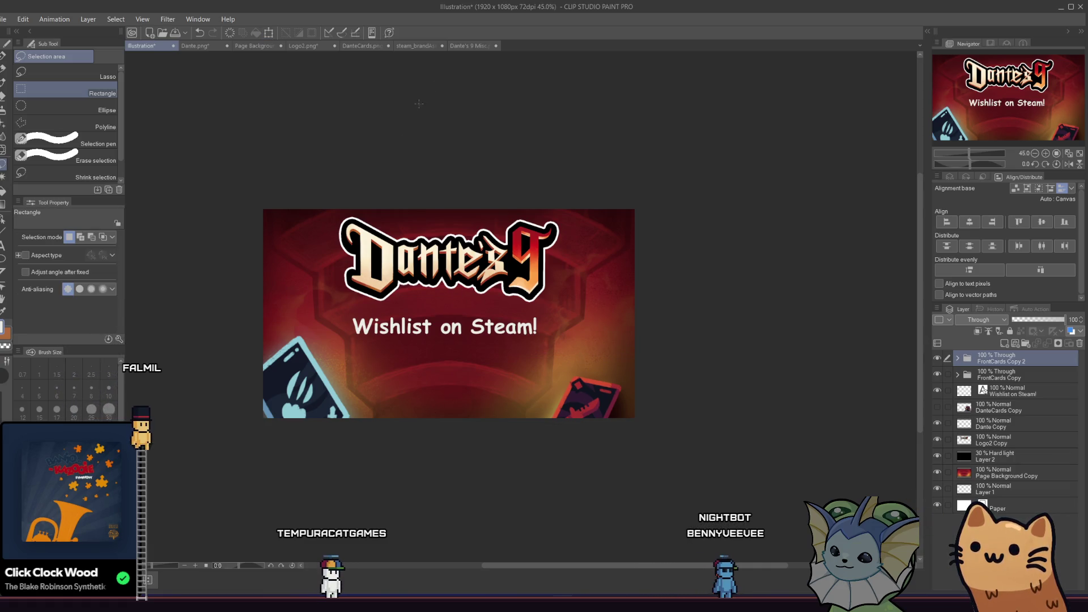
# In the card sheet, hide FrontCards and show the Shadows and BackCards layers
pyautogui.click(460, 46)
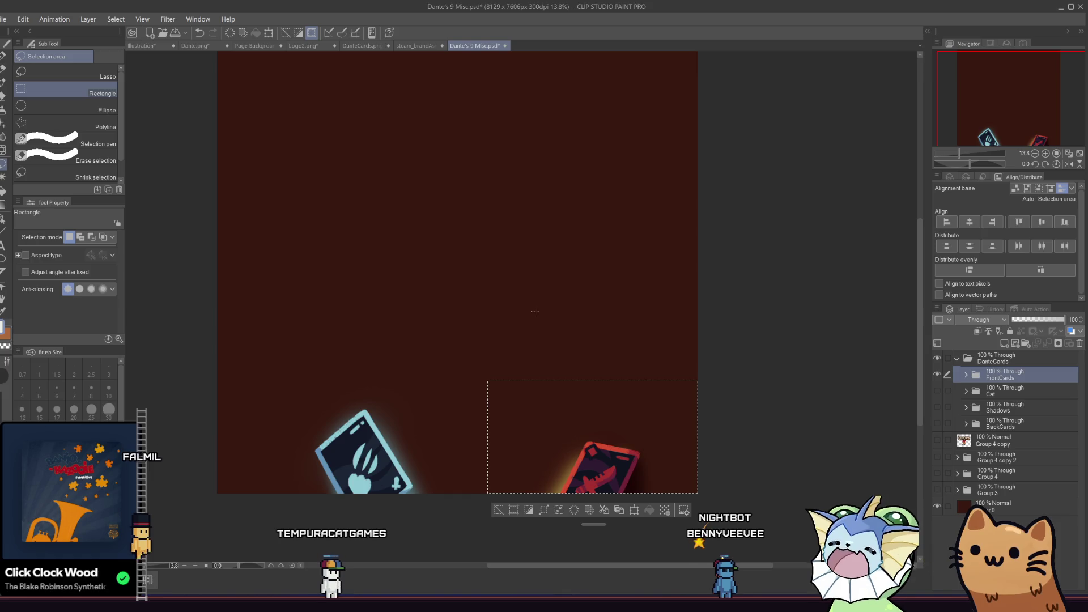
pyautogui.click(155, 46)
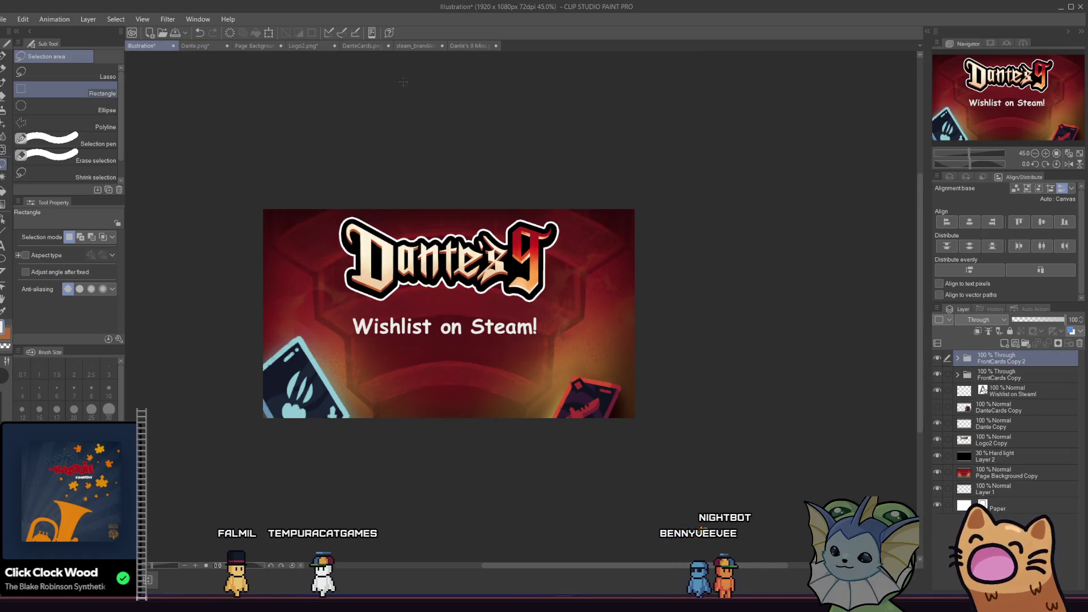
pyautogui.click(458, 44)
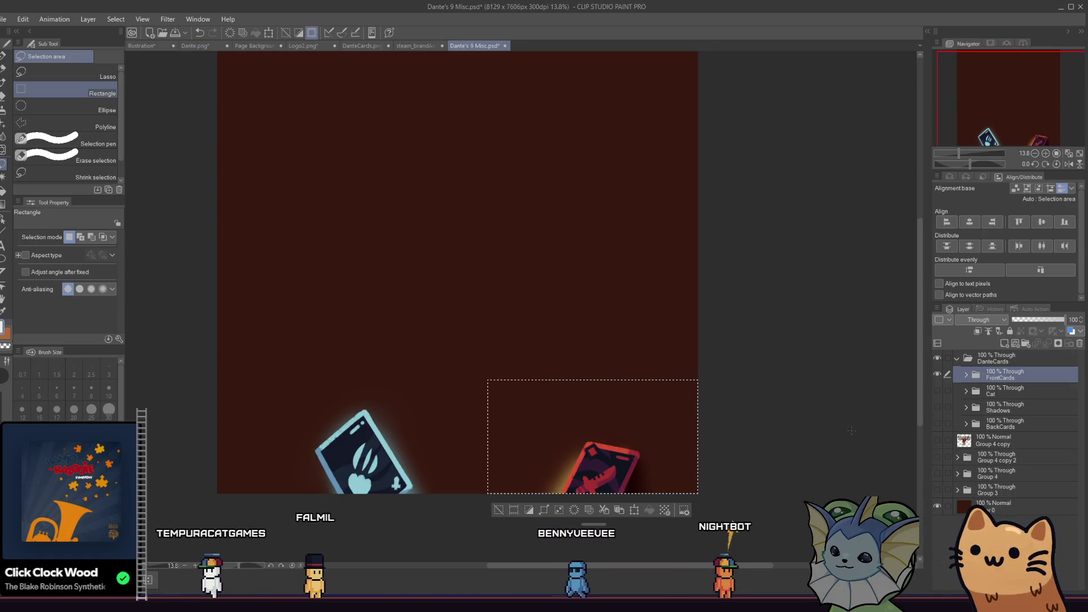
pyautogui.click(937, 376)
pyautogui.click(937, 391)
pyautogui.click(938, 390)
pyautogui.click(942, 406)
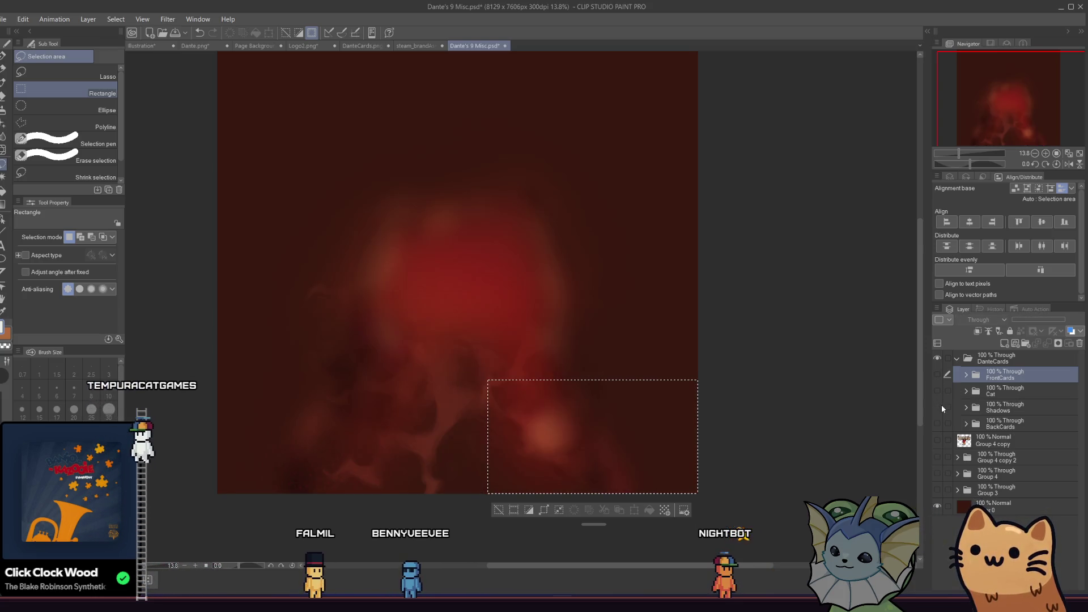
pyautogui.click(939, 422)
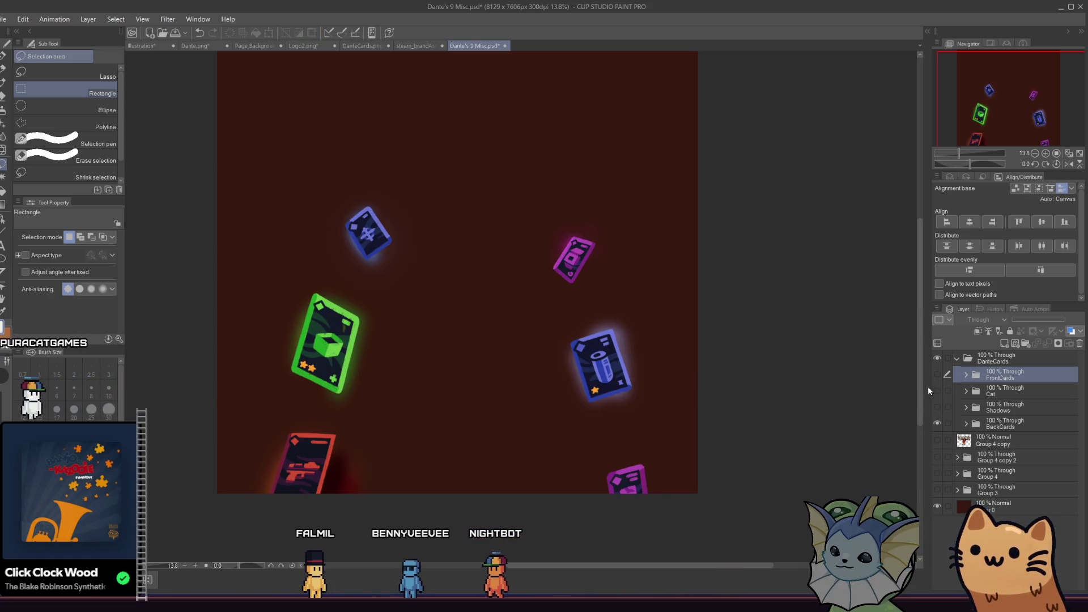
# Copy the purple card from the BackCards layer and paste it into the banner
pyautogui.moveTo(574, 451); pyautogui.dragTo(683, 525)
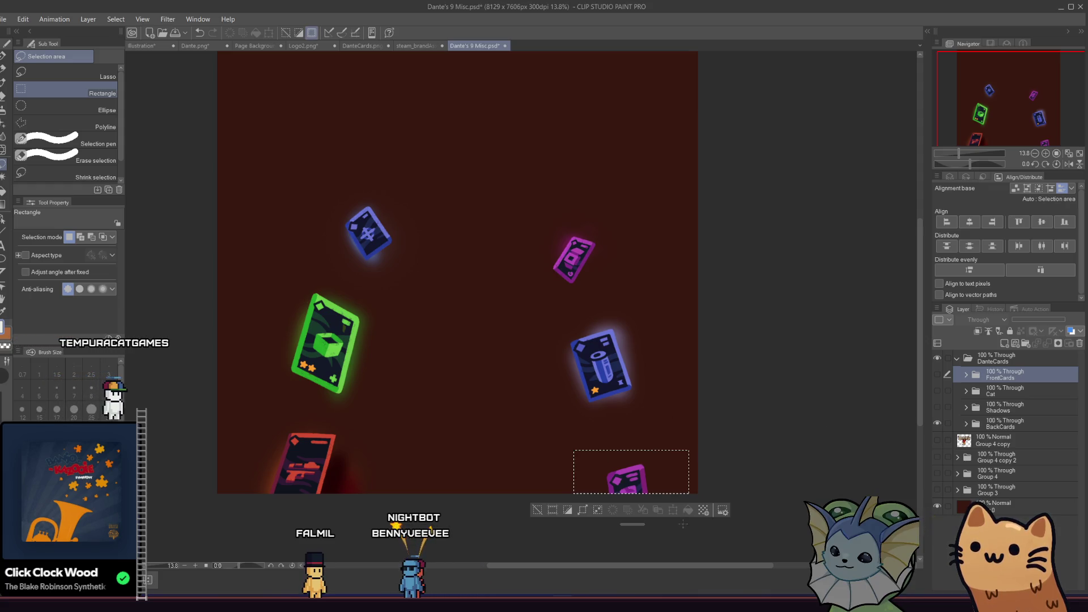
pyautogui.click(145, 46)
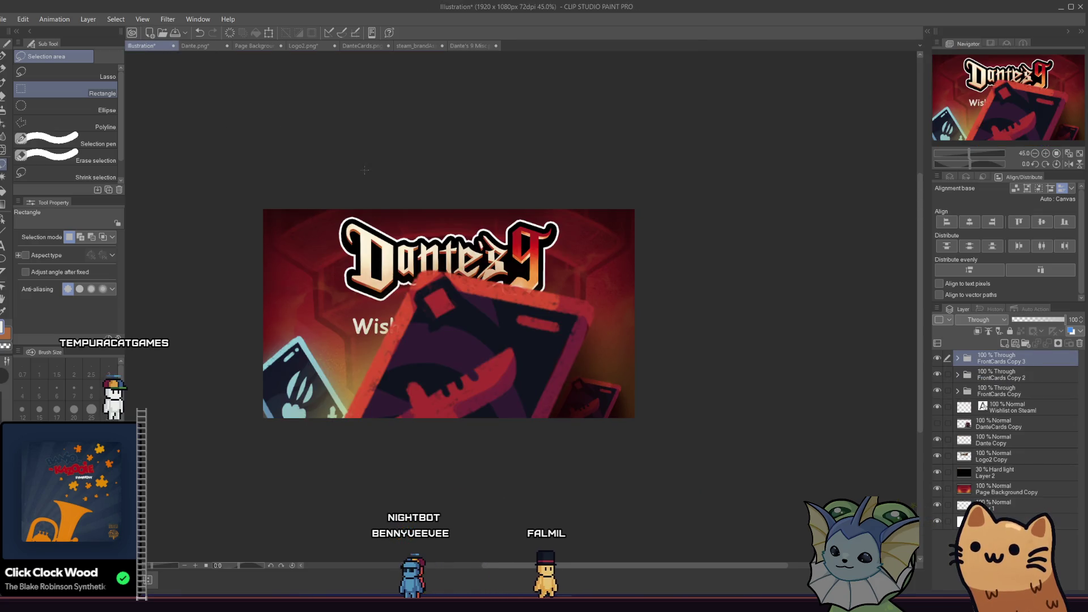
pyautogui.click(457, 46)
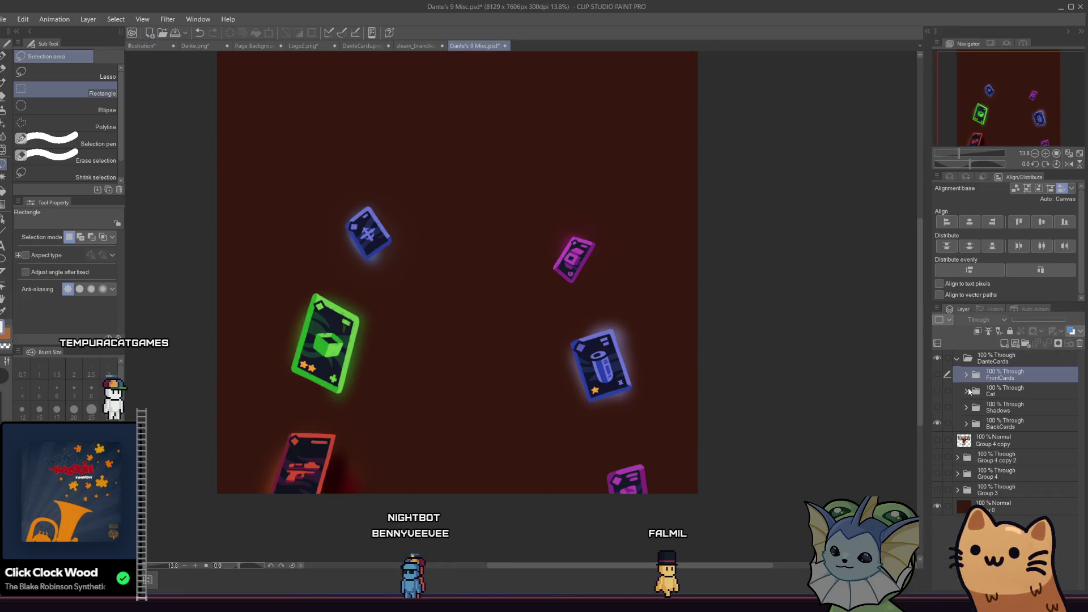
pyautogui.click(1001, 424)
pyautogui.moveTo(695, 496); pyautogui.dragTo(553, 446)
pyautogui.hotkey('ctrl', 'c')
pyautogui.click(144, 46)
pyautogui.hotkey('ctrl', 'v')
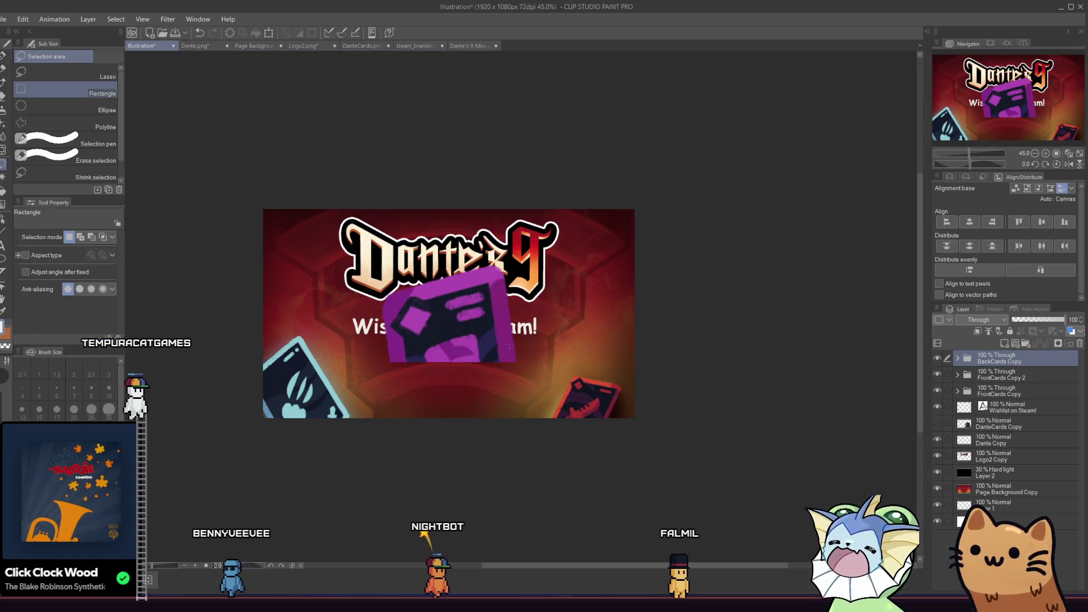
pyautogui.click(268, 34)
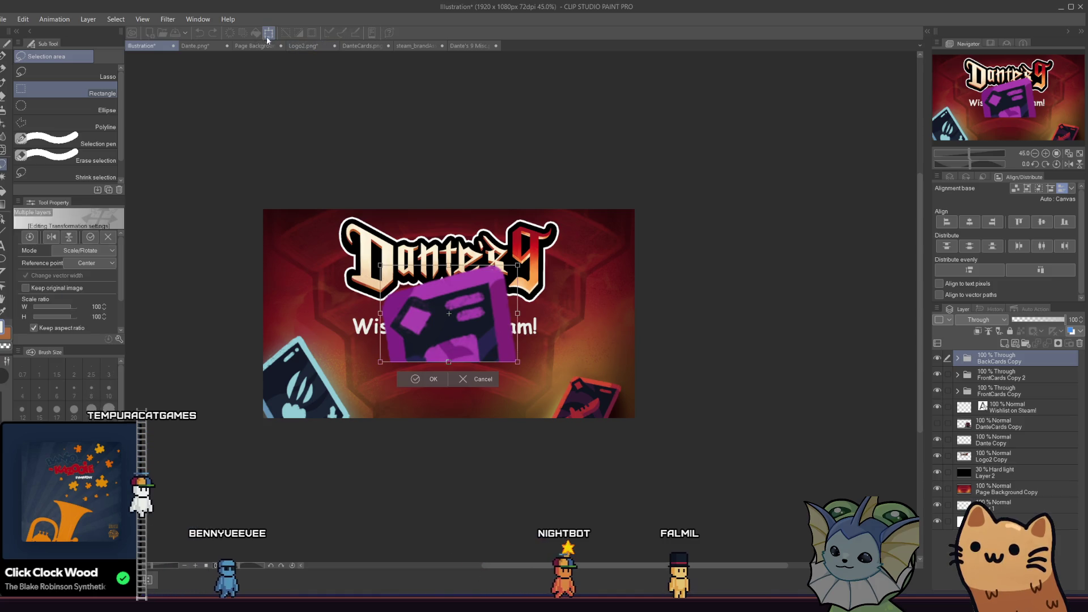
# Scale the purple card to 27% and place it near the banner's left edge
pyautogui.moveTo(380, 265)
pyautogui.mouseDown()
pyautogui.moveTo(481, 336)
pyautogui.moveTo(475, 391)
pyautogui.moveTo(456, 414)
pyautogui.moveTo(372, 408)
pyautogui.moveTo(295, 339)
pyautogui.moveTo(337, 398)
pyautogui.moveTo(335, 413)
pyautogui.moveTo(270, 323)
pyautogui.moveTo(270, 306)
pyautogui.mouseUp()
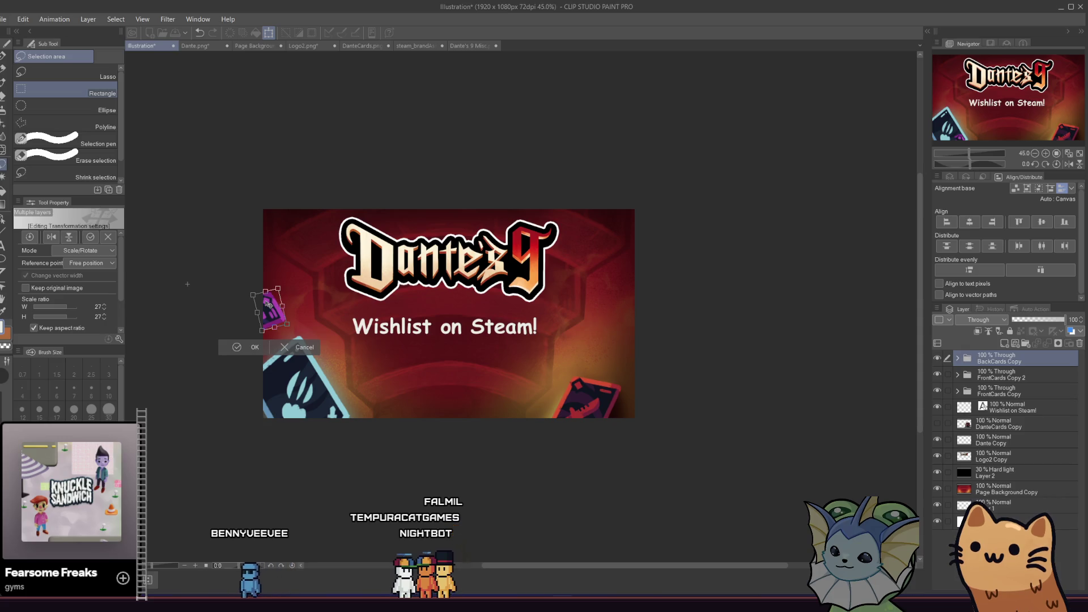
pyautogui.click(256, 347)
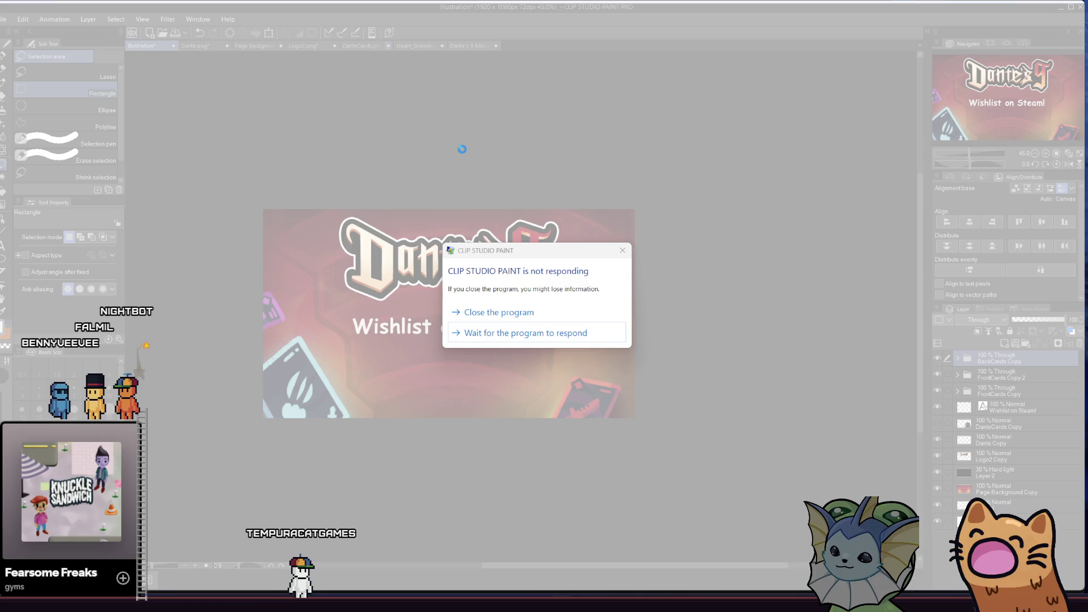
# Once the program recovers, save the banner in the projects folder as 'trailer end screen'
pyautogui.click(462, 329)
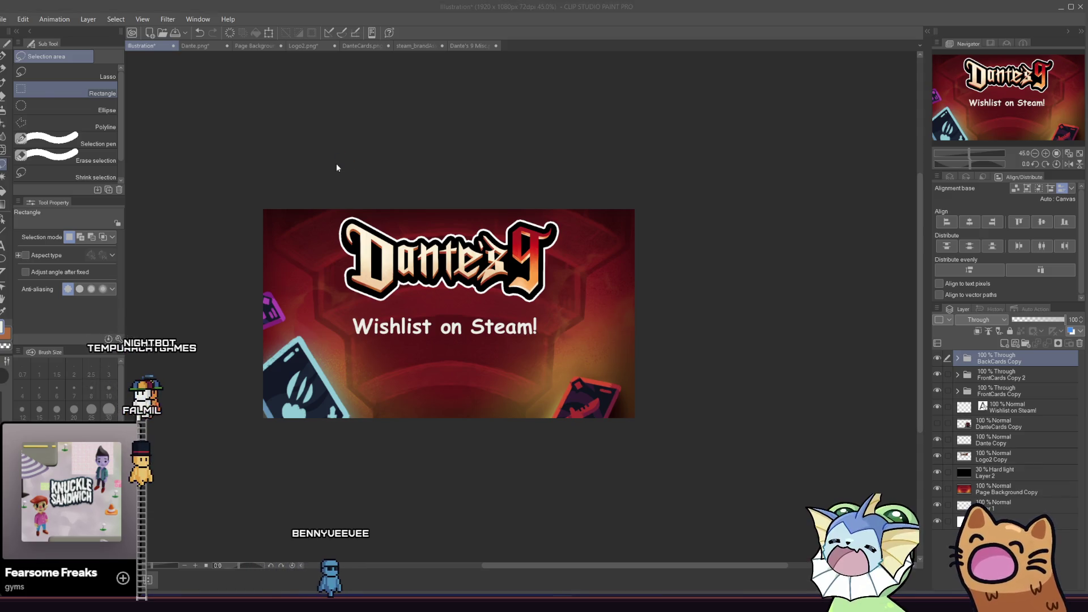
pyautogui.hotkey('ctrl', 's')
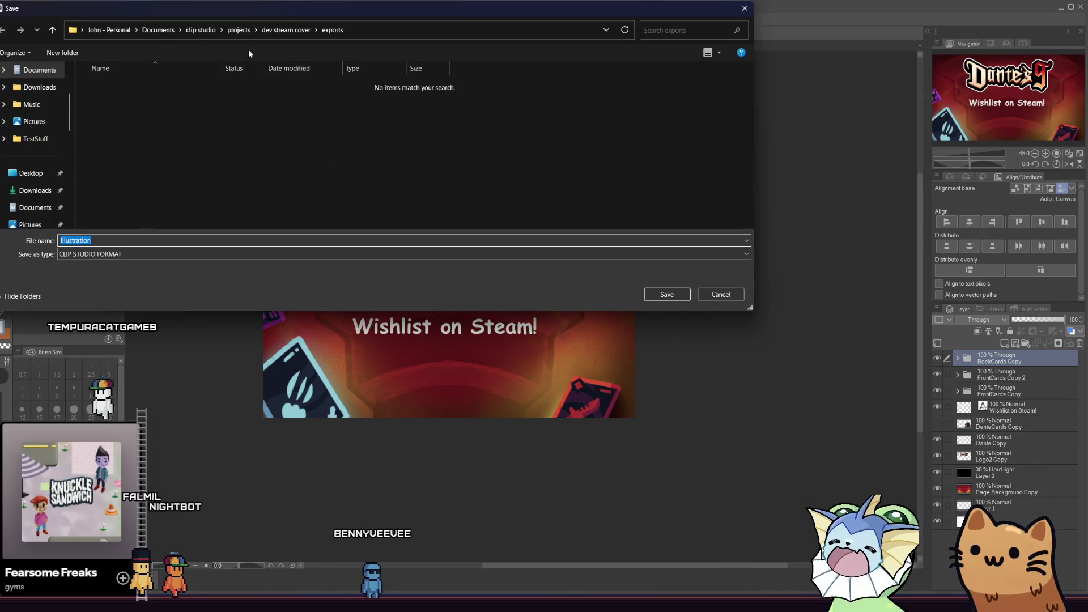
pyautogui.click(56, 33)
pyautogui.click(56, 33)
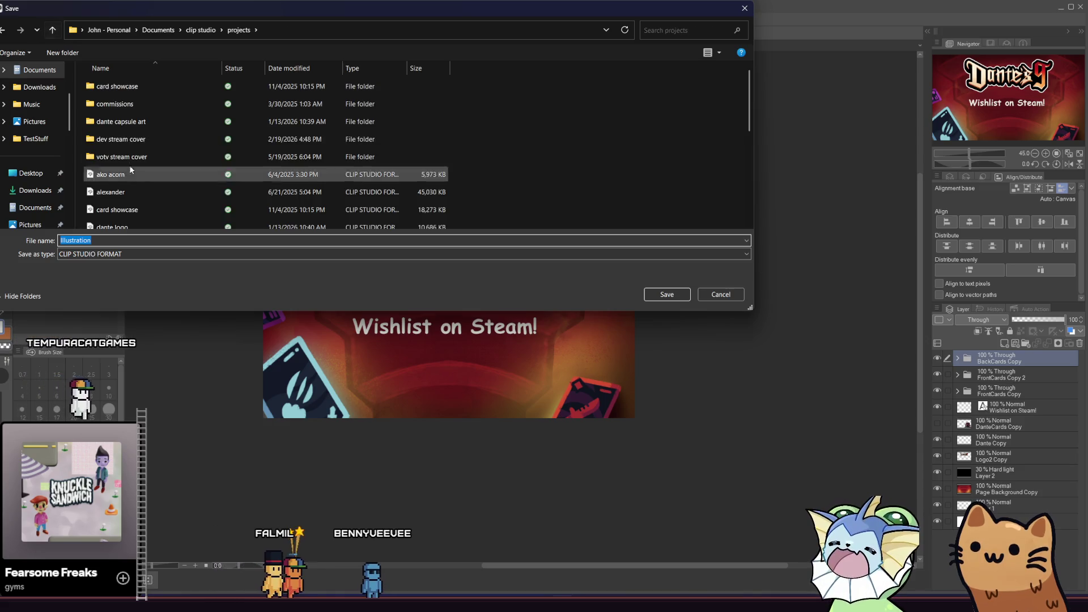
pyautogui.write('trailer ')
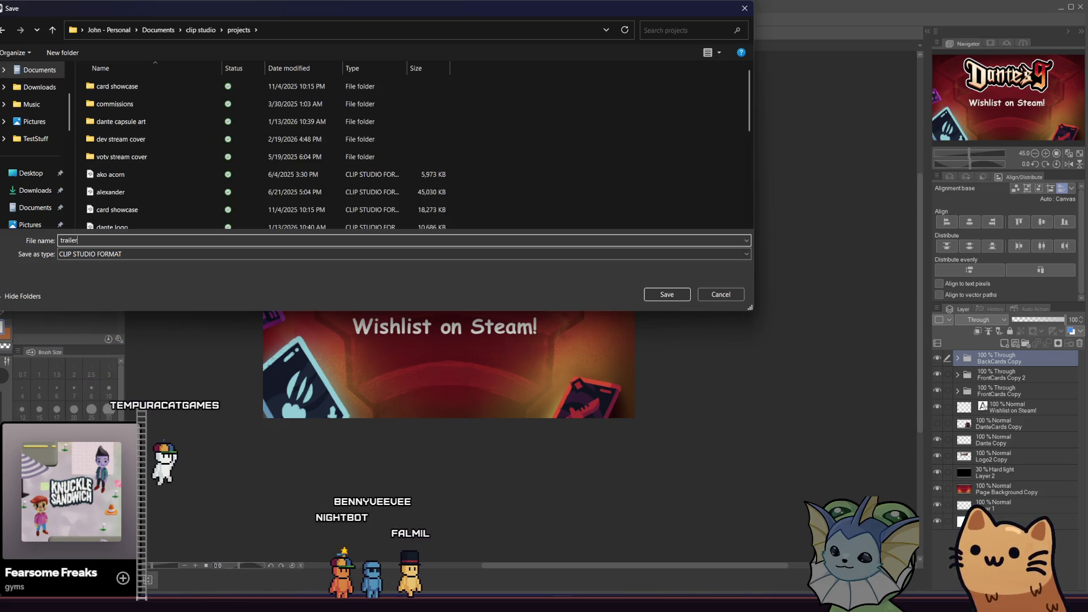
pyautogui.write('end s')
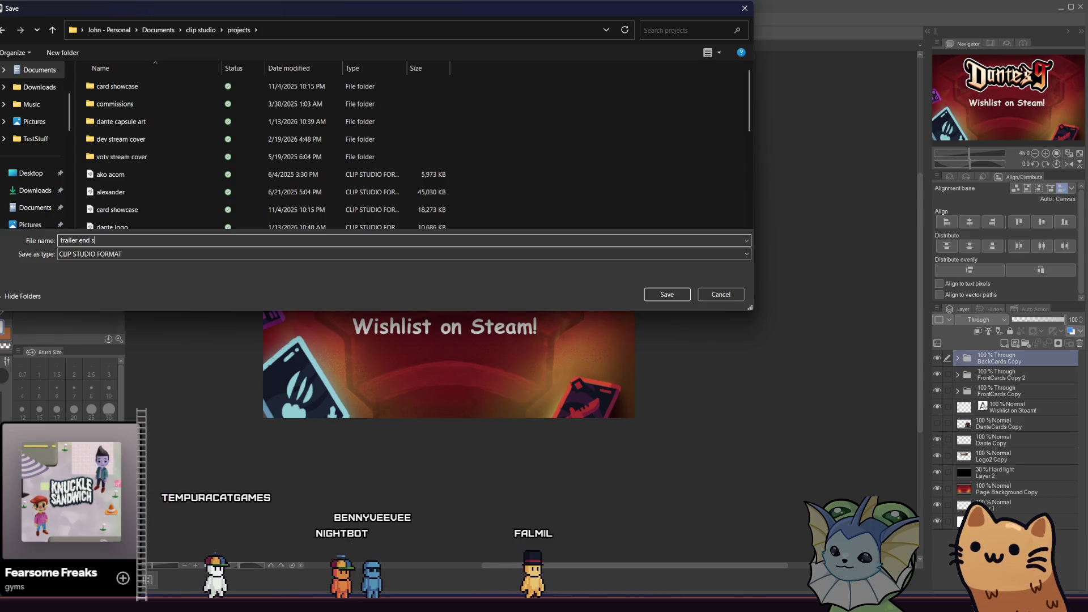
pyautogui.write('creen')
pyautogui.press('Return')
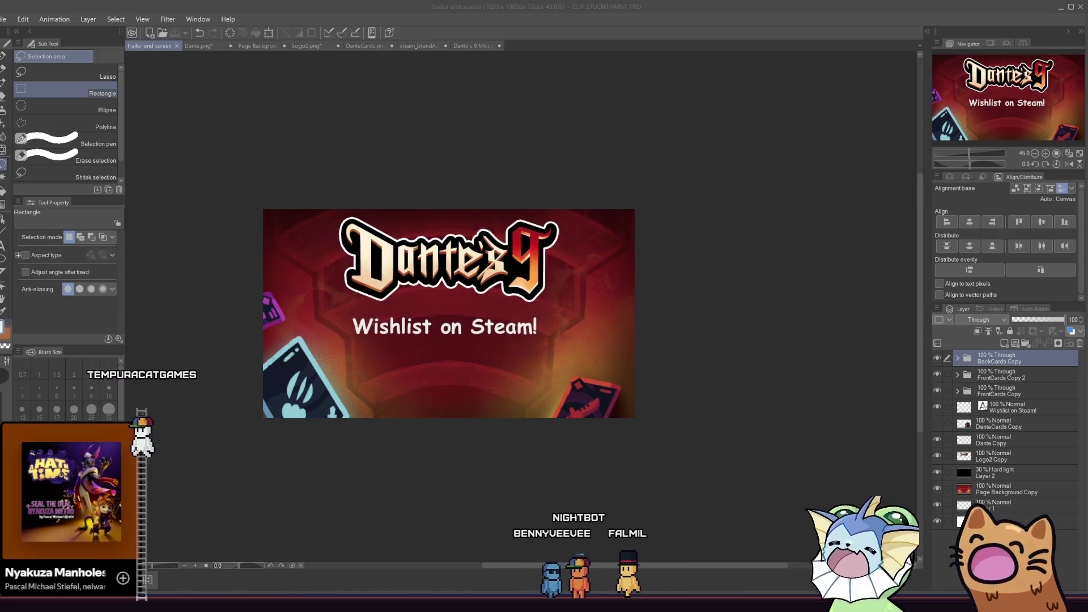
# Paste the green card from Dante's 9 Misc into the end screen and shrink it to about 35%
pyautogui.click(478, 46)
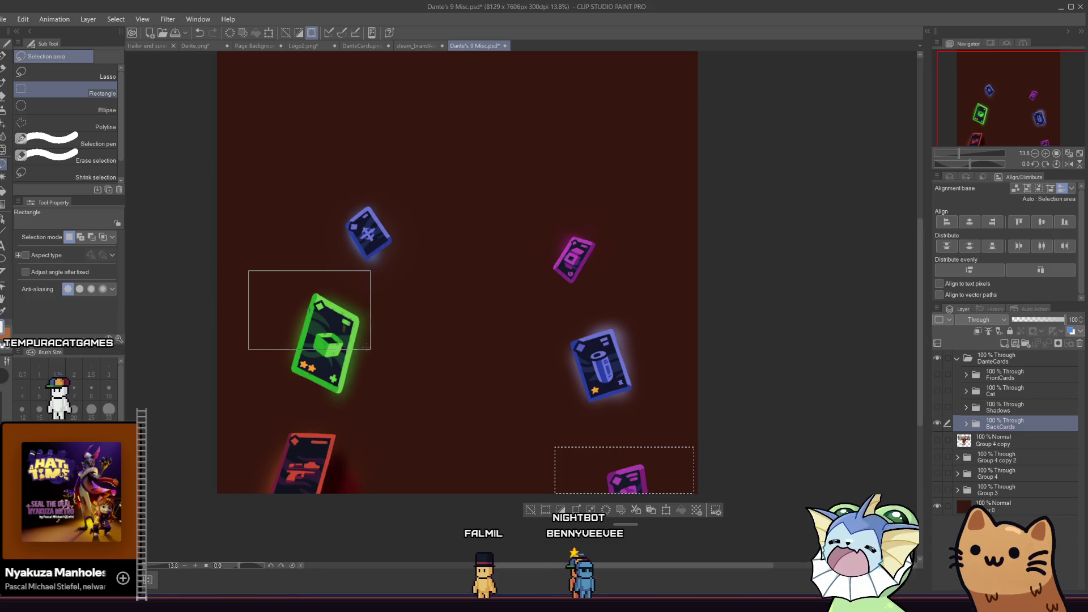
pyautogui.moveTo(402, 415); pyautogui.dragTo(402, 415)
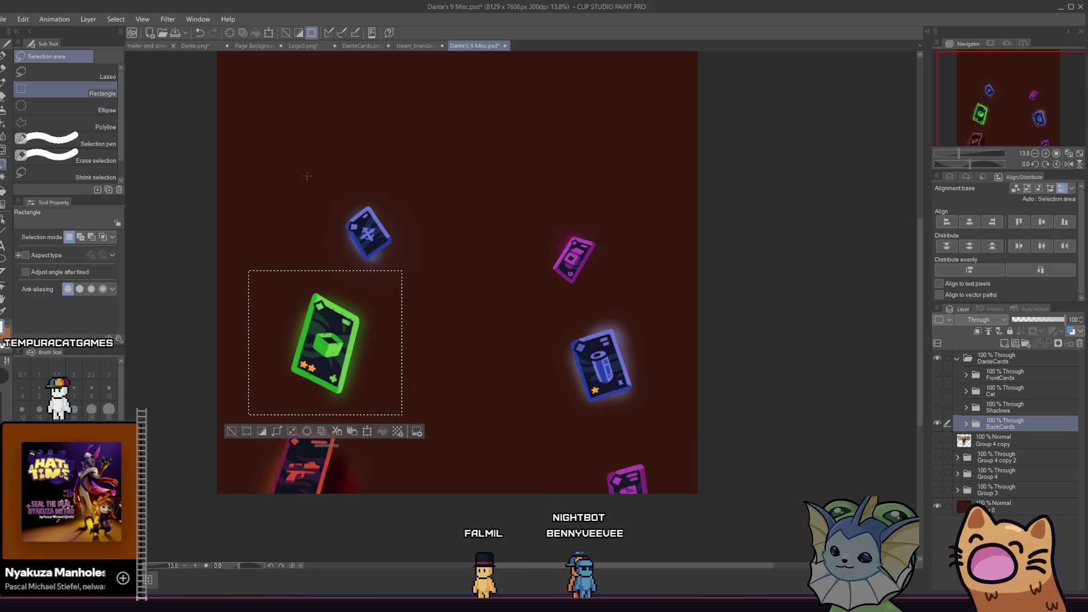
pyautogui.click(150, 47)
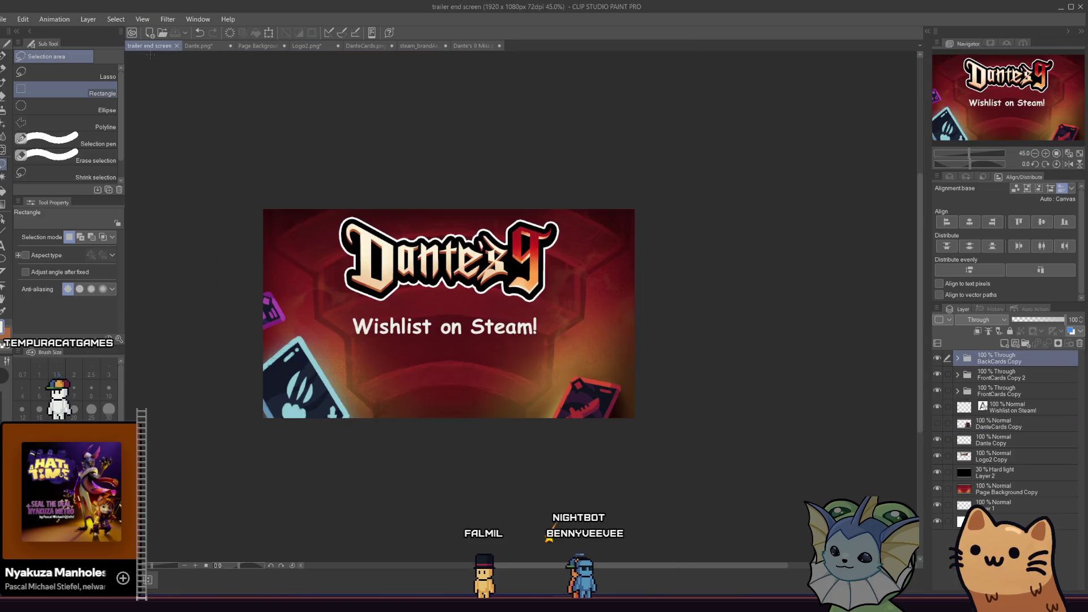
pyautogui.hotkey('ctrl', 'v')
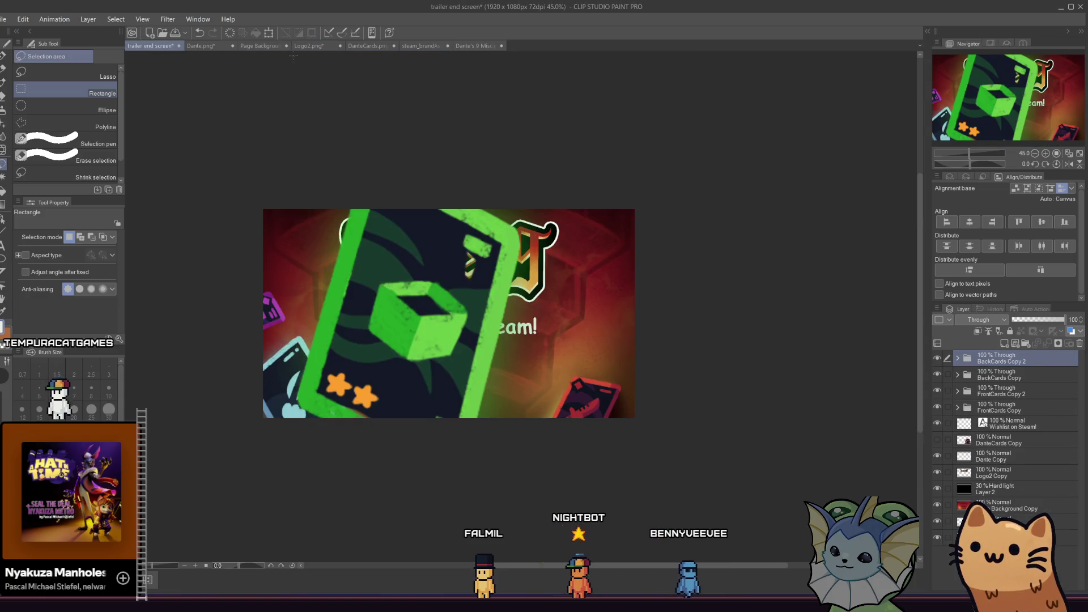
pyautogui.hotkey('ctrl', 't')
pyautogui.moveTo(238, 78); pyautogui.dragTo(358, 211)
pyautogui.moveTo(431, 295)
pyautogui.mouseDown()
pyautogui.moveTo(510, 340)
pyautogui.moveTo(495, 328)
pyautogui.mouseUp()
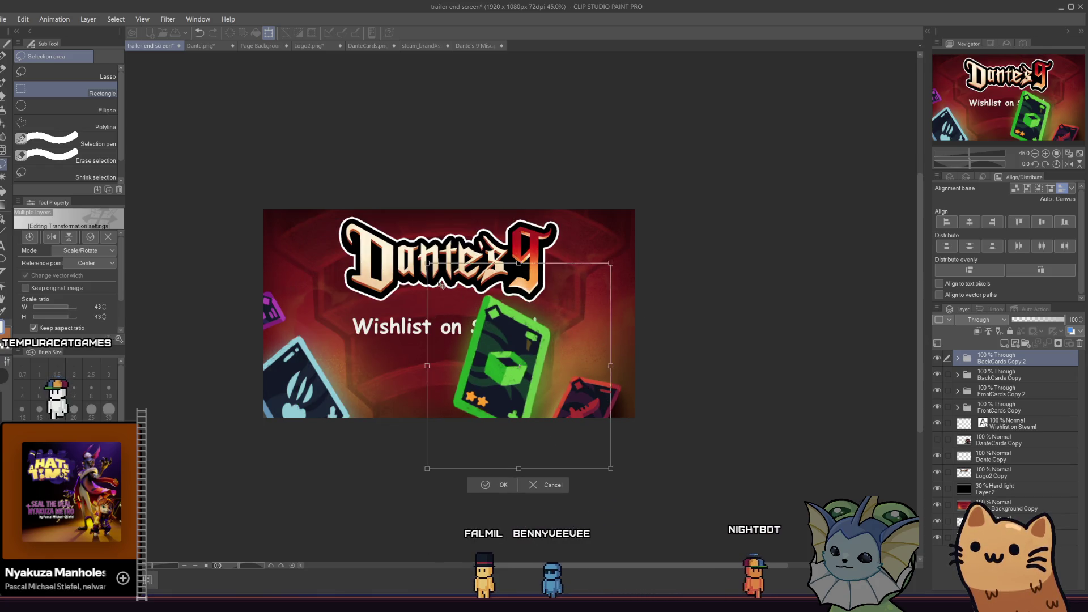
pyautogui.moveTo(432, 264); pyautogui.dragTo(451, 286)
pyautogui.moveTo(513, 355)
pyautogui.mouseDown()
pyautogui.moveTo(516, 368)
pyautogui.moveTo(326, 325)
pyautogui.moveTo(302, 299)
pyautogui.mouseUp()
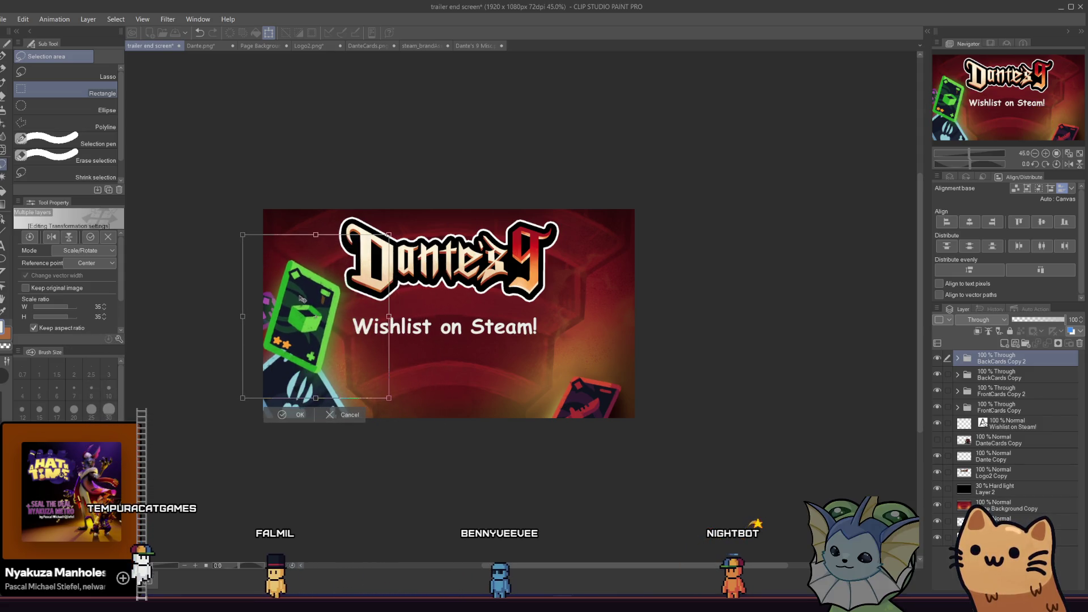
# Finish scaling the green card to 23% just left of Wishlist on Steam!
pyautogui.click(474, 46)
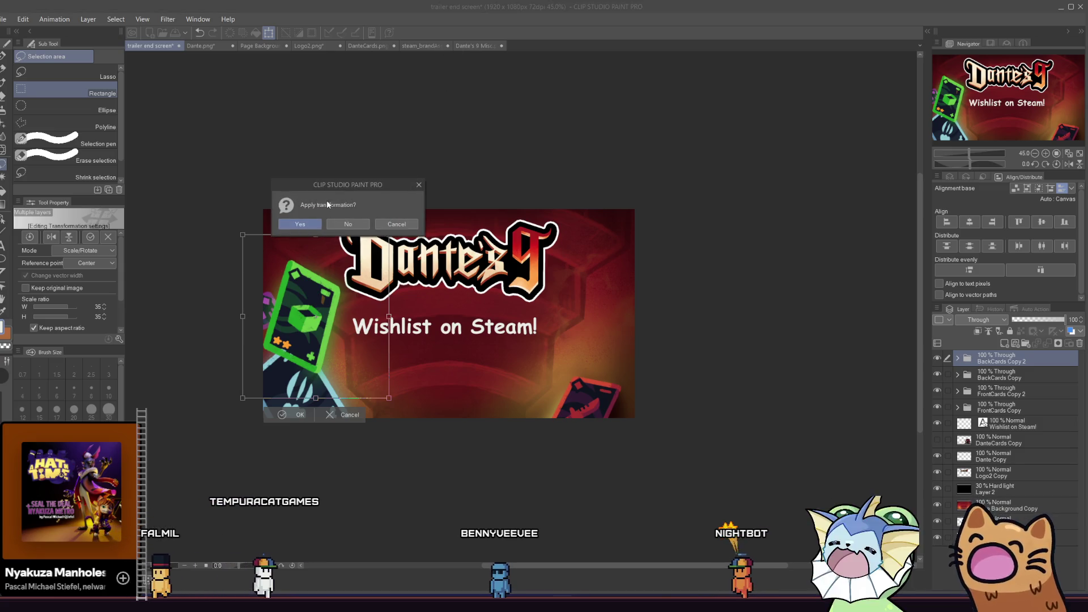
pyautogui.click(397, 224)
pyautogui.moveTo(258, 266); pyautogui.dragTo(336, 320)
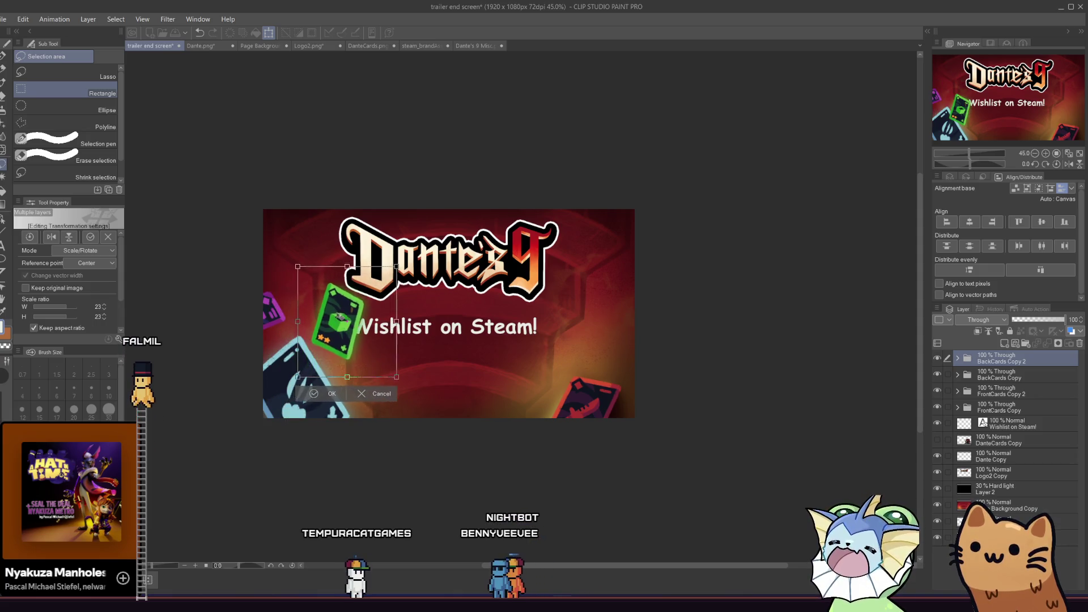
pyautogui.click(325, 398)
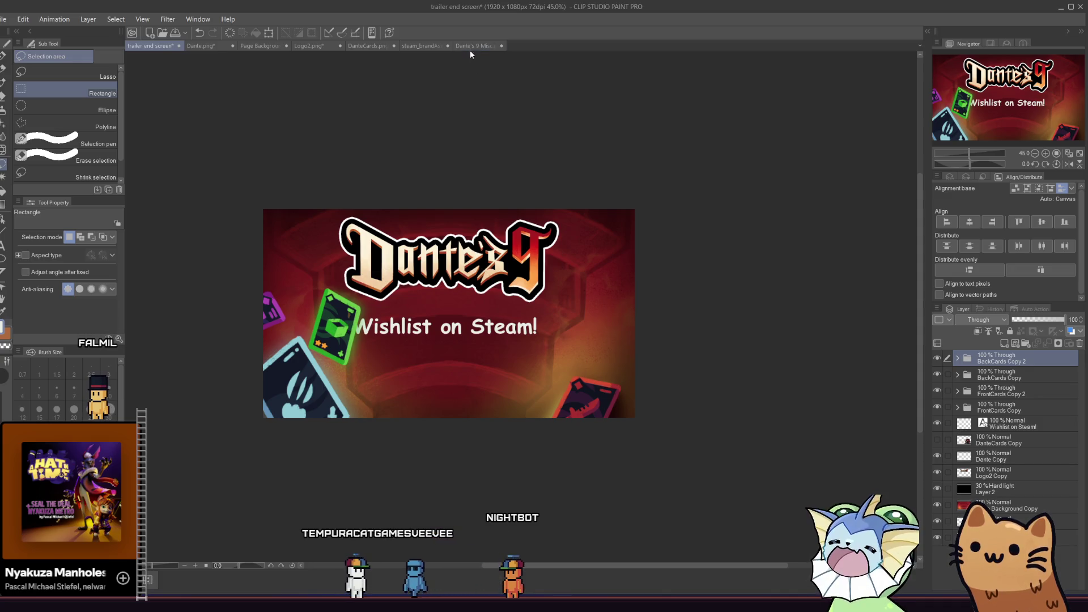
pyautogui.click(470, 46)
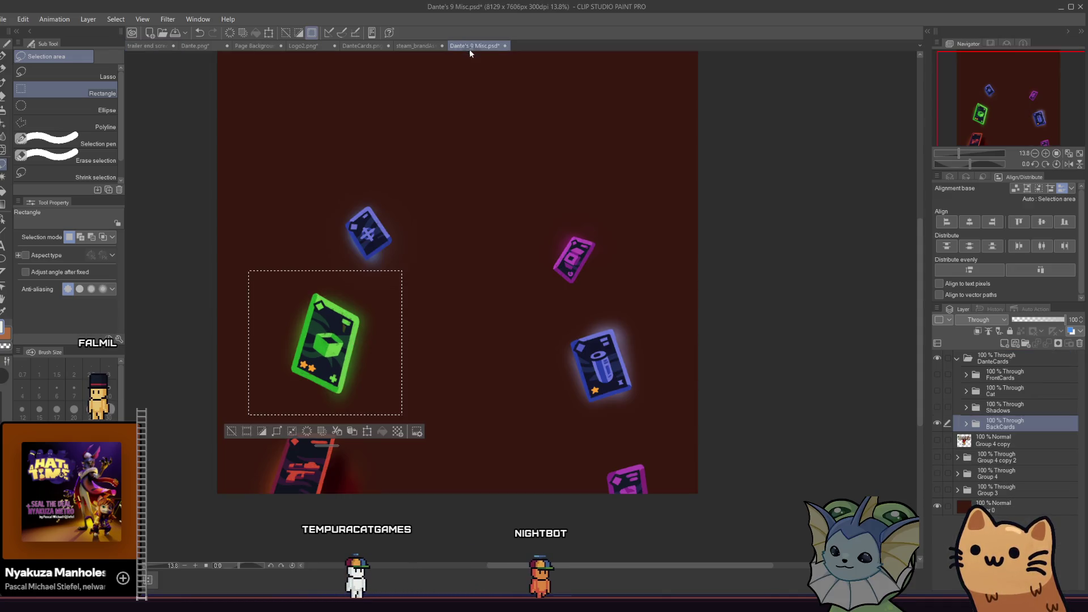
# Deselect the green card in Dante's 9 Misc, keep the Cat layer hidden, and return to trailer end screen
pyautogui.hotkey('ctrl', 'd')
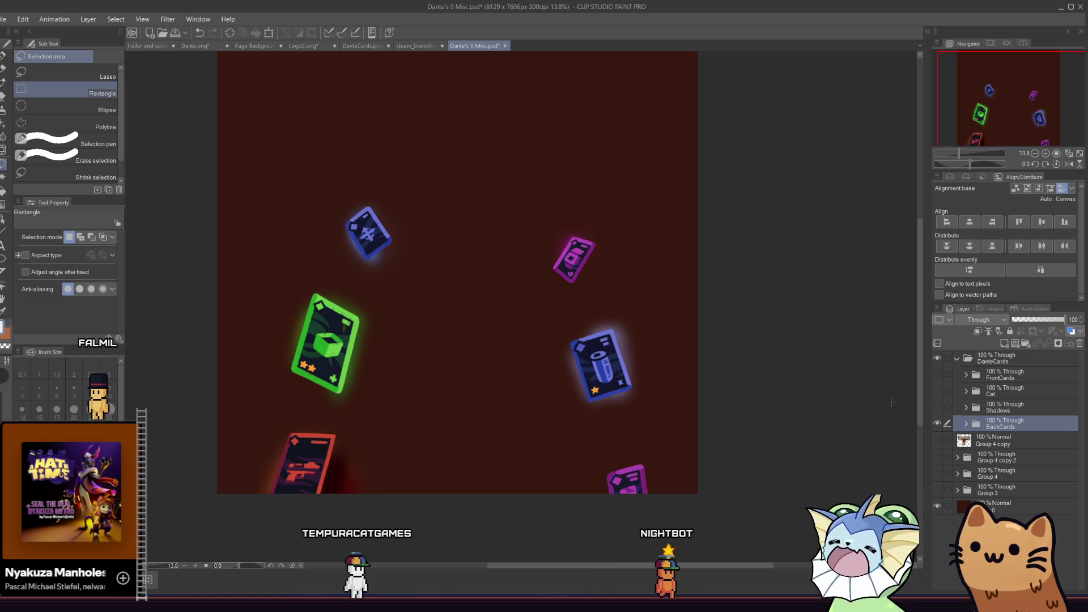
pyautogui.click(937, 390)
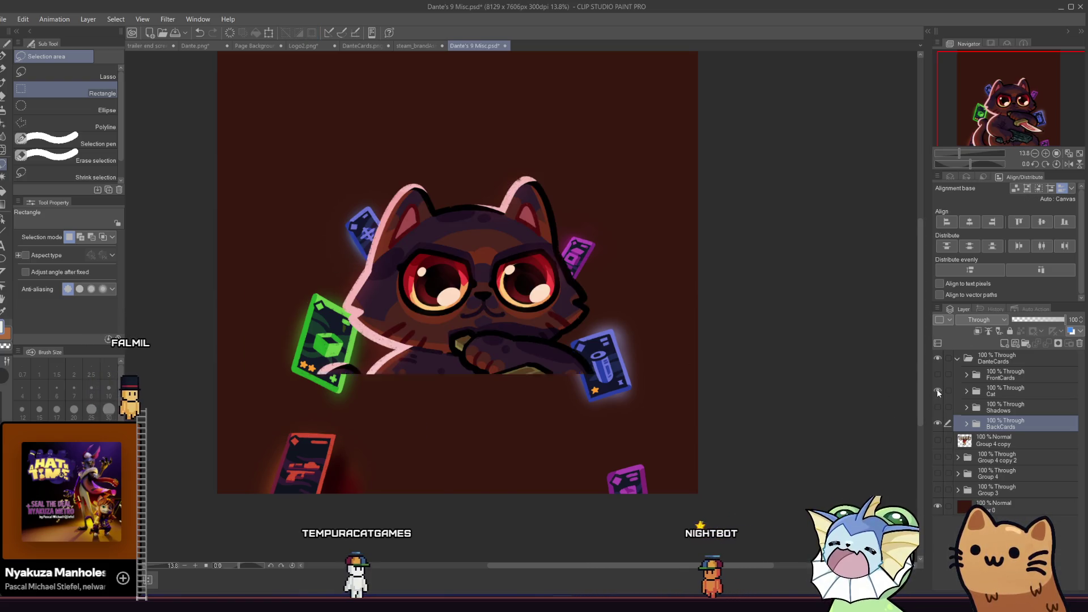
pyautogui.click(938, 390)
pyautogui.click(937, 390)
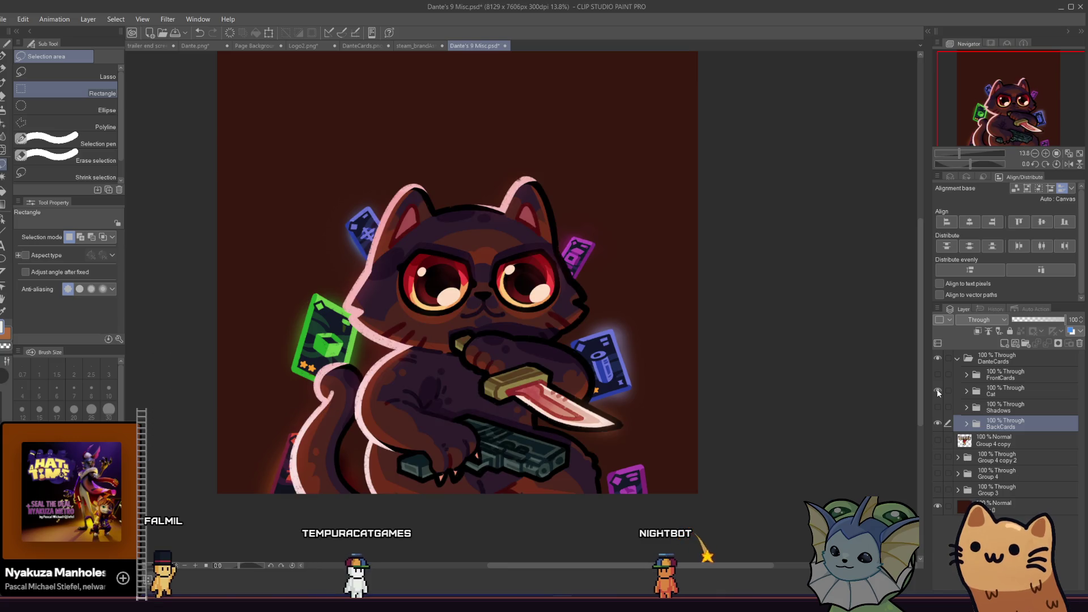
pyautogui.click(938, 391)
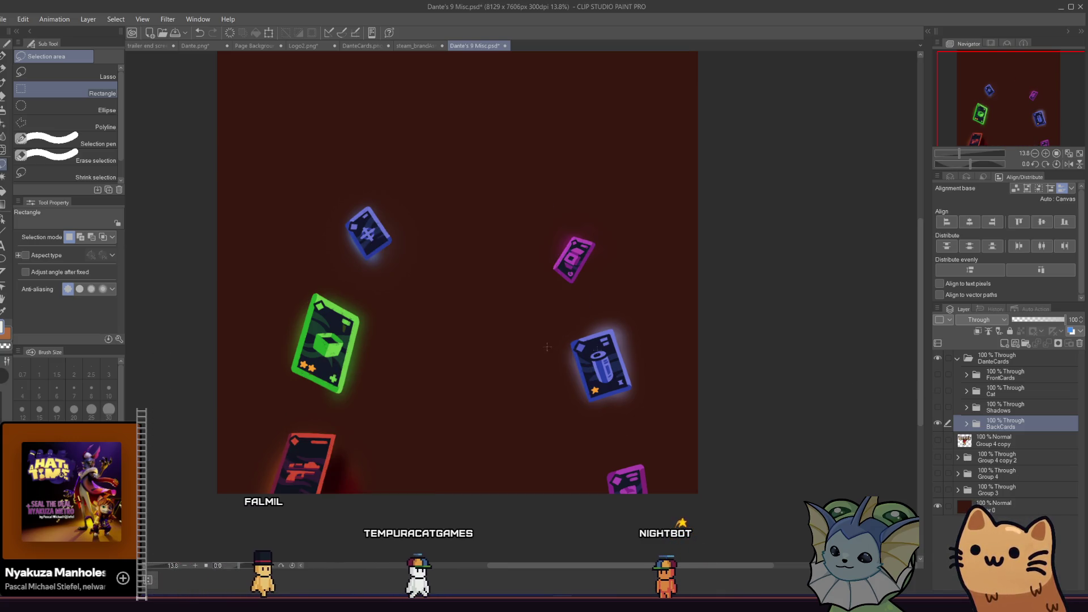
pyautogui.scroll(3, 326, 318)
pyautogui.scroll(1, 327, 329)
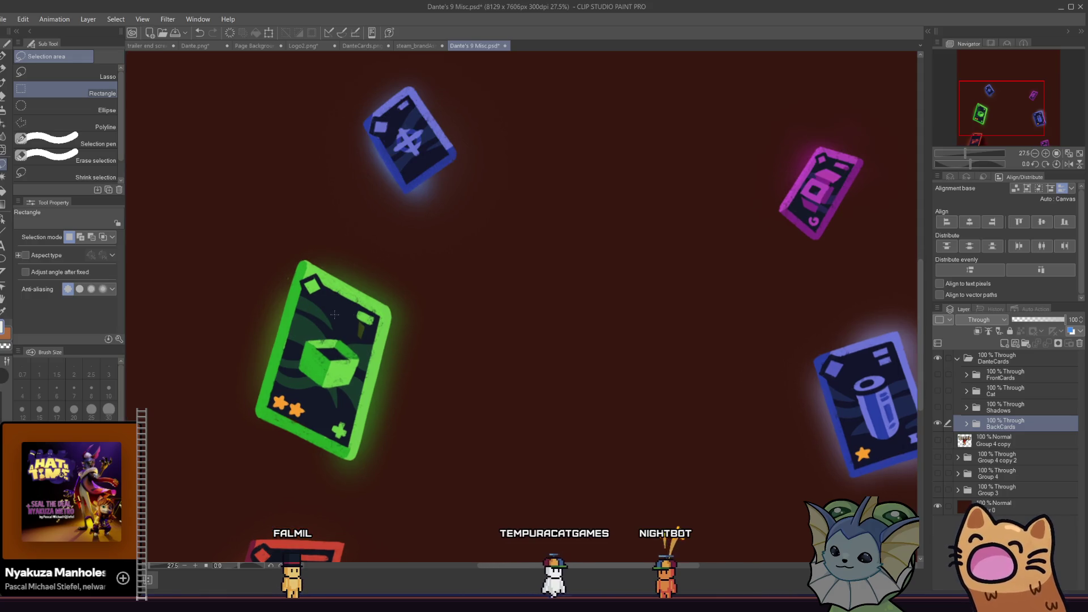
pyautogui.scroll(-4, 335, 314)
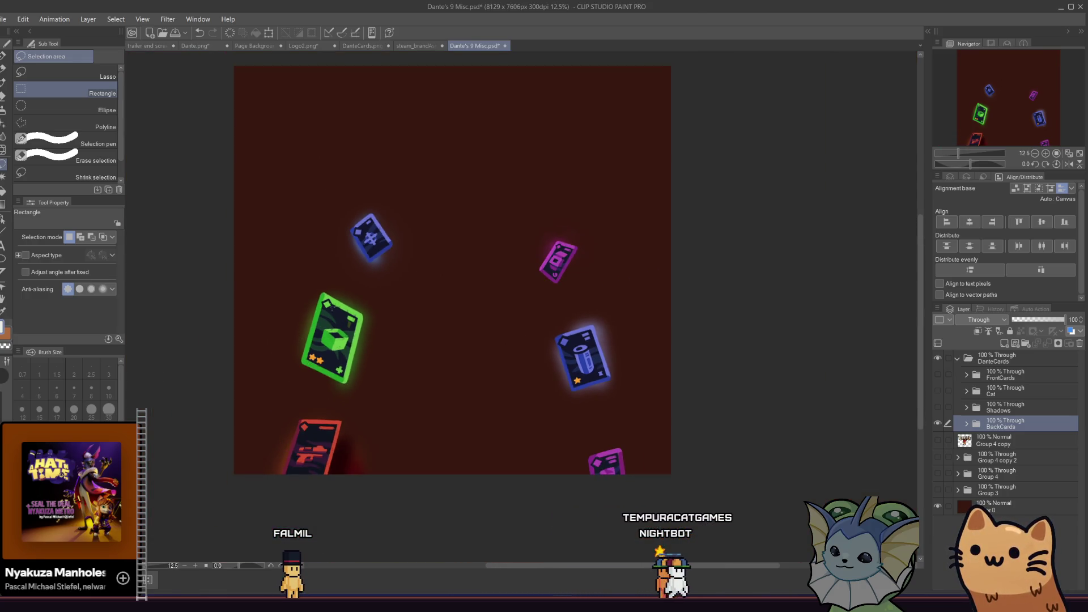
pyautogui.click(154, 47)
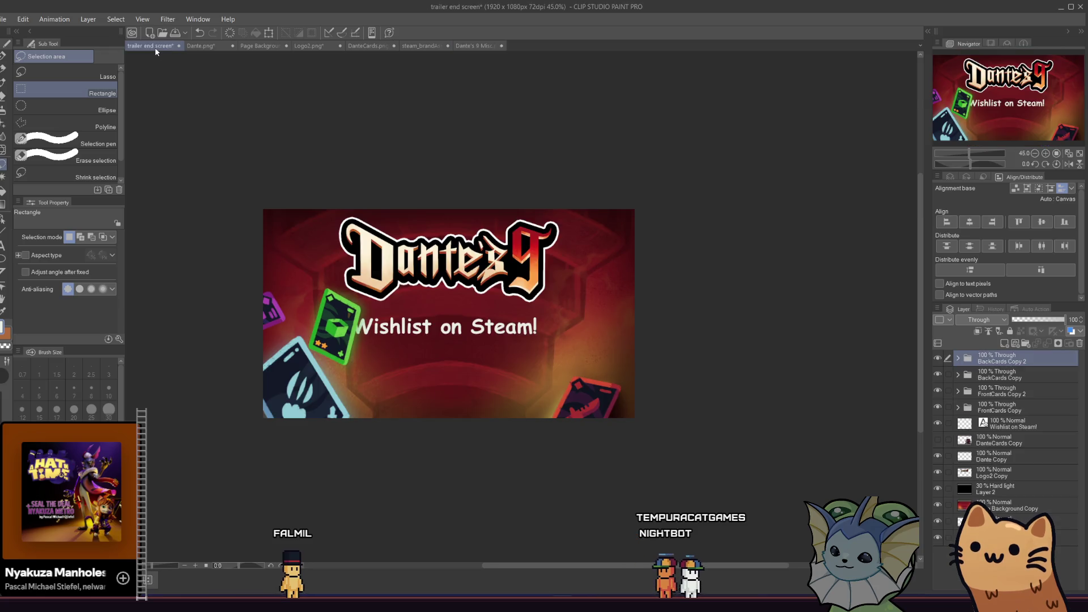
# Move the Wishlist on Steam! layer to the top of the layer stack
pyautogui.scroll(2, 330, 319)
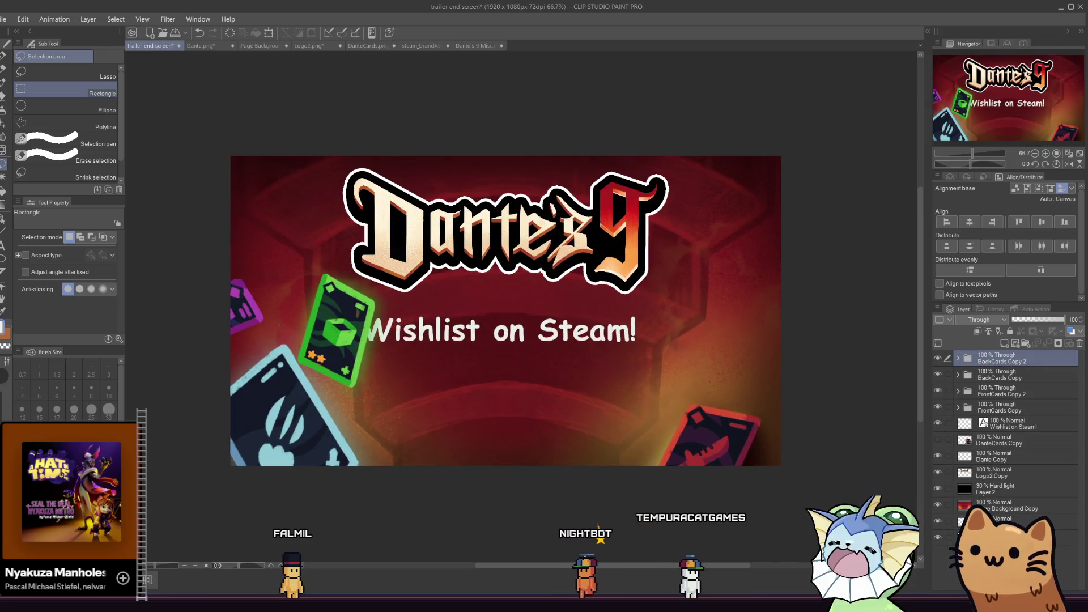
pyautogui.moveTo(1027, 429); pyautogui.dragTo(1017, 365)
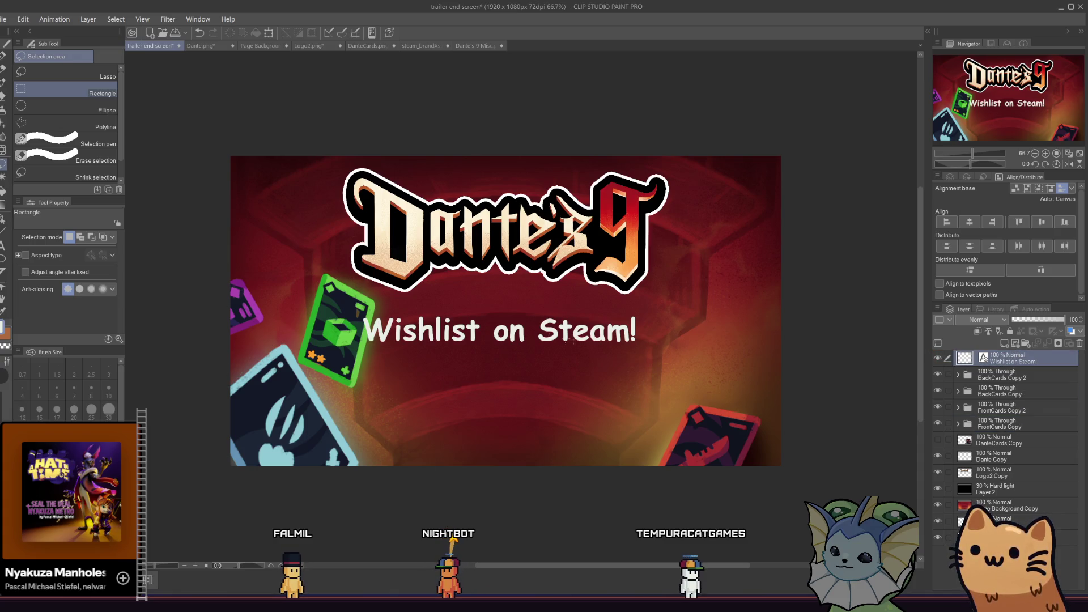
pyautogui.scroll(-2, 568, 340)
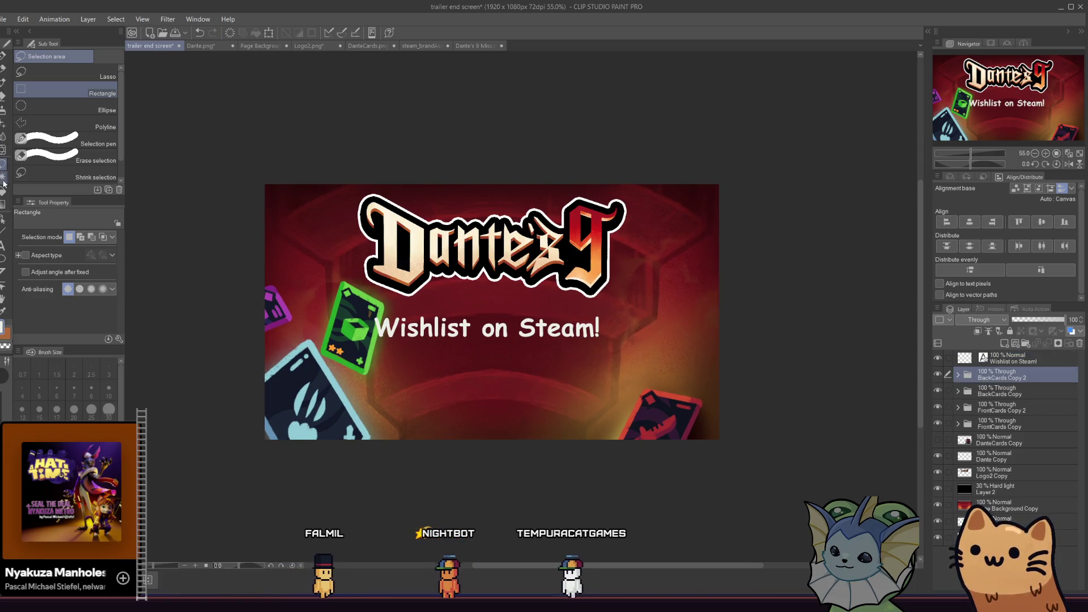
# Nudge the green card down-left and place its layer below FrontCards Copy
pyautogui.press('o')
pyautogui.moveTo(359, 305); pyautogui.dragTo(348, 321)
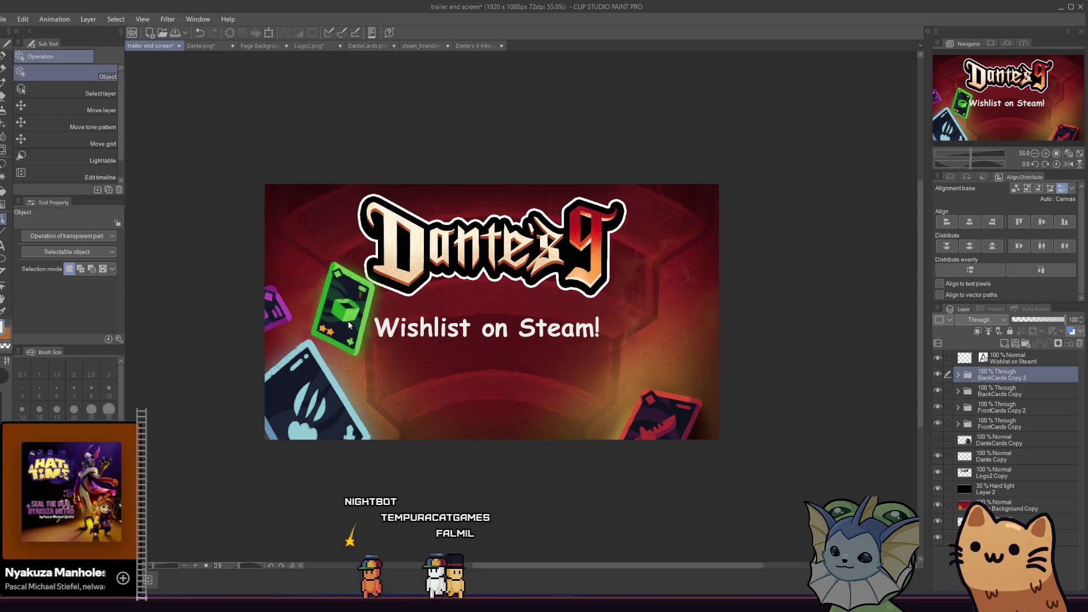
pyautogui.moveTo(1018, 373); pyautogui.dragTo(1018, 416)
pyautogui.moveTo(326, 338)
pyautogui.mouseDown()
pyautogui.moveTo(366, 362)
pyautogui.moveTo(318, 344)
pyautogui.mouseUp()
pyautogui.moveTo(996, 410); pyautogui.dragTo(996, 432)
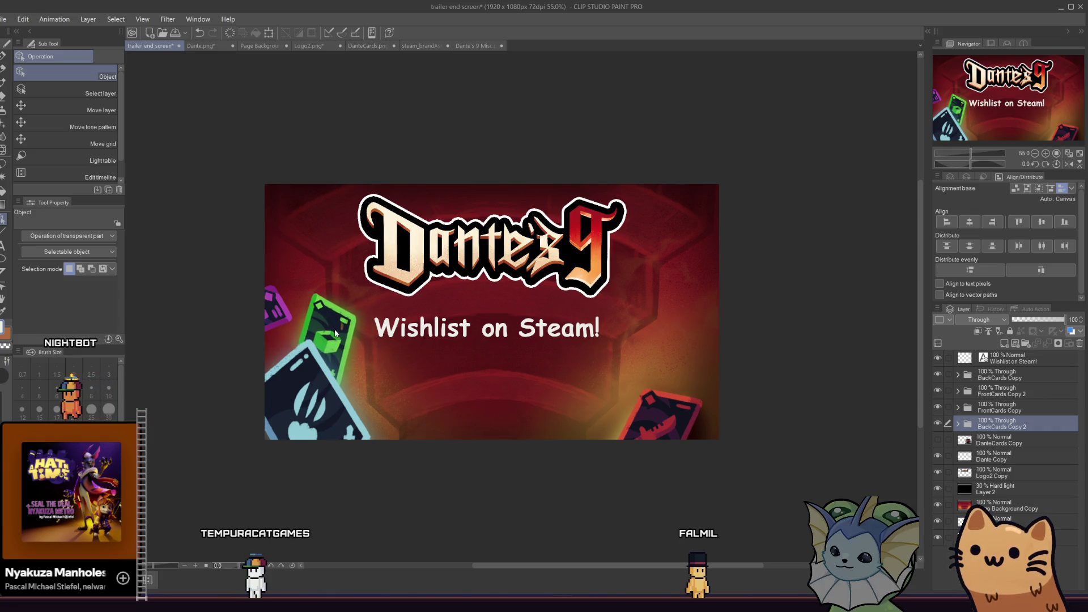
# Expand the green card's folder and select Layer 29 Copy 2, its navy fill layer
pyautogui.scroll(2, 342, 337)
pyautogui.scroll(6, 340, 332)
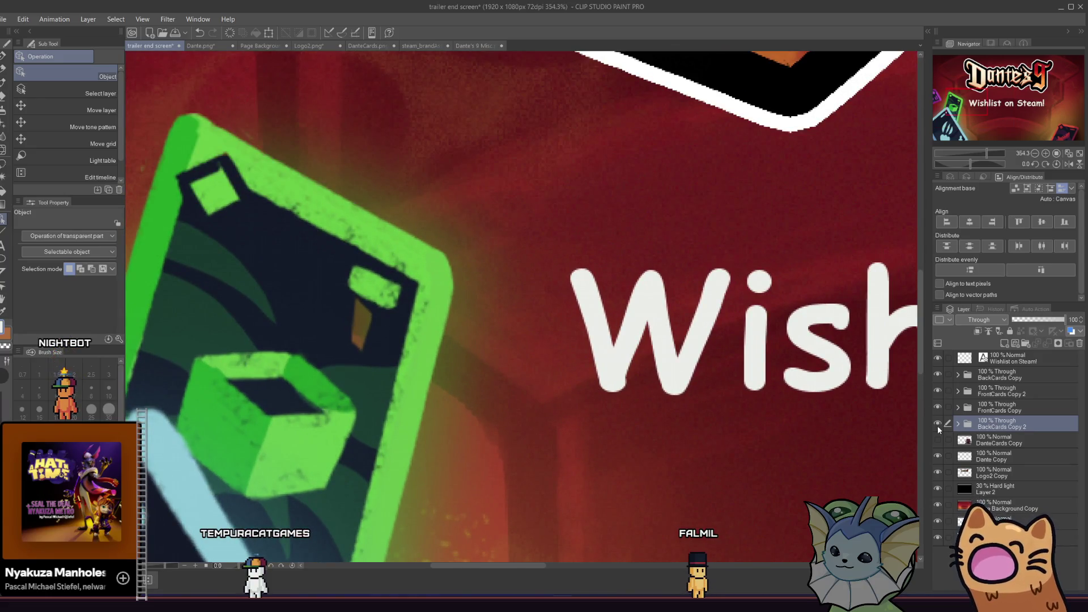
pyautogui.click(958, 424)
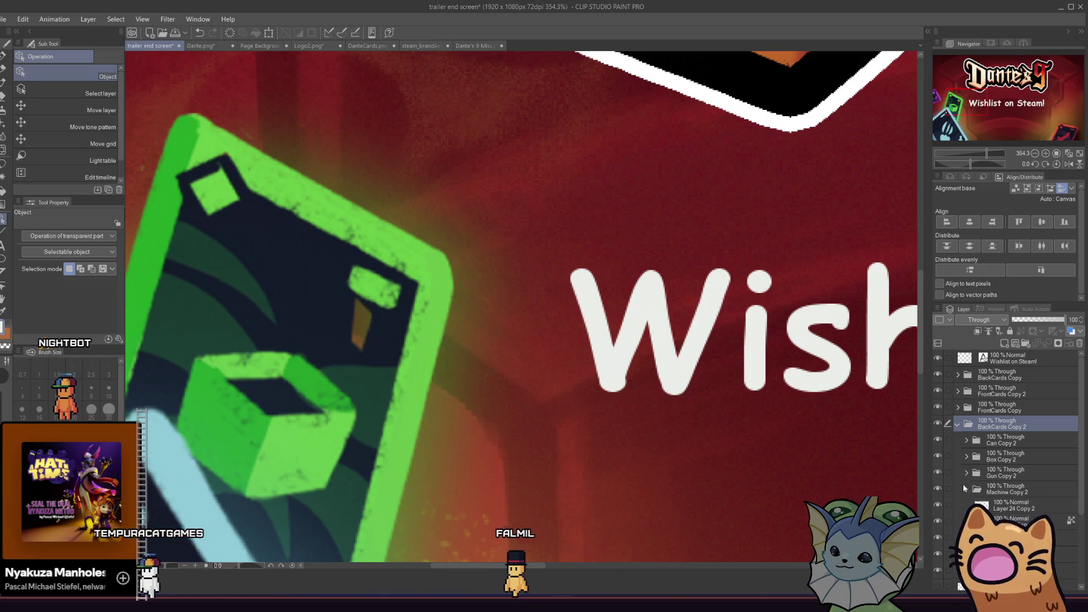
pyautogui.click(943, 504)
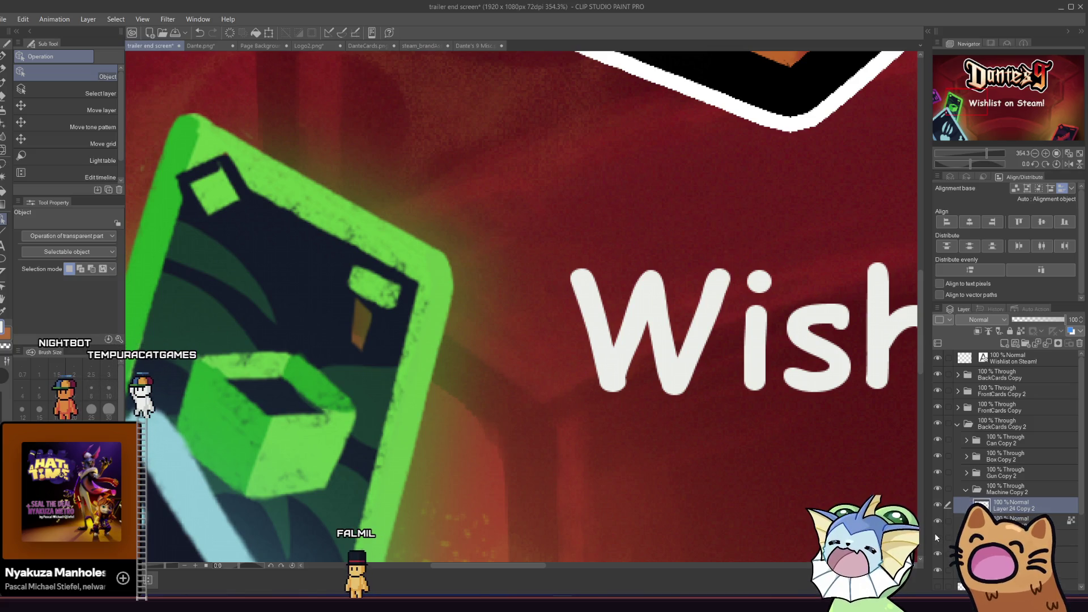
pyautogui.click(316, 311)
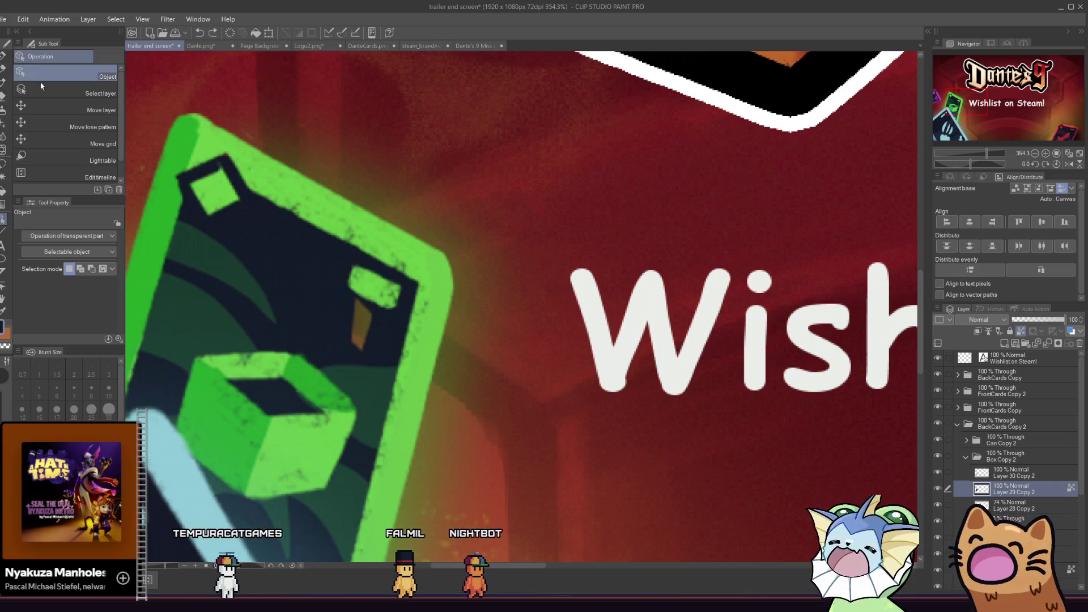
# With a small G-pen, paint dark navy over the orange sliver in the green card
pyautogui.press('p')
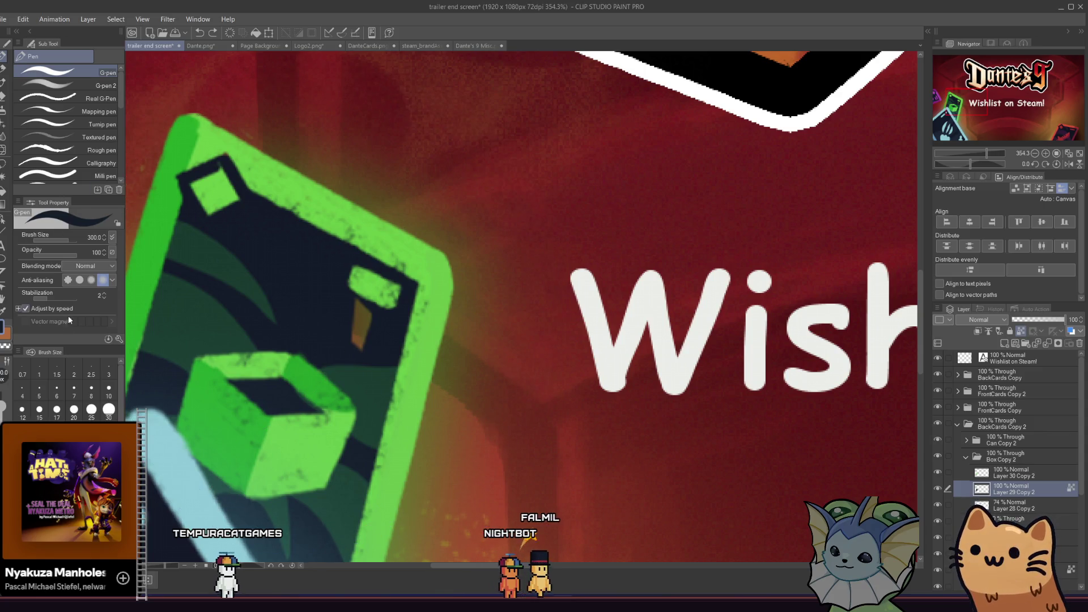
pyautogui.moveTo(63, 240); pyautogui.dragTo(59, 239)
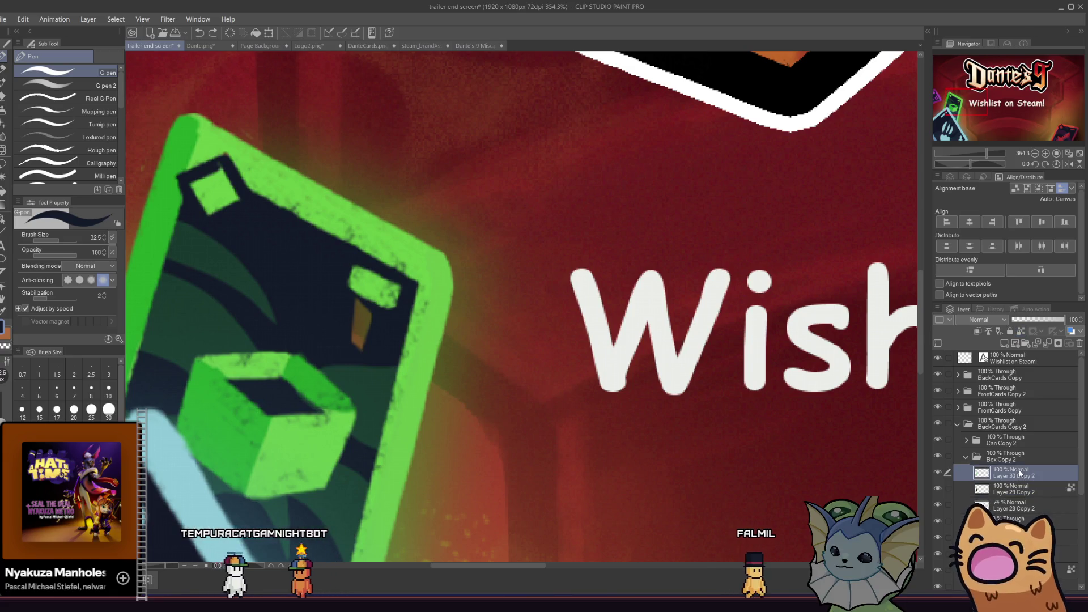
pyautogui.click(938, 489)
pyautogui.click(938, 489)
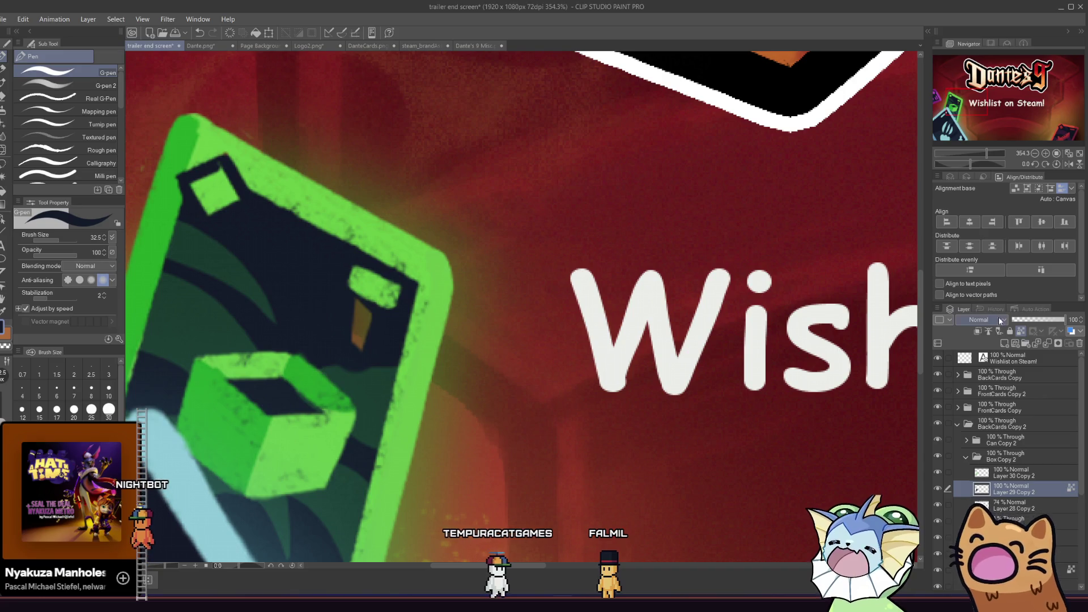
pyautogui.moveTo(372, 322); pyautogui.dragTo(370, 326)
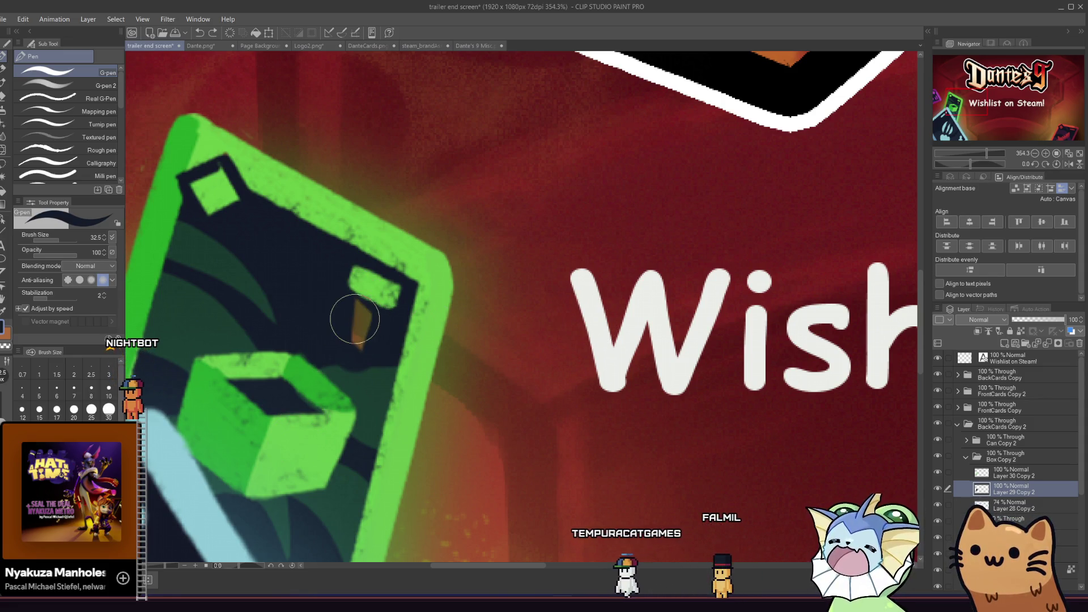
pyautogui.moveTo(364, 302); pyautogui.dragTo(357, 344)
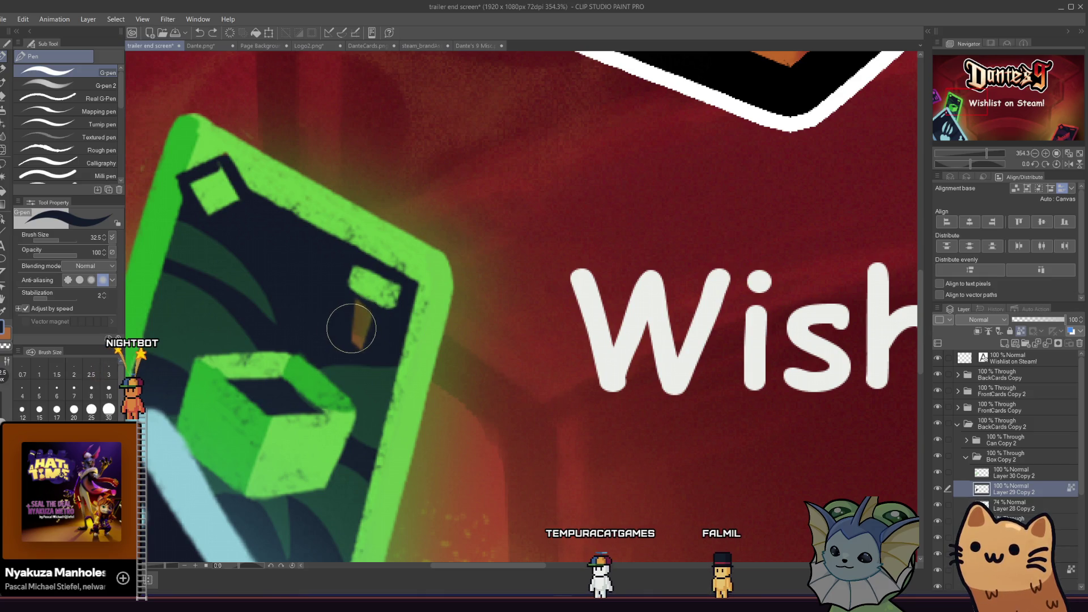
# Shift the green card right and down with a Distribute button, undoing and redoing it
pyautogui.click(1018, 246)
pyautogui.hotkey('ctrl', 'z')
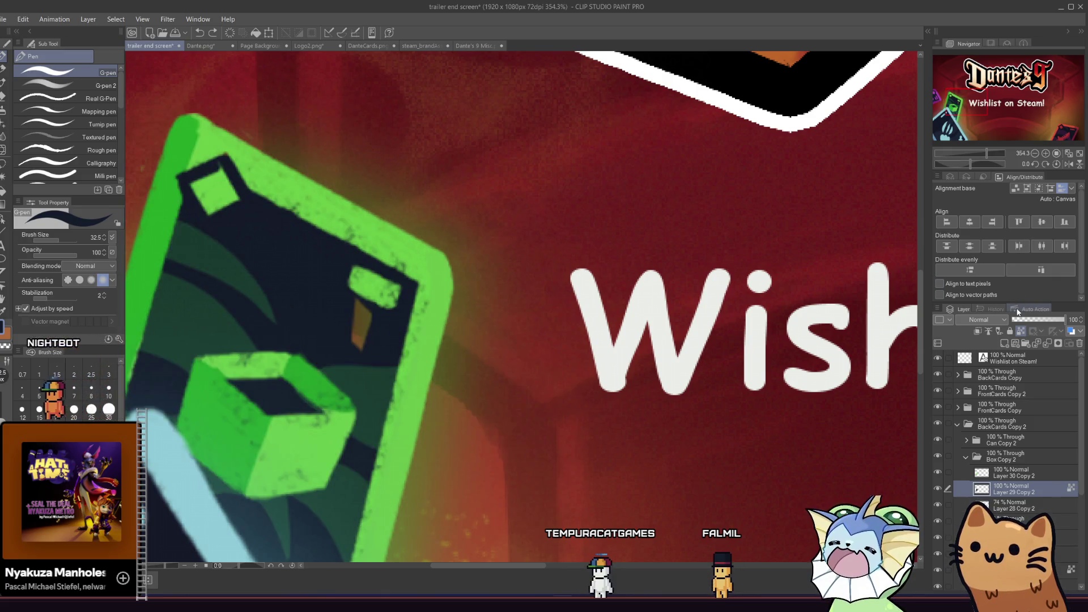
pyautogui.hotkey('ctrl', 'y')
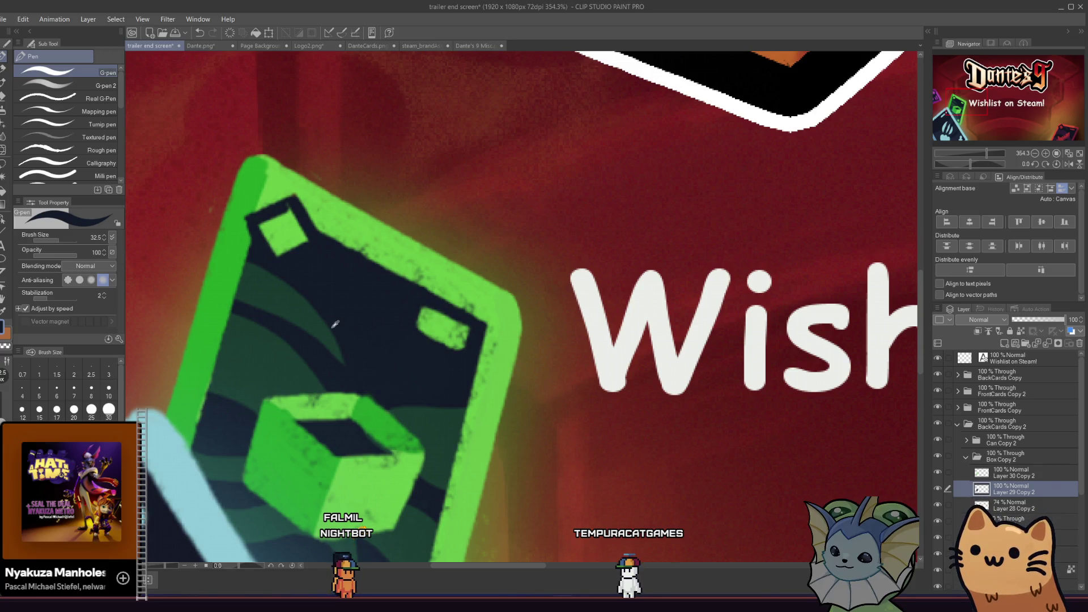
# Enlarge the brush size again
pyautogui.scroll(1, 384, 315)
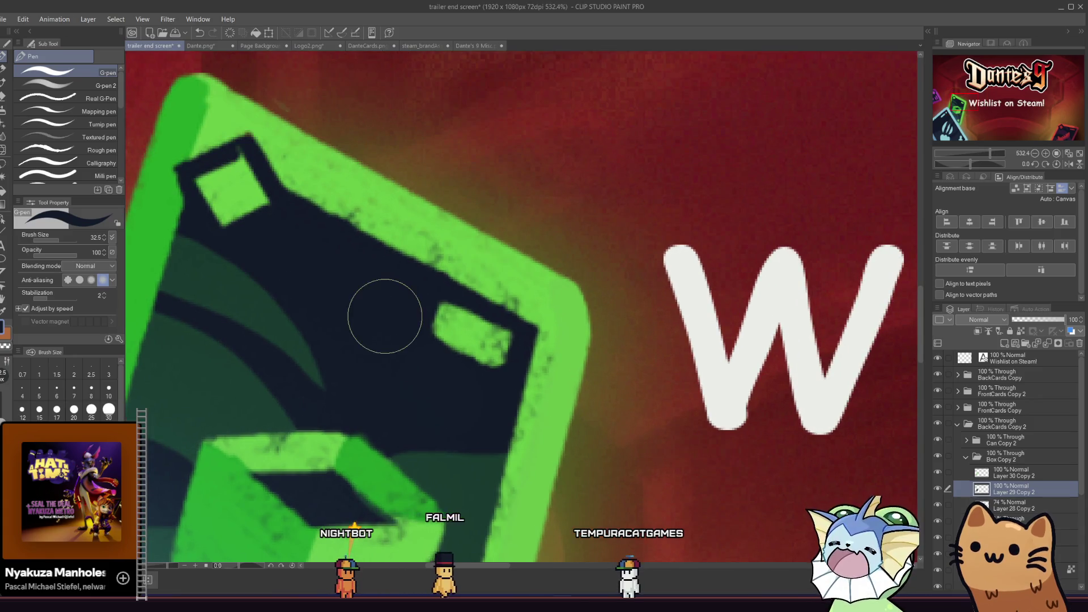
pyautogui.scroll(-2, 384, 316)
pyautogui.moveTo(370, 311); pyautogui.dragTo(351, 319)
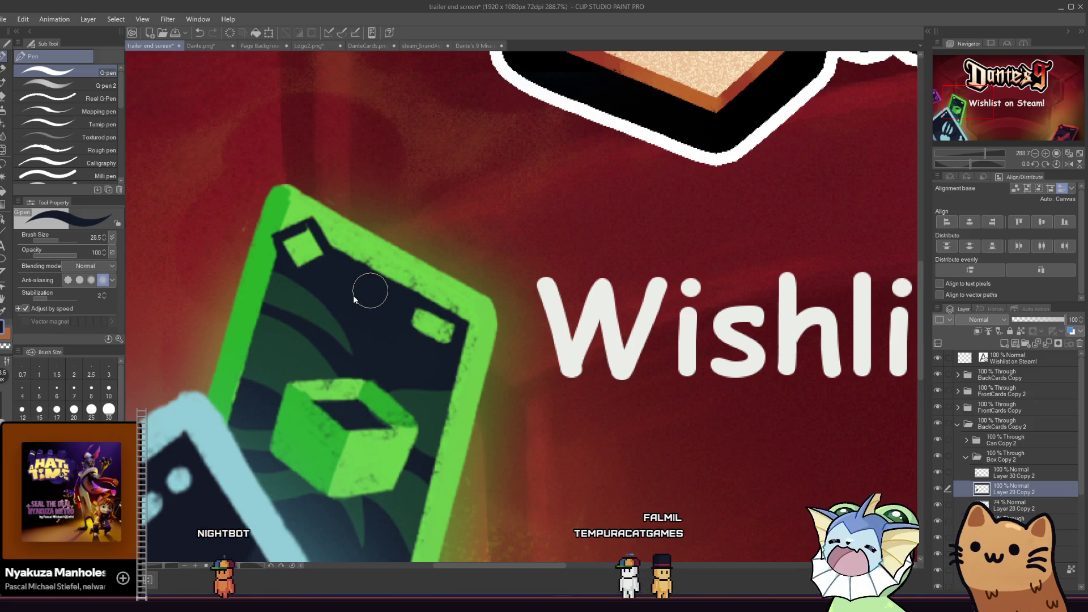
pyautogui.scroll(-3, 347, 302)
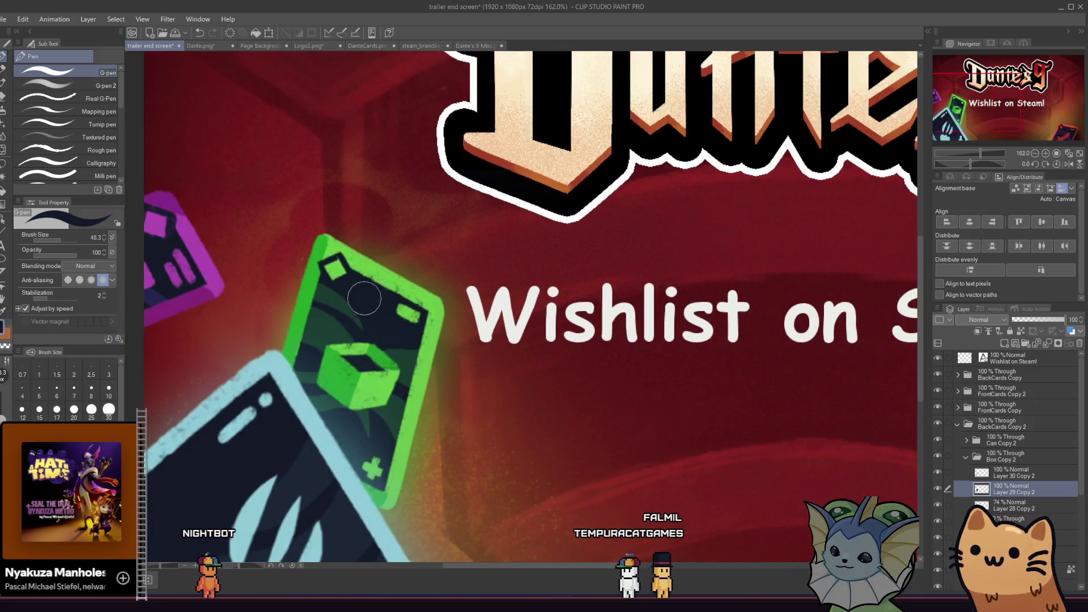
pyautogui.scroll(-4, 364, 298)
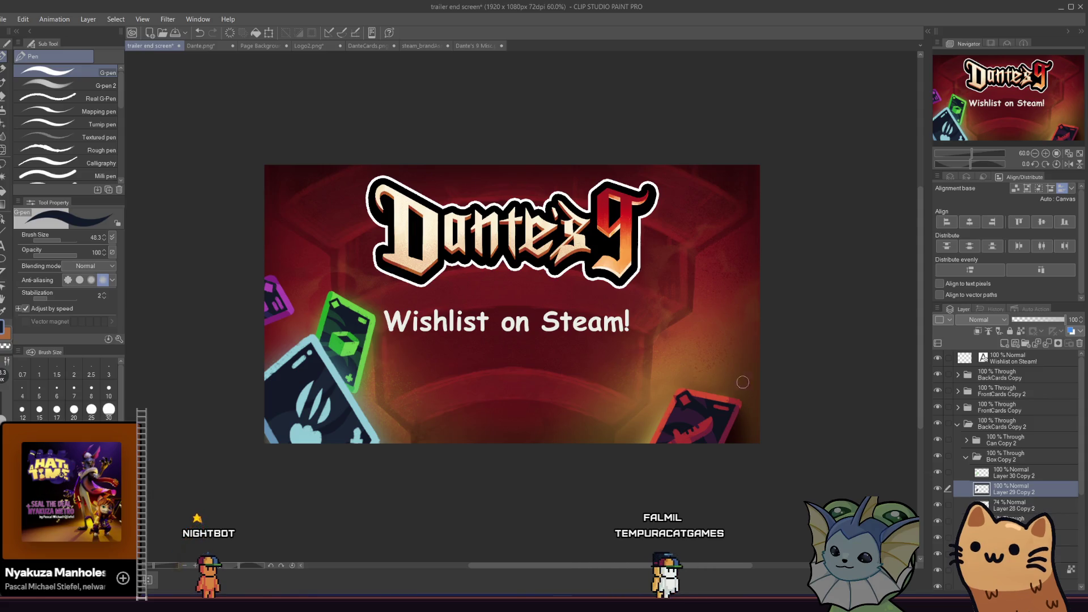
pyautogui.scroll(1, 582, 346)
pyautogui.click(1019, 475)
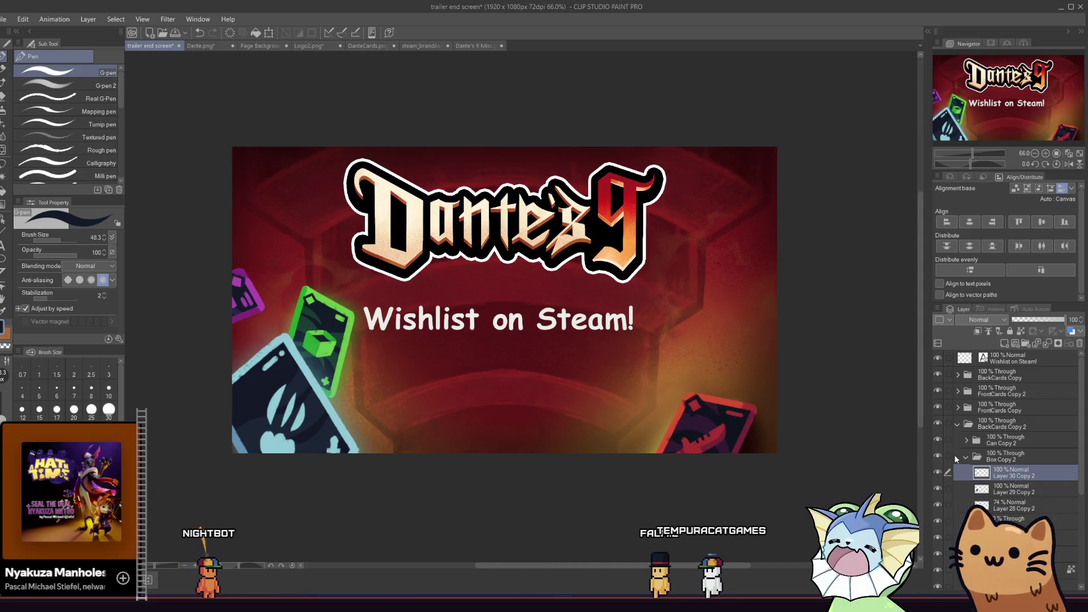
pyautogui.click(957, 424)
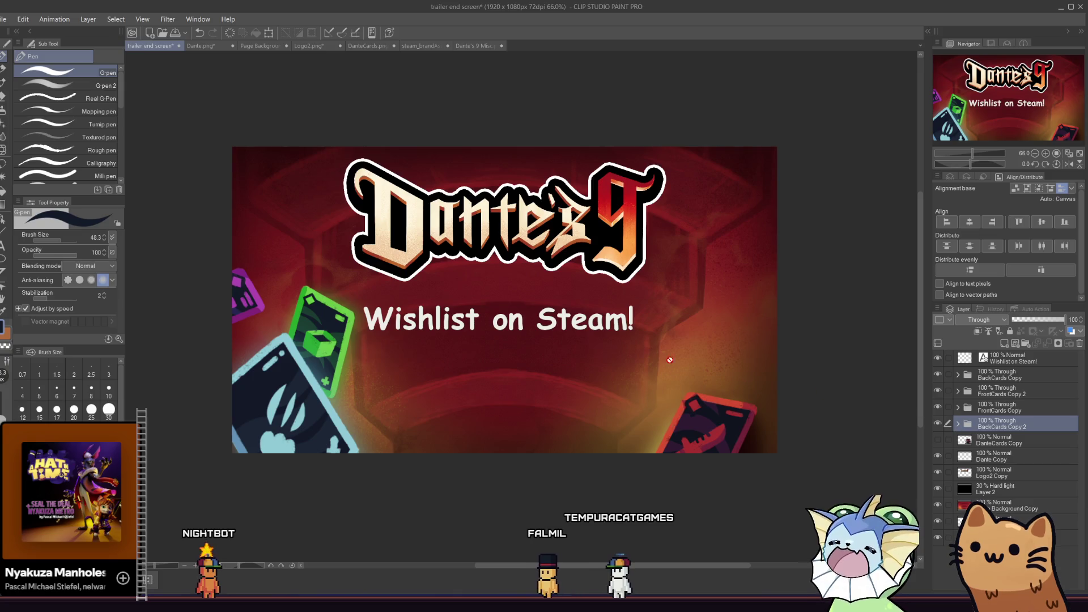
pyautogui.scroll(-1, 454, 318)
pyautogui.scroll(2, 354, 326)
pyautogui.scroll(-2, 355, 326)
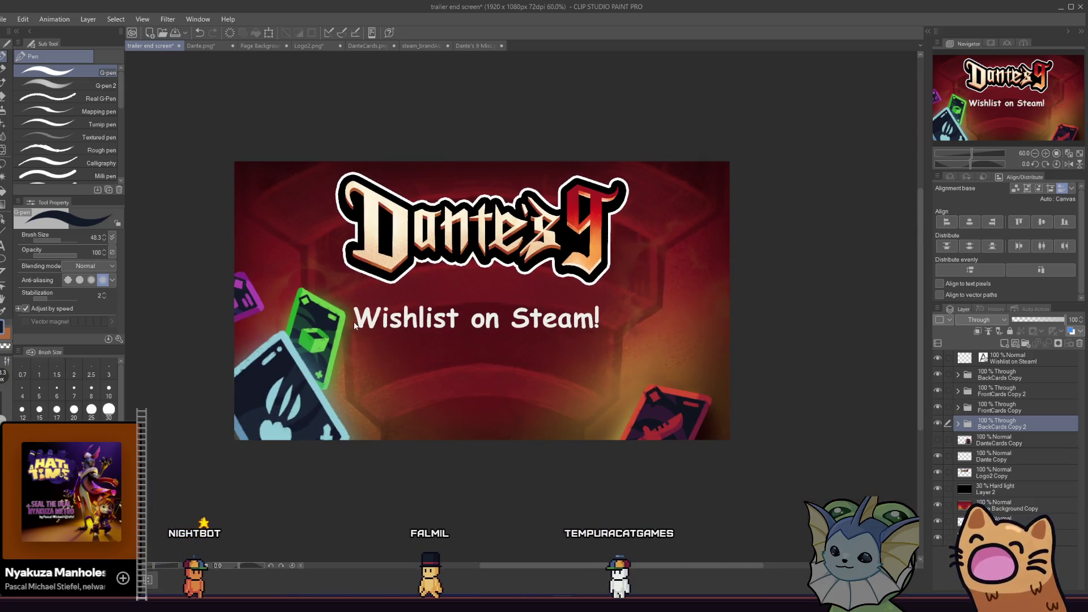
pyautogui.hotkey('alt', 'Tab')
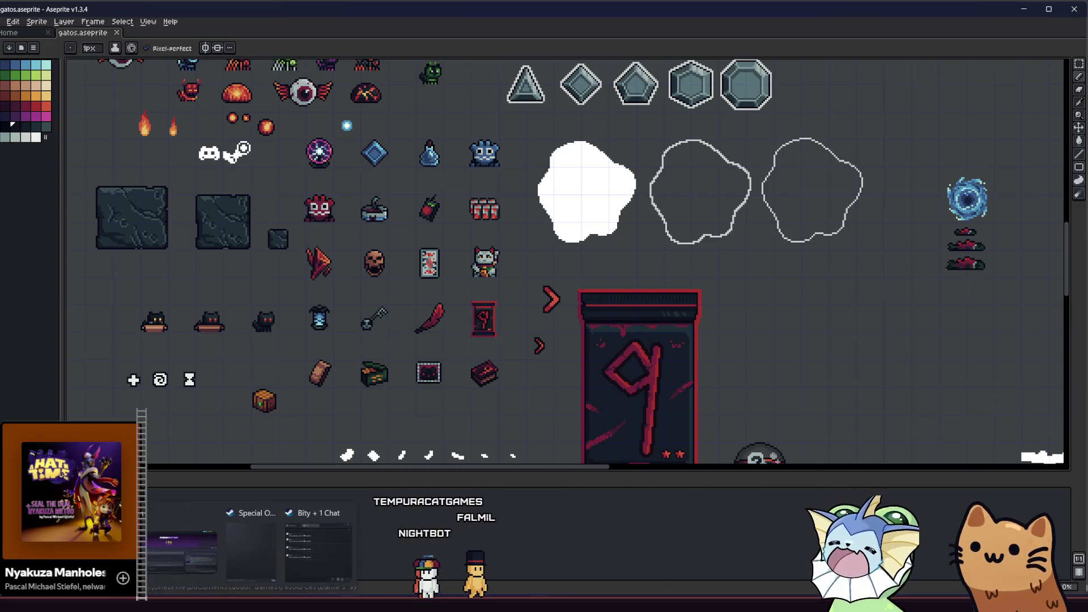
pyautogui.click(317, 553)
pyautogui.scroll(2, 332, 372)
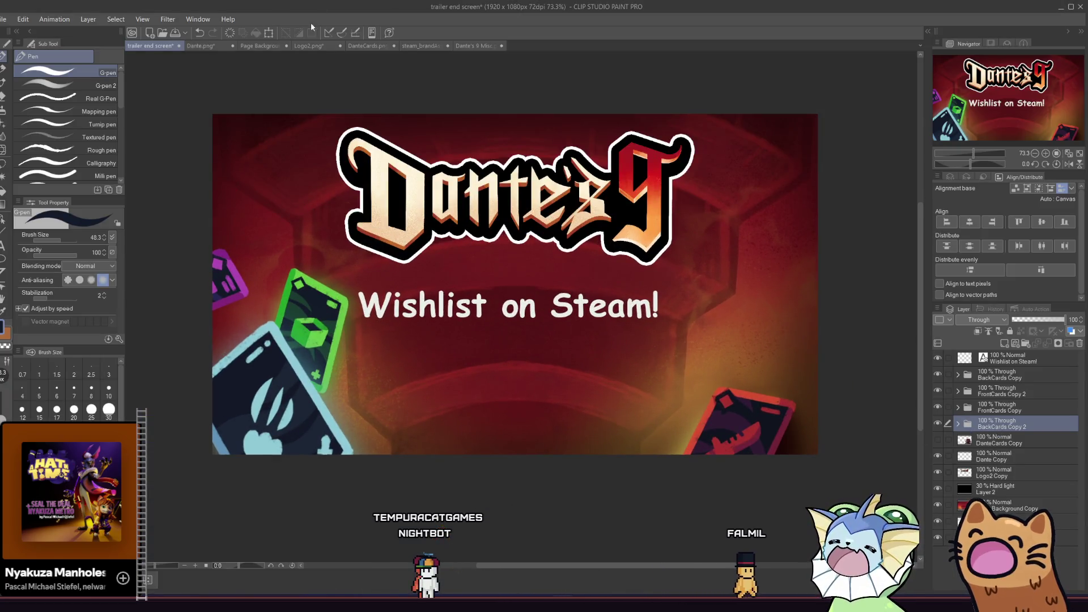
# Nudge the green card right and down, then pick the blue can card's layer in Dante's 9 Misc
pyautogui.click(1, 221)
pyautogui.moveTo(309, 318)
pyautogui.mouseDown()
pyautogui.moveTo(339, 346)
pyautogui.moveTo(318, 325)
pyautogui.mouseUp()
pyautogui.click(473, 46)
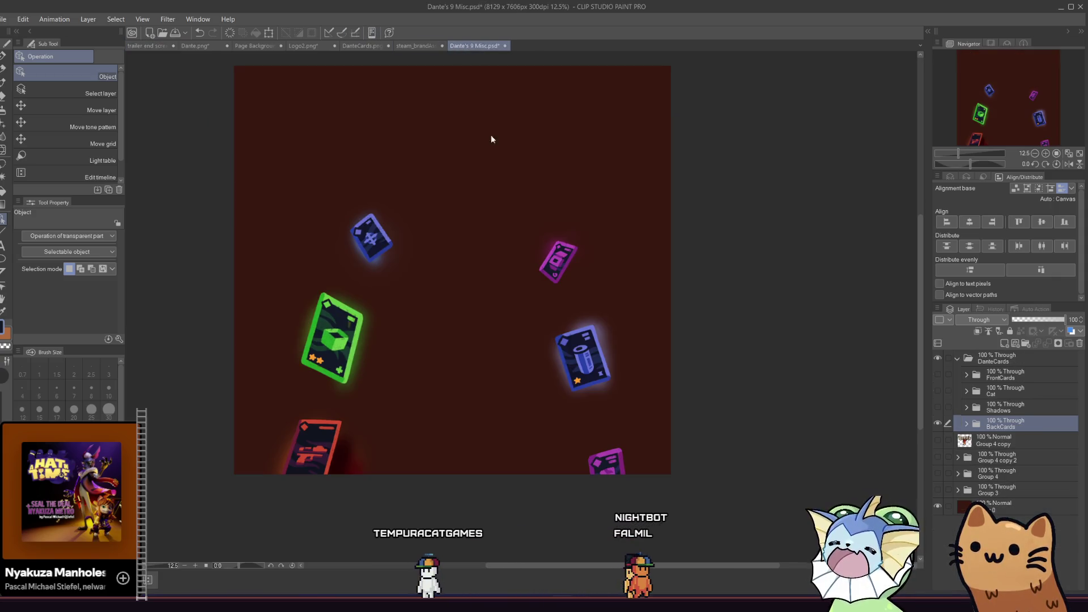
pyautogui.scroll(1, 549, 293)
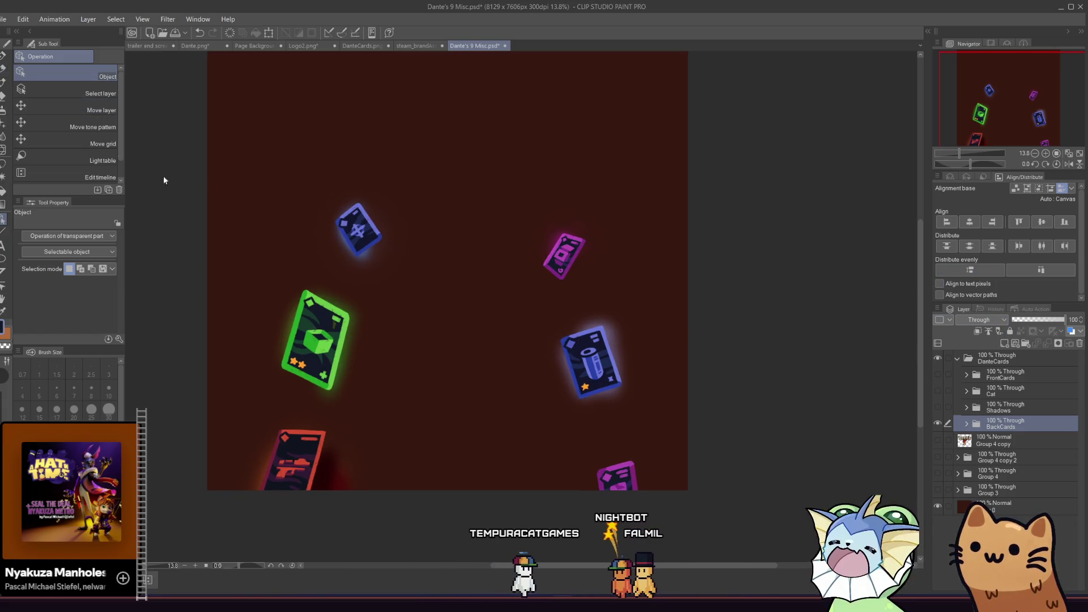
pyautogui.click(584, 338)
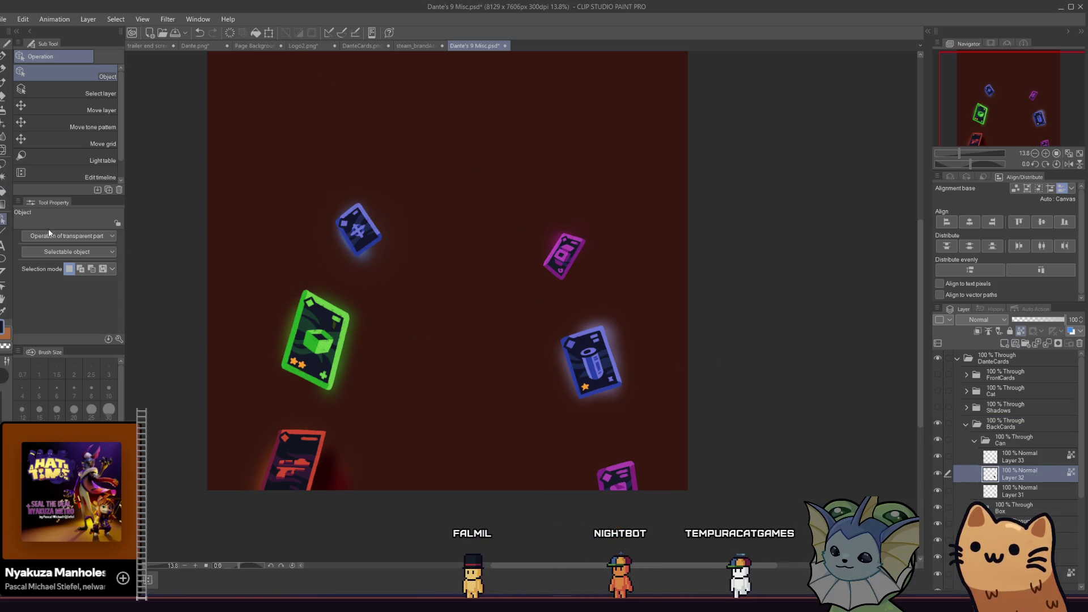
# Rectangle-select the blue can card and paste it into the end screen, undoing the wrong dark paste
pyautogui.click(4, 167)
pyautogui.moveTo(518, 309); pyautogui.dragTo(651, 427)
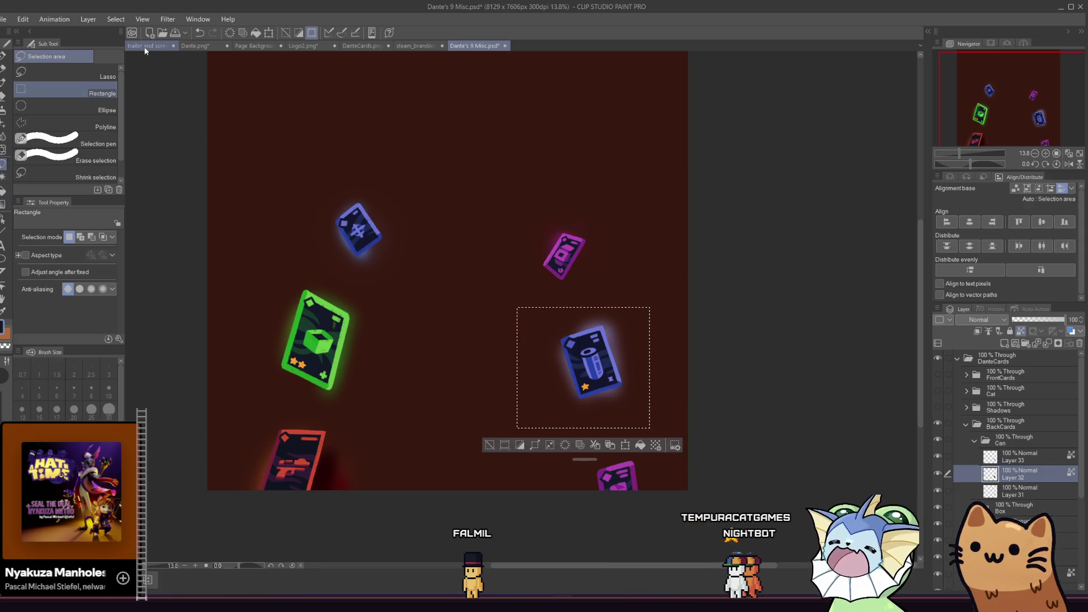
pyautogui.click(144, 45)
pyautogui.hotkey('ctrl', 'v')
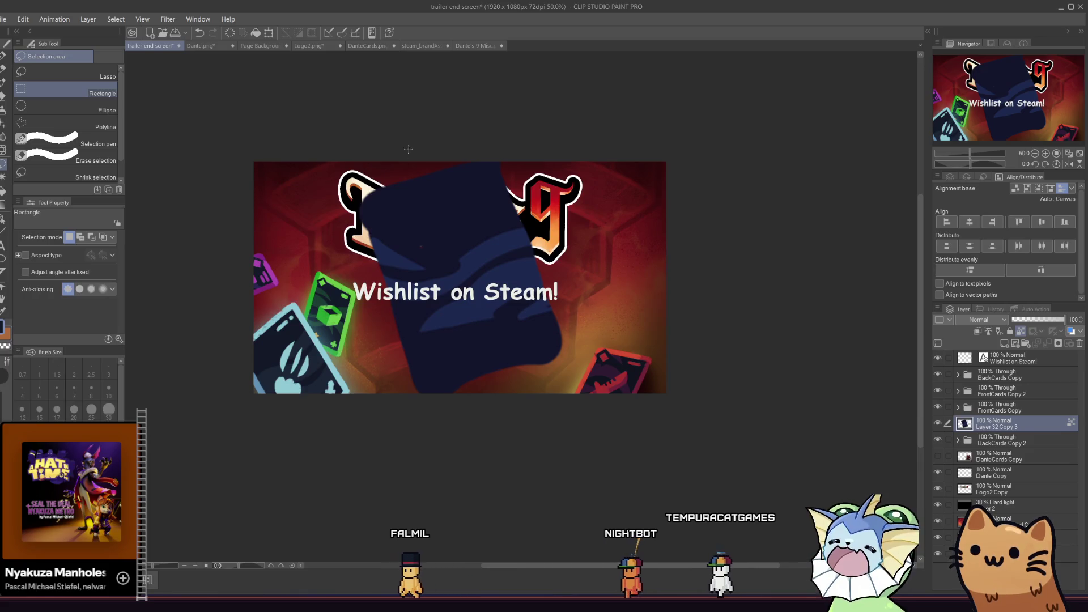
pyautogui.hotkey('ctrl', 'z')
# Select the BackCards folder in Dante's 9 Misc and reselect the blue can card area
pyautogui.click(472, 45)
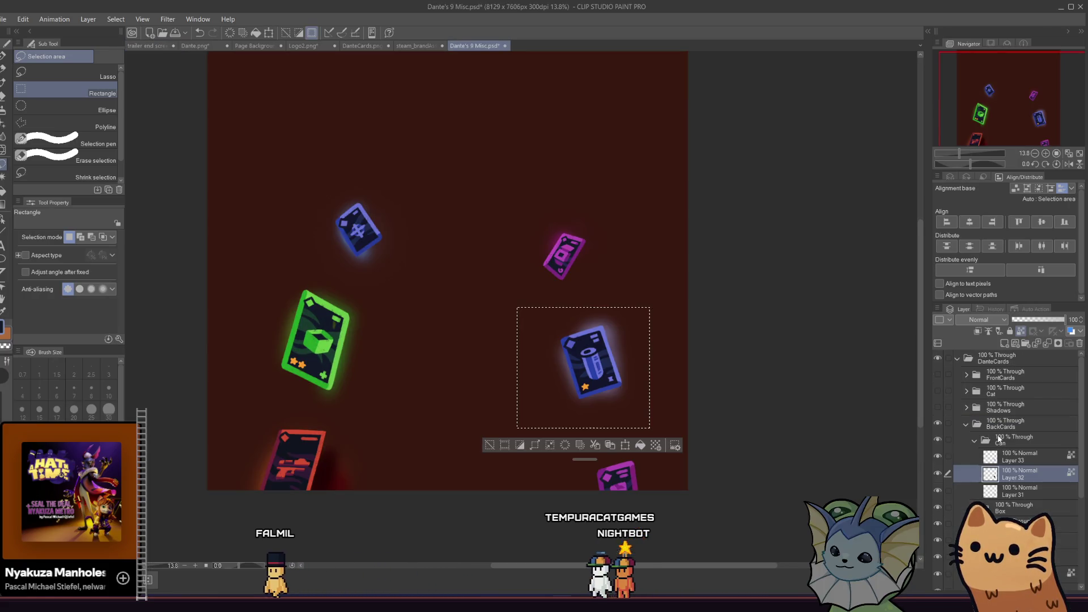
pyautogui.click(971, 423)
pyautogui.click(965, 425)
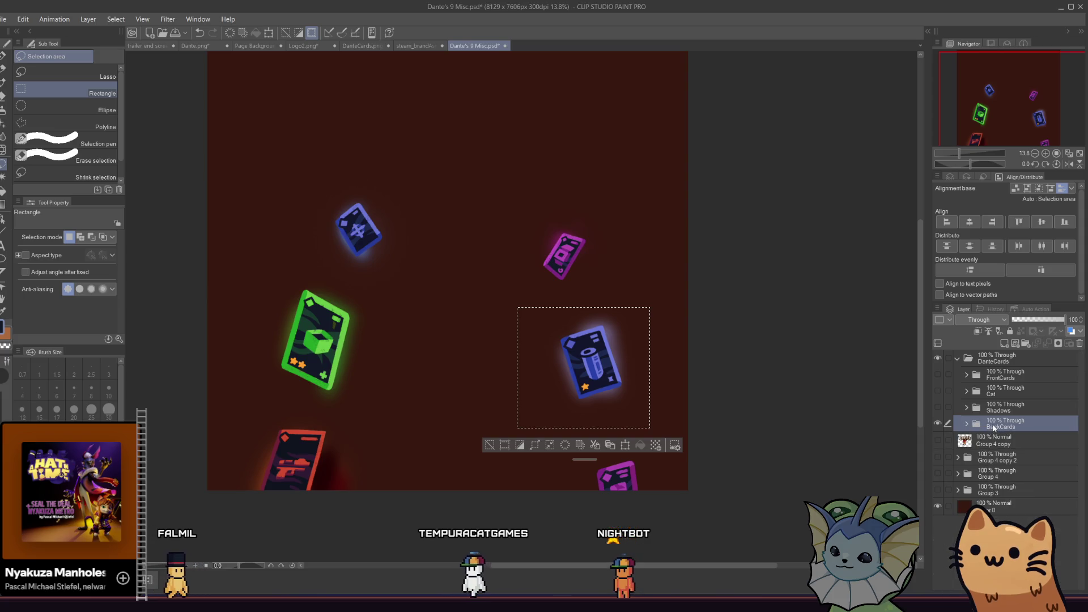
pyautogui.click(558, 310)
pyautogui.moveTo(630, 358); pyautogui.dragTo(660, 420)
pyautogui.click(137, 47)
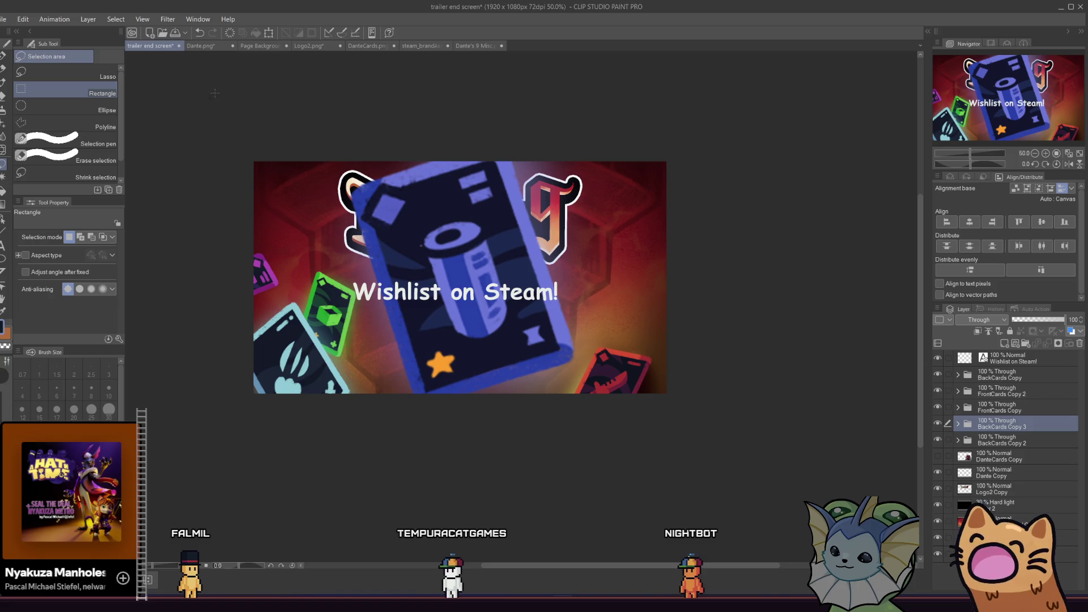
# Free-transform the pasted blue card down to 23% below the Wishlist text
pyautogui.click(269, 32)
pyautogui.moveTo(285, 70)
pyautogui.mouseDown()
pyautogui.moveTo(510, 340)
pyautogui.moveTo(548, 355)
pyautogui.mouseUp()
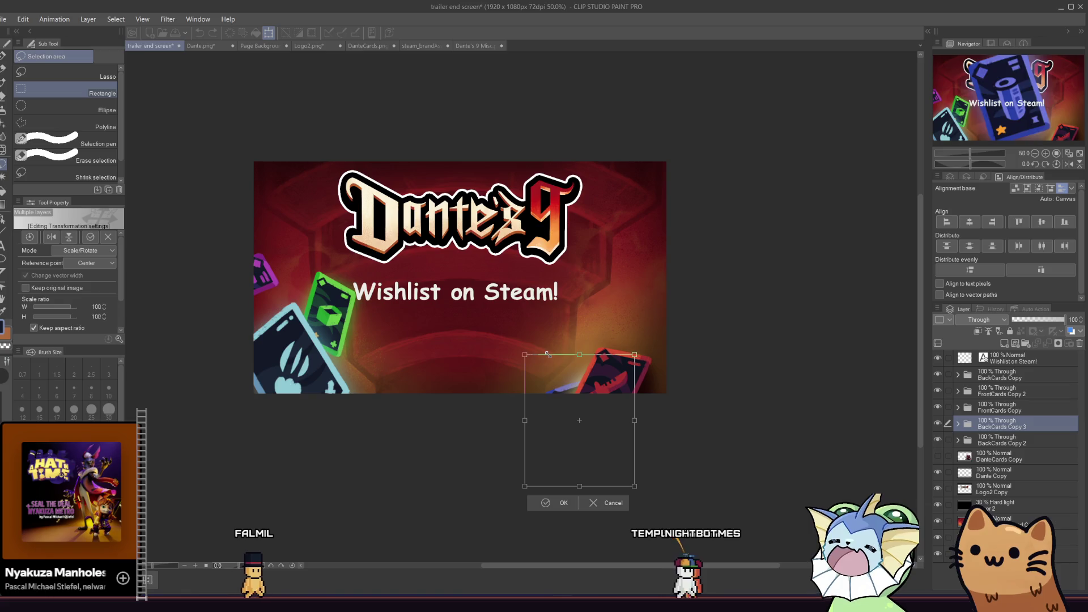
pyautogui.moveTo(561, 396); pyautogui.dragTo(509, 306)
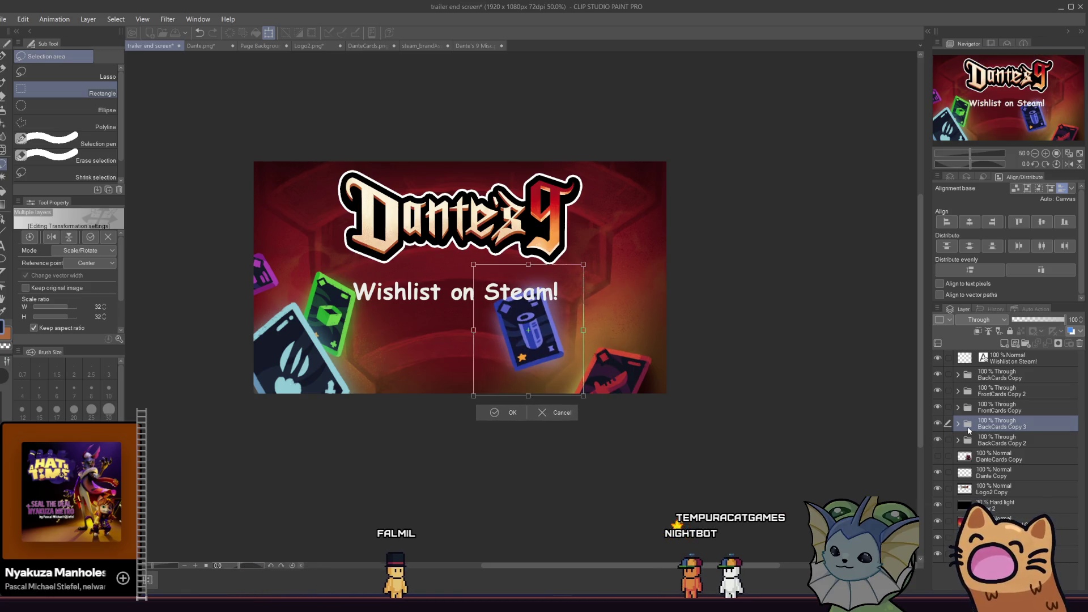
pyautogui.moveTo(471, 264); pyautogui.dragTo(476, 267)
pyautogui.moveTo(518, 339)
pyautogui.mouseDown()
pyautogui.moveTo(641, 299)
pyautogui.moveTo(587, 303)
pyautogui.mouseUp()
pyautogui.moveTo(544, 231); pyautogui.dragTo(569, 260)
pyautogui.moveTo(599, 300); pyautogui.dragTo(557, 299)
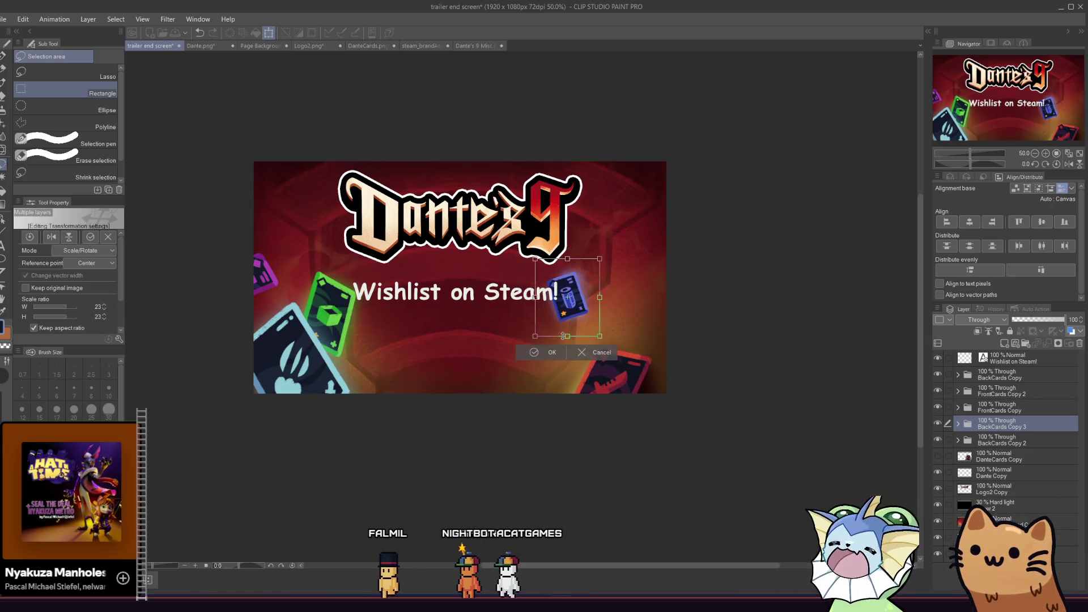
pyautogui.moveTo(548, 324); pyautogui.dragTo(509, 344)
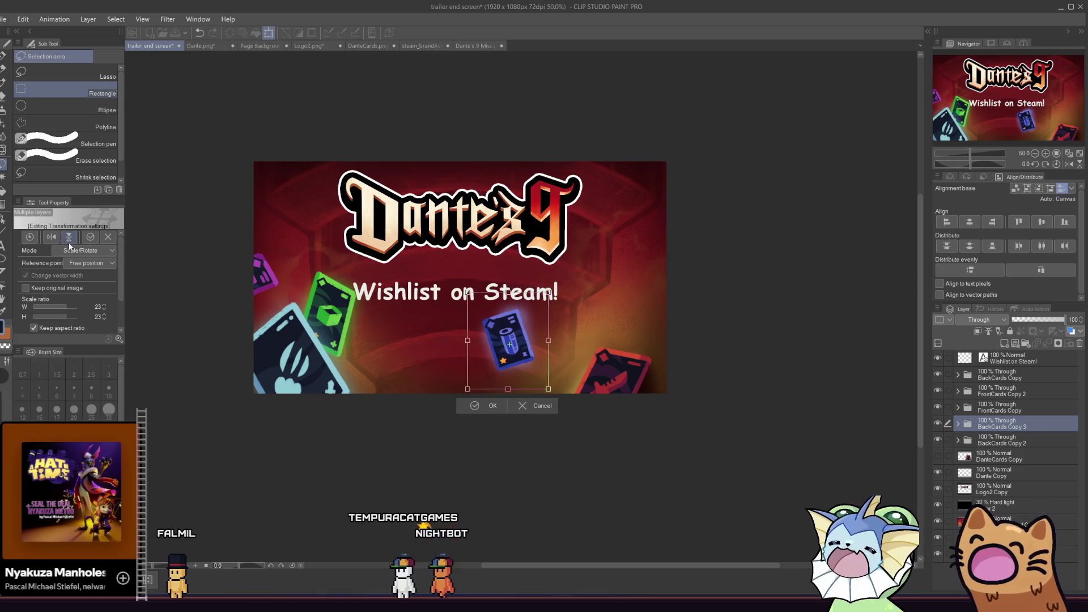
# Try warping the blue card's corners in perspective, then undo the warp
pyautogui.click(88, 293)
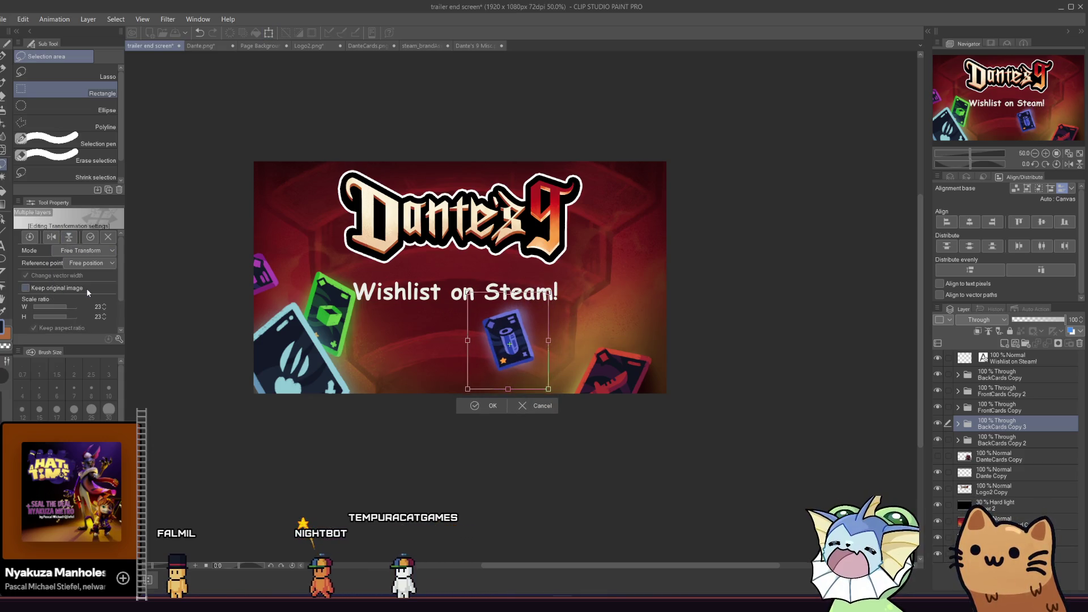
pyautogui.moveTo(468, 390)
pyautogui.mouseDown()
pyautogui.moveTo(463, 365)
pyautogui.moveTo(456, 405)
pyautogui.moveTo(427, 419)
pyautogui.moveTo(454, 384)
pyautogui.moveTo(428, 402)
pyautogui.mouseUp()
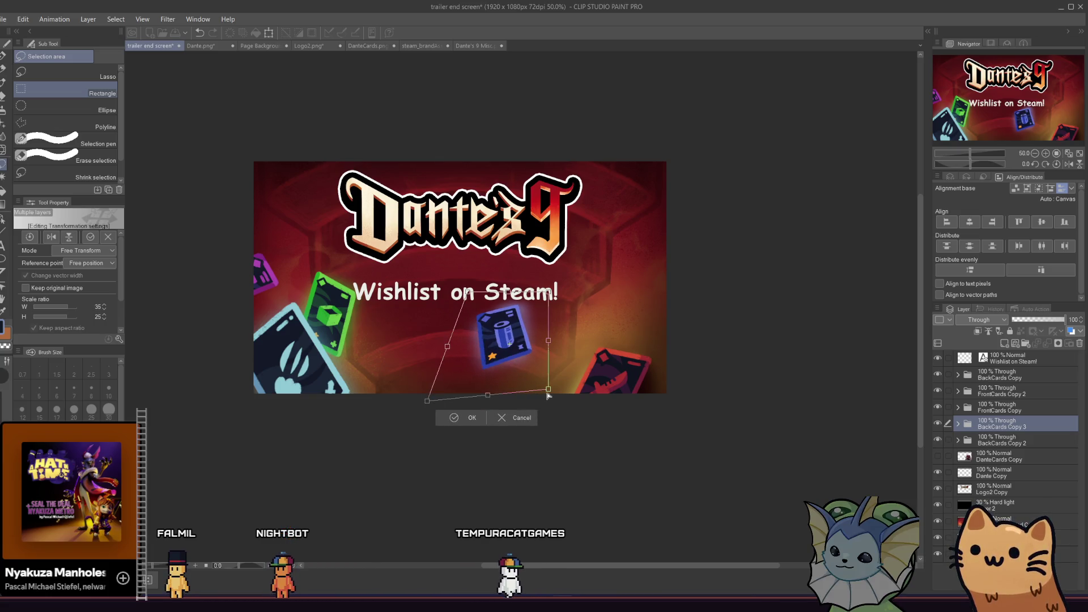
pyautogui.moveTo(548, 396); pyautogui.dragTo(662, 378)
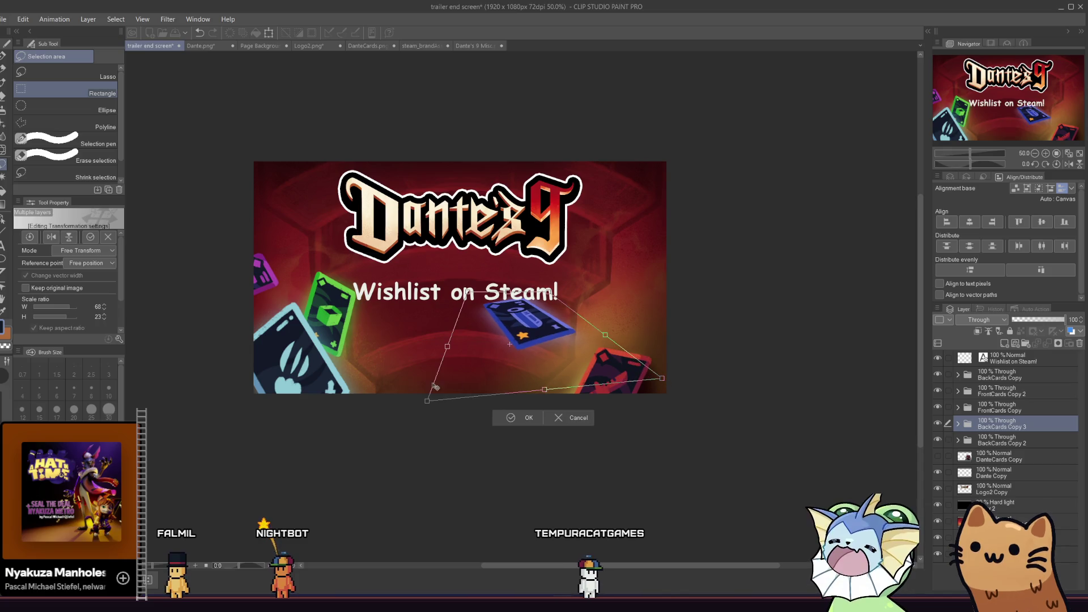
pyautogui.moveTo(427, 401)
pyautogui.mouseDown()
pyautogui.moveTo(340, 418)
pyautogui.moveTo(321, 434)
pyautogui.mouseUp()
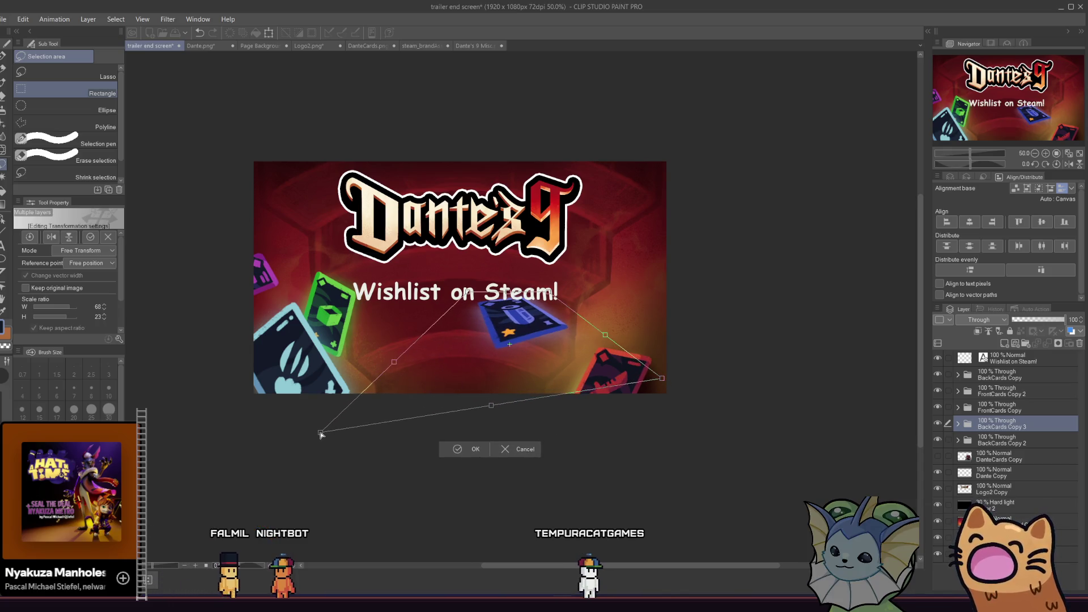
pyautogui.moveTo(526, 329); pyautogui.dragTo(522, 362)
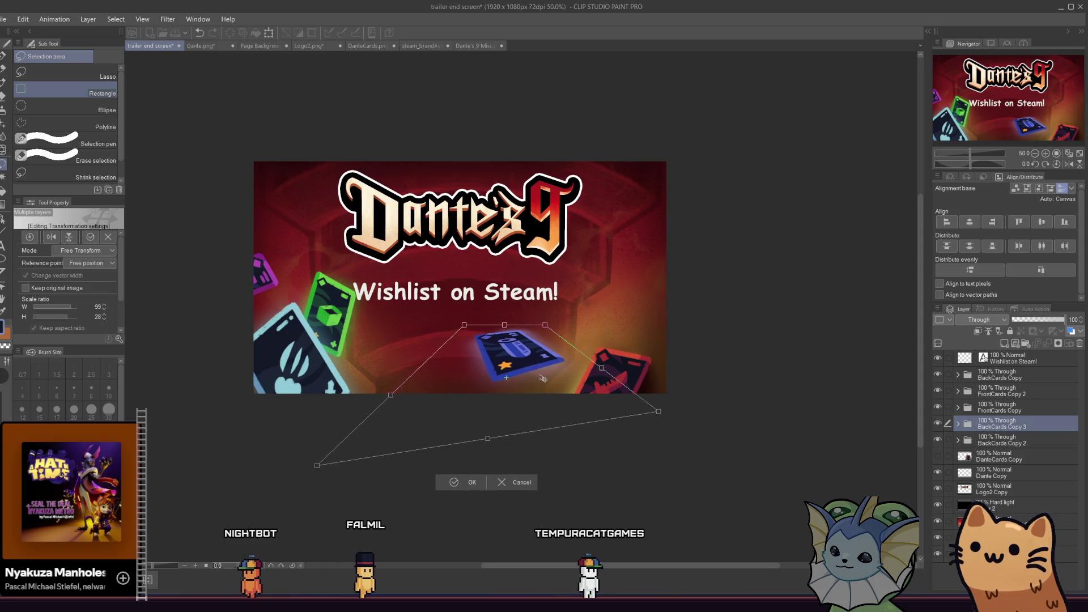
pyautogui.scroll(1, 510, 361)
pyautogui.hotkey('ctrl', 'z')
pyautogui.hotkey('ctrl', 'z')
pyautogui.hotkey('ctrl', 'z')
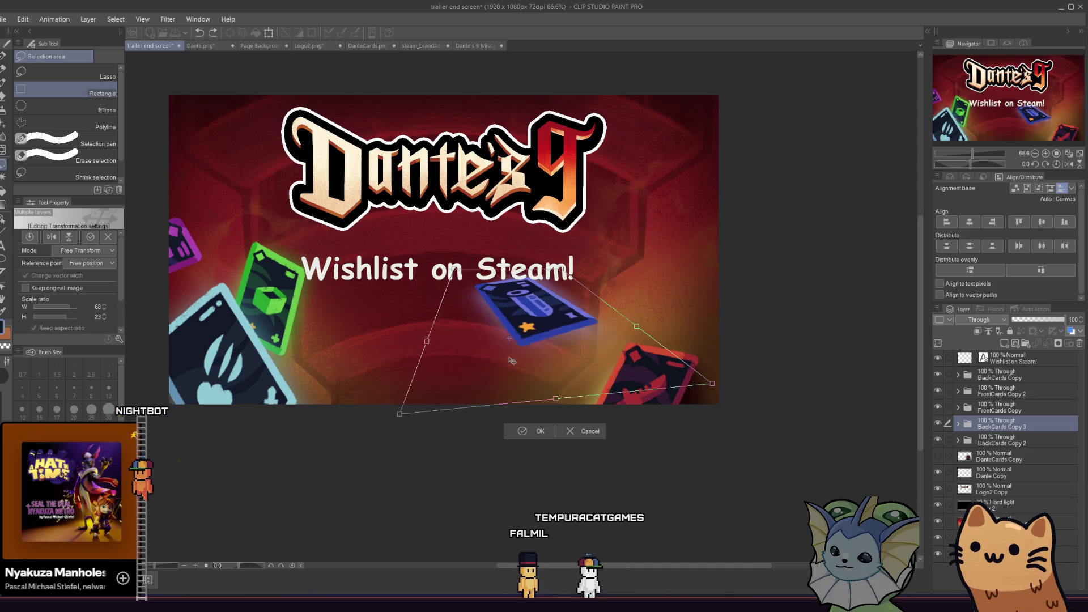
# Move the blue card to the right edge and commit the transform
pyautogui.moveTo(511, 360)
pyautogui.mouseDown()
pyautogui.moveTo(561, 350)
pyautogui.moveTo(519, 363)
pyautogui.moveTo(624, 210)
pyautogui.moveTo(641, 255)
pyautogui.moveTo(659, 262)
pyautogui.moveTo(679, 250)
pyautogui.mouseUp()
pyautogui.hotkey('ctrl', '-')
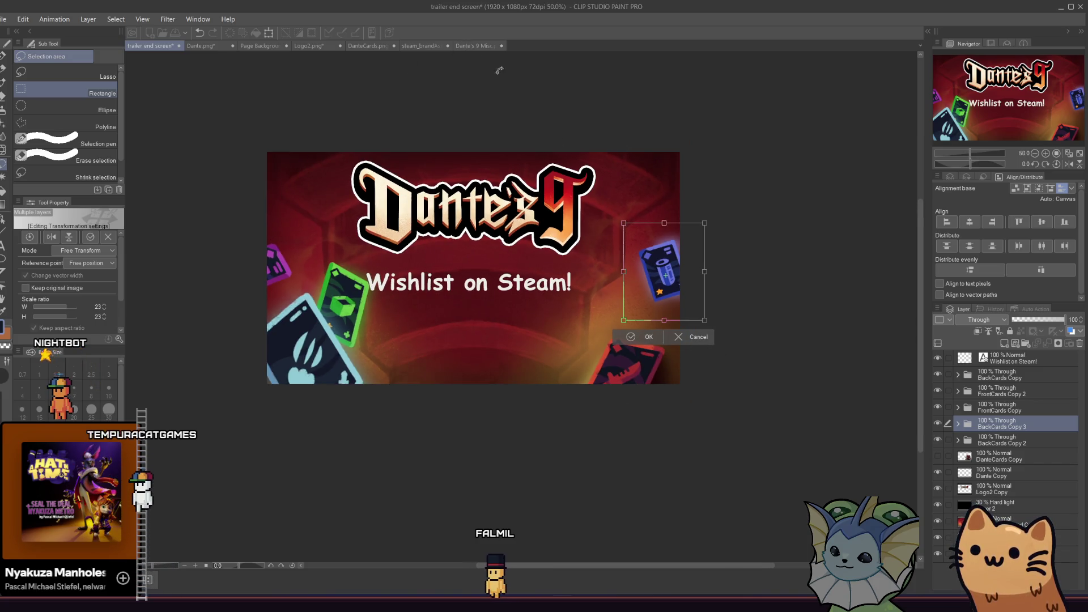
pyautogui.press('Return')
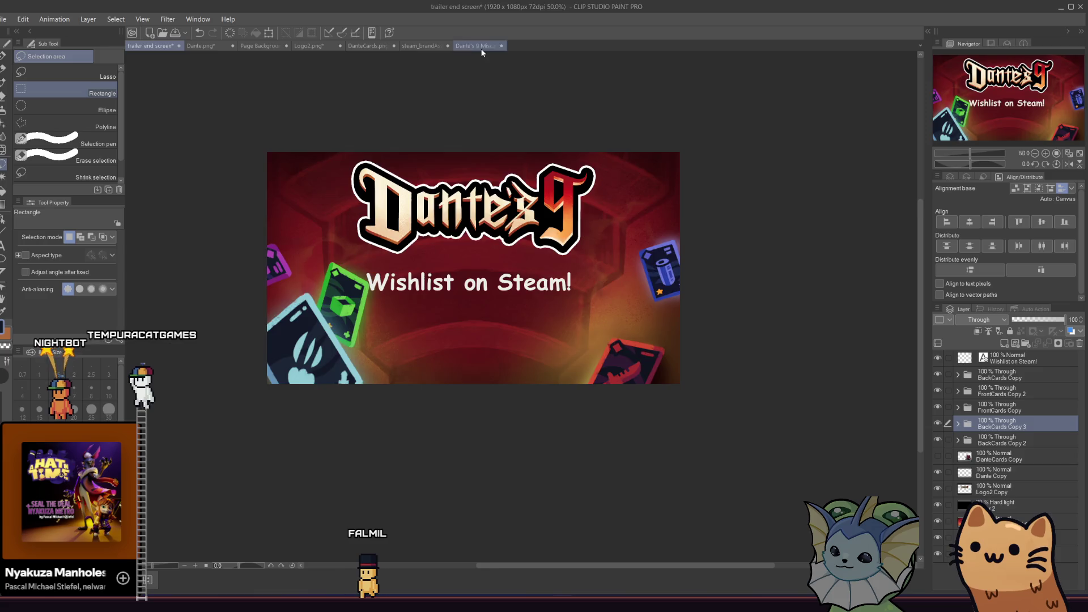
# Copy the purple card from Dante's 9 Misc and paste it into the trailer end screen
pyautogui.click(481, 48)
pyautogui.moveTo(508, 205)
pyautogui.mouseDown()
pyautogui.moveTo(605, 284)
pyautogui.moveTo(604, 305)
pyautogui.mouseUp()
pyautogui.click(501, 349)
pyautogui.click(460, 357)
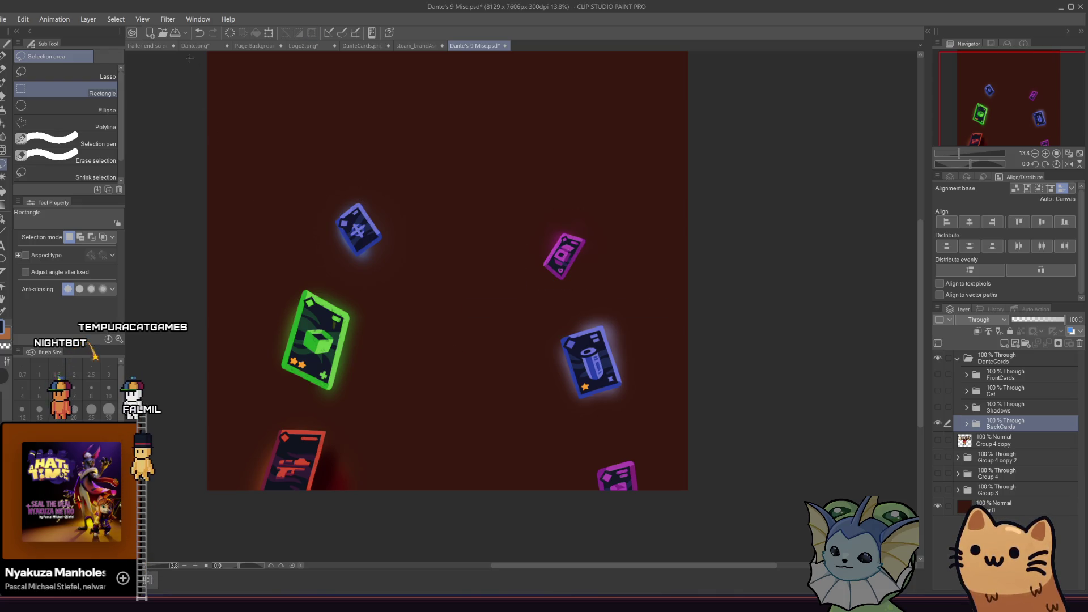
pyautogui.click(206, 47)
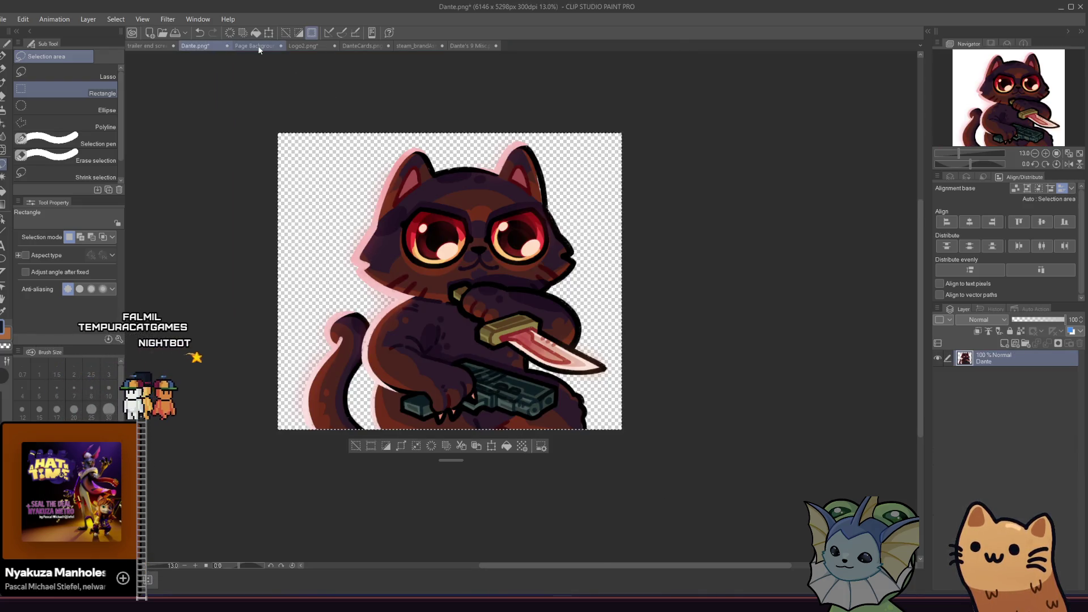
pyautogui.click(256, 46)
pyautogui.click(156, 46)
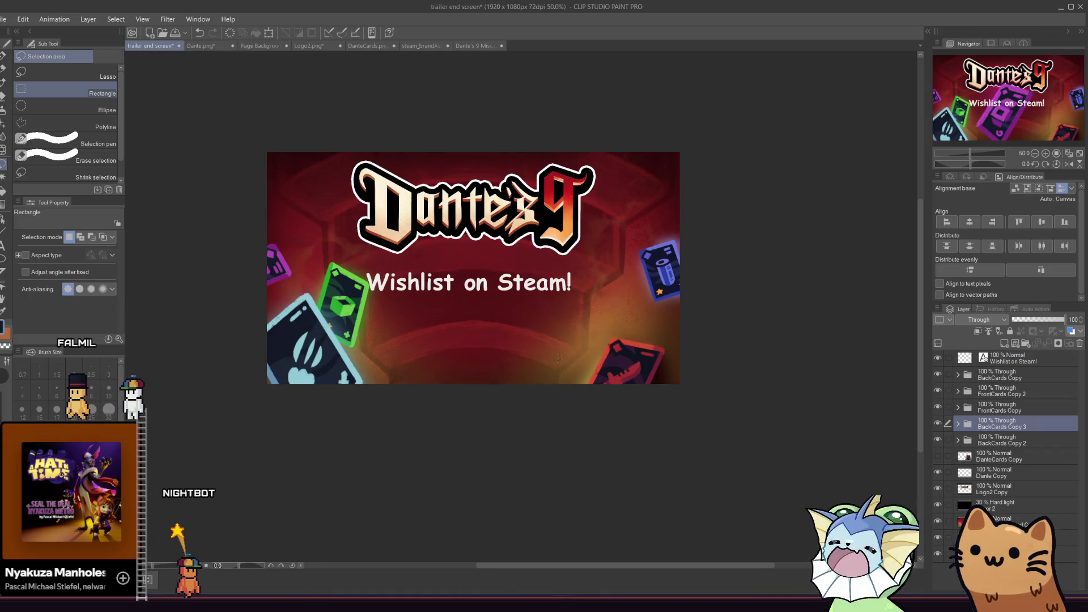
pyautogui.hotkey('ctrl', 'v')
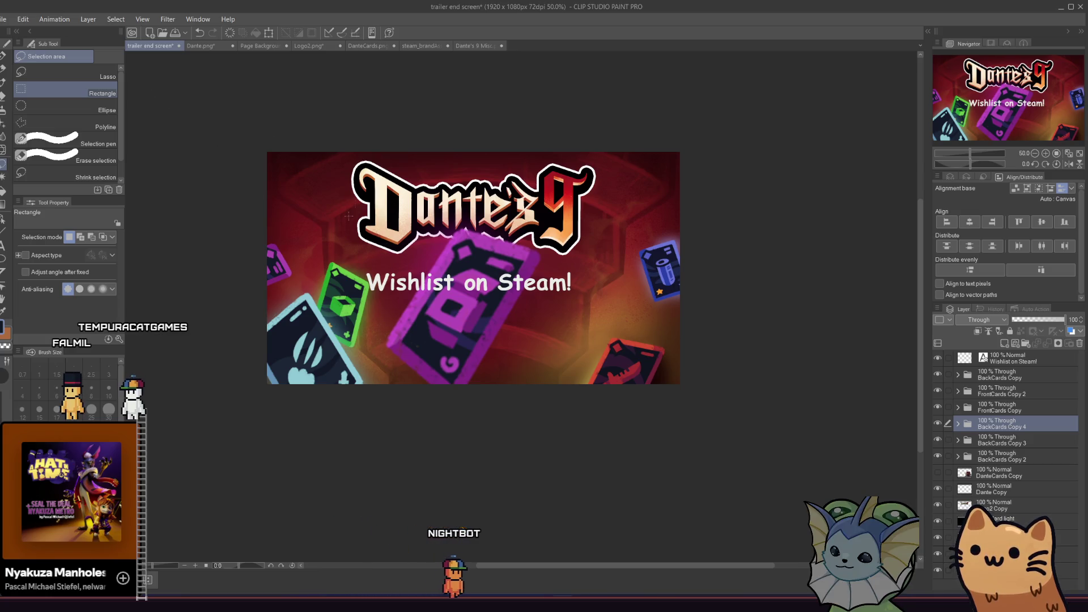
# Scale the purple card to about 39% and place it below the text's right side
pyautogui.hotkey('ctrl', 't')
pyautogui.moveTo(323, 134); pyautogui.dragTo(507, 312)
pyautogui.moveTo(545, 364)
pyautogui.mouseDown()
pyautogui.moveTo(559, 302)
pyautogui.moveTo(545, 332)
pyautogui.mouseUp()
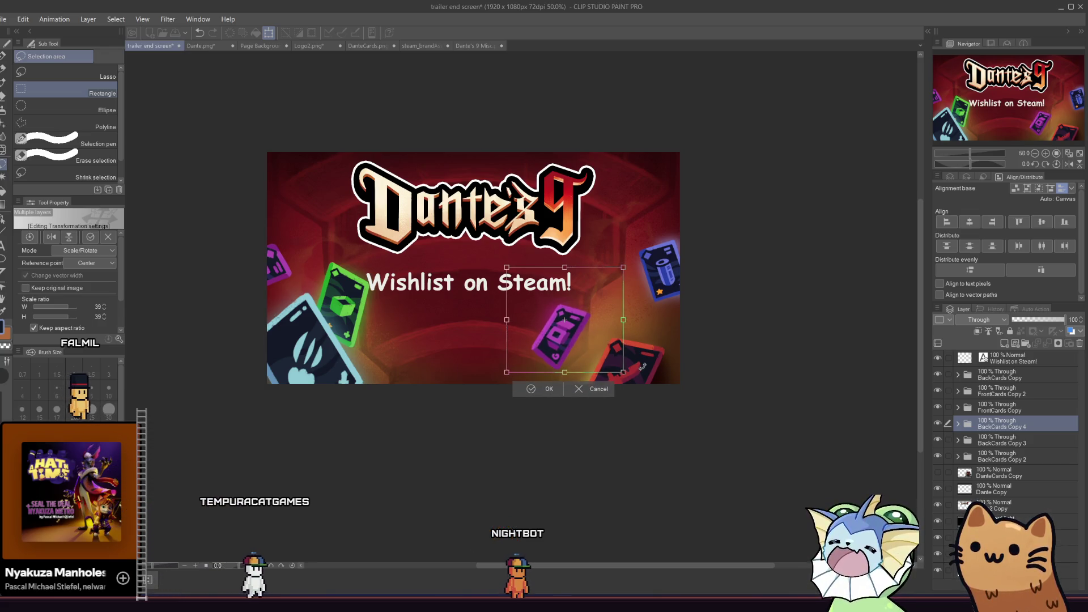
pyautogui.click(549, 389)
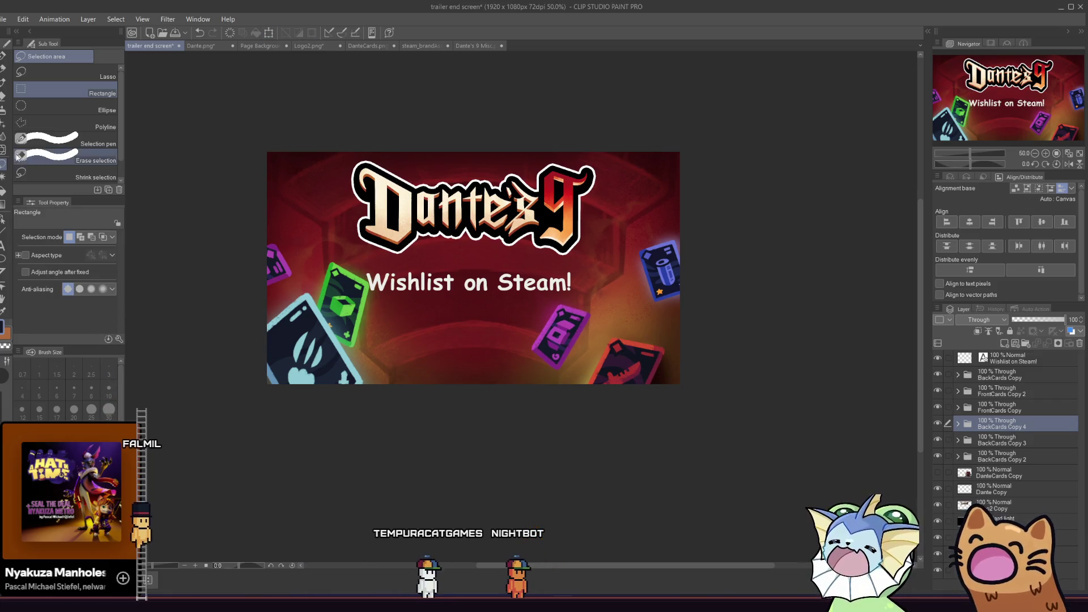
pyautogui.click(4, 220)
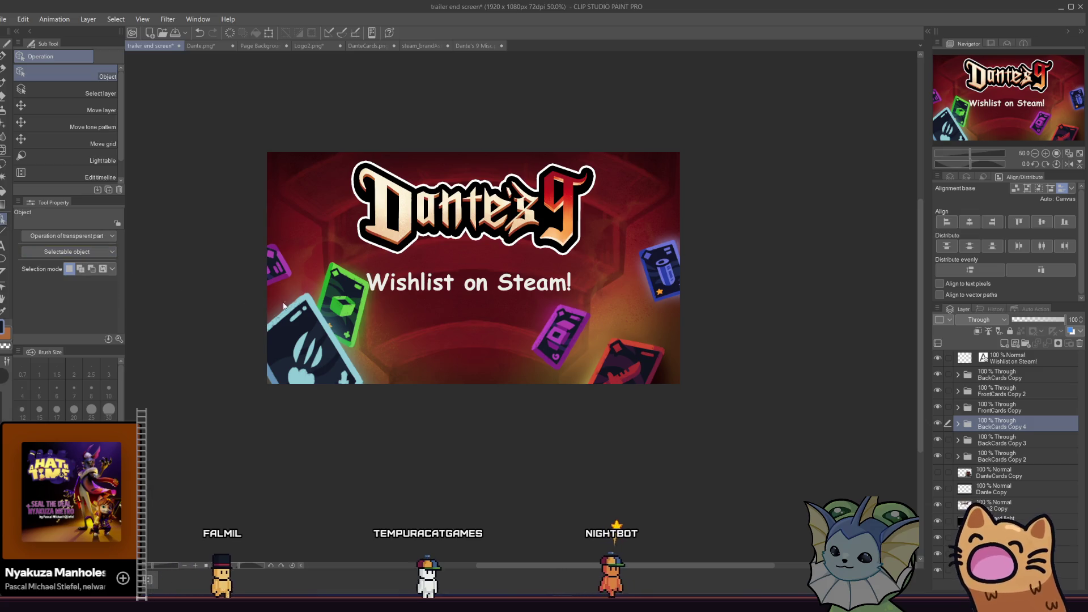
pyautogui.click(618, 352)
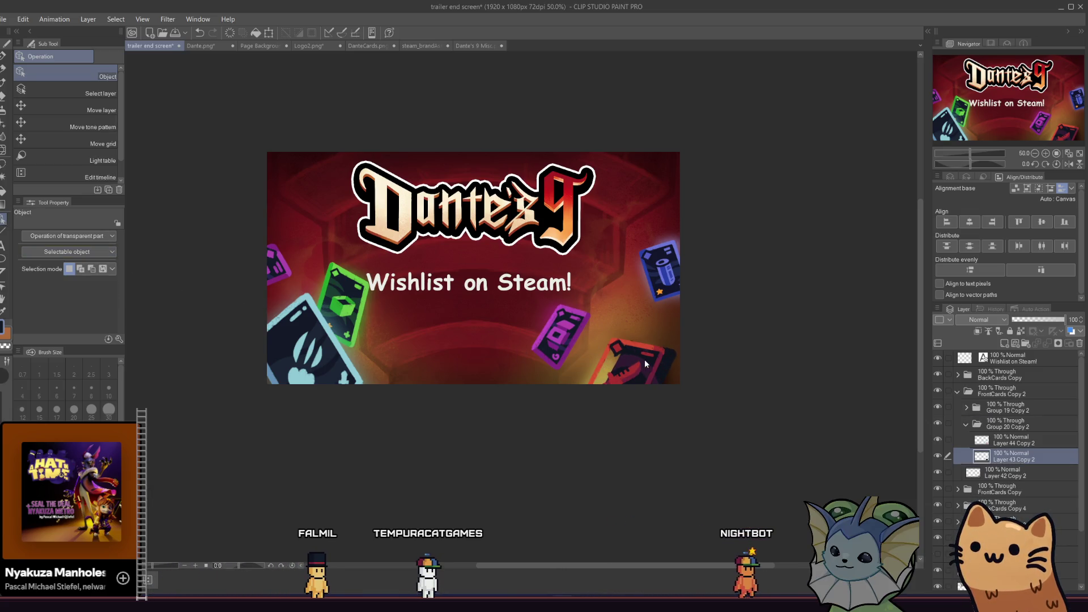
pyautogui.click(966, 424)
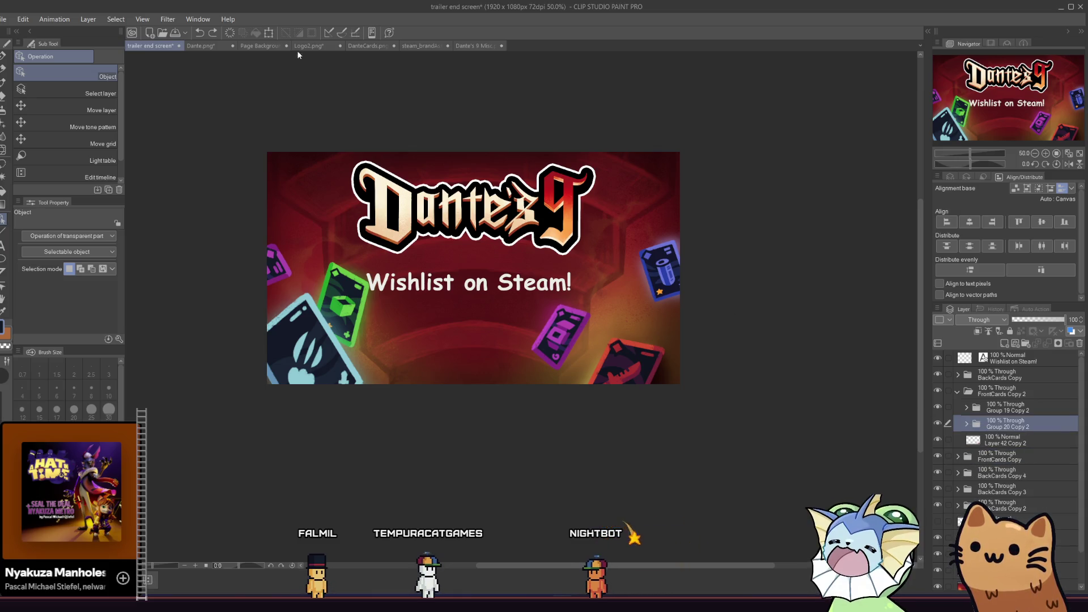
pyautogui.click(268, 32)
pyautogui.moveTo(620, 352)
pyautogui.mouseDown()
pyautogui.moveTo(659, 353)
pyautogui.moveTo(684, 382)
pyautogui.moveTo(626, 420)
pyautogui.mouseUp()
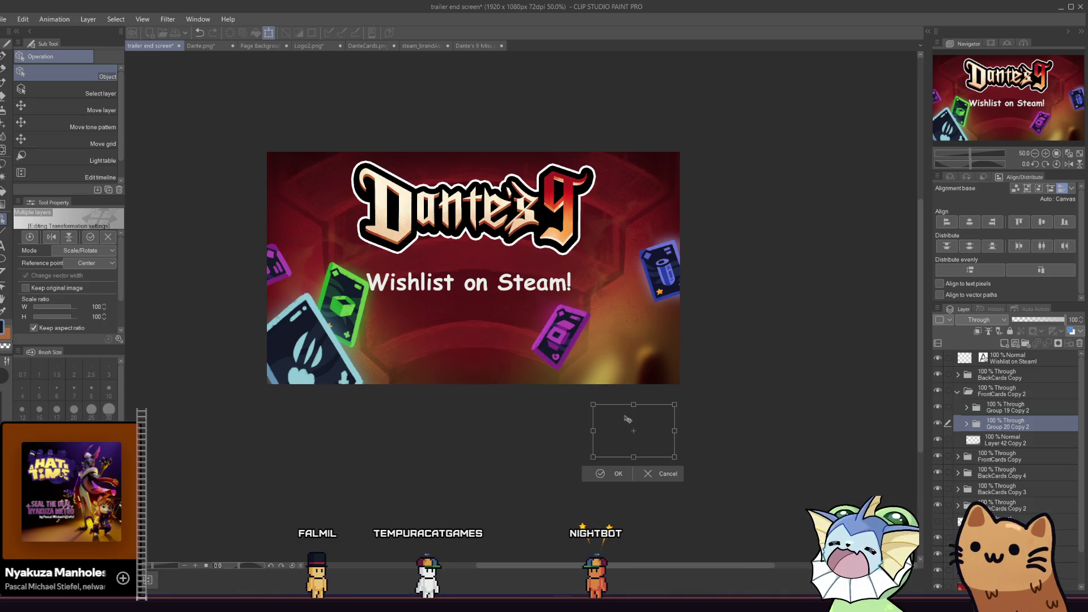
pyautogui.hotkey('ctrl', 'z')
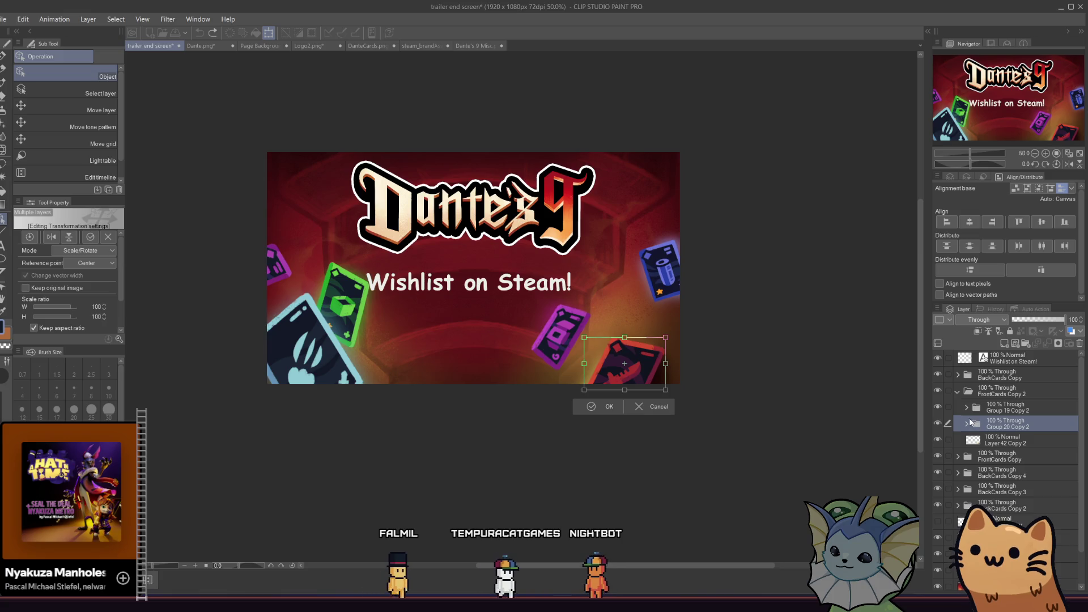
pyautogui.click(417, 277)
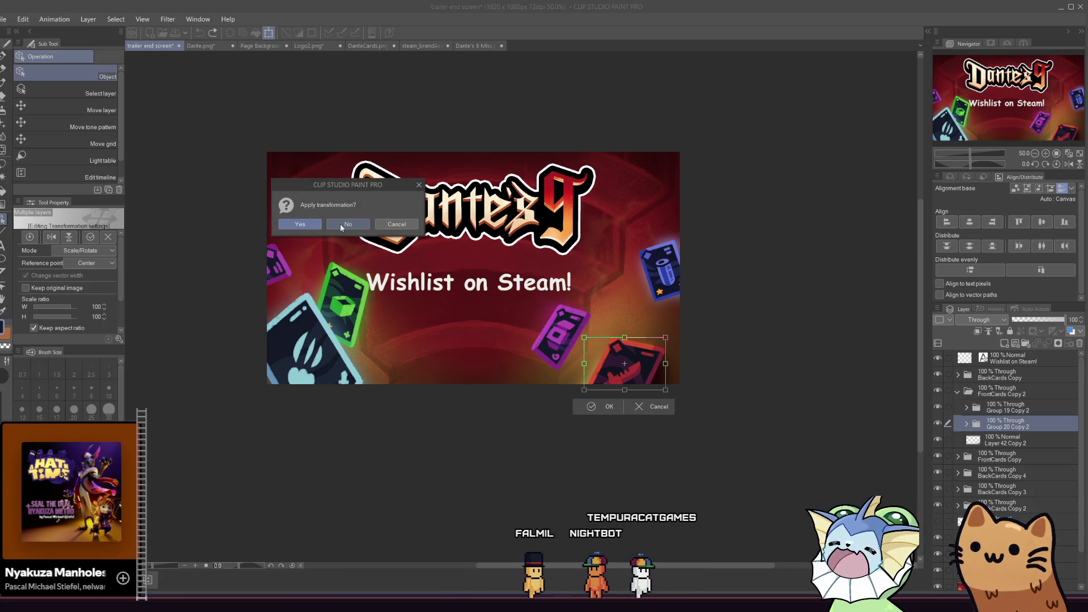
pyautogui.click(341, 225)
pyautogui.click(958, 391)
pyautogui.click(1004, 392)
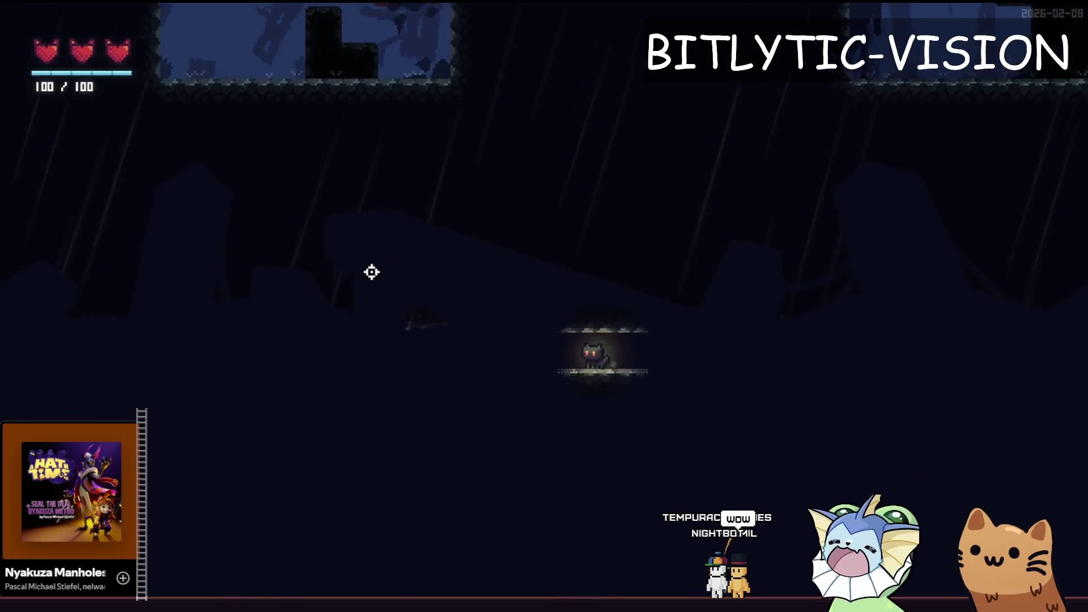
pyautogui.press('a')
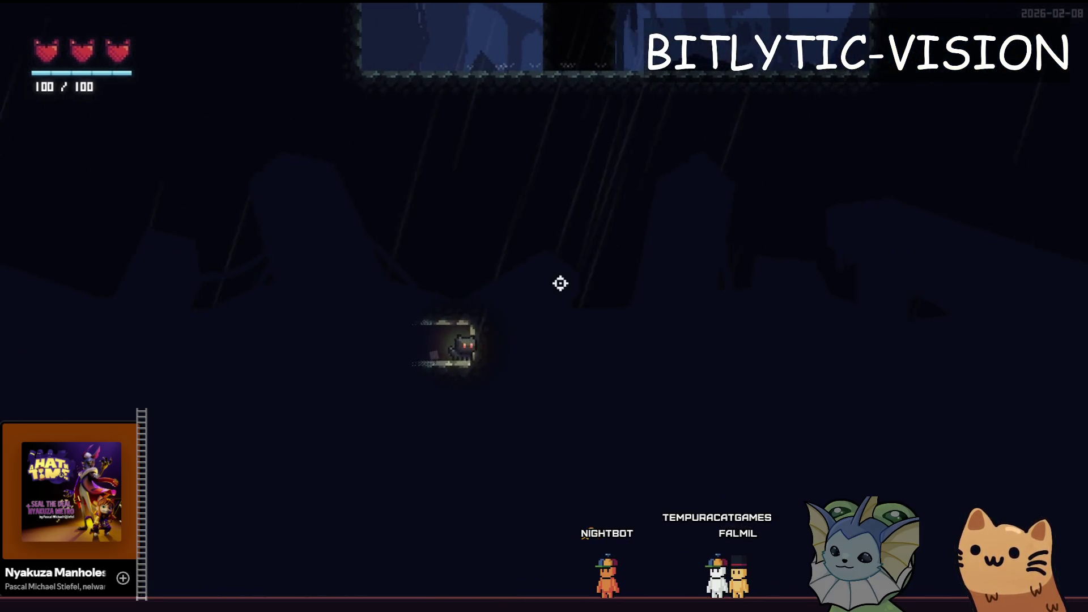
pyautogui.press('space')
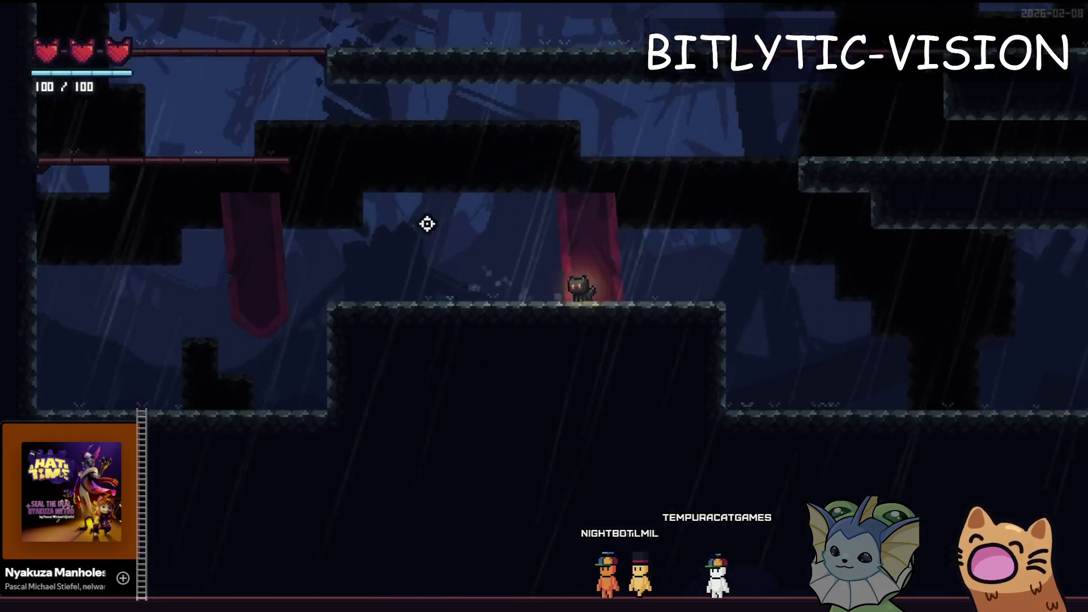
pyautogui.press('d')
pyautogui.press('space')
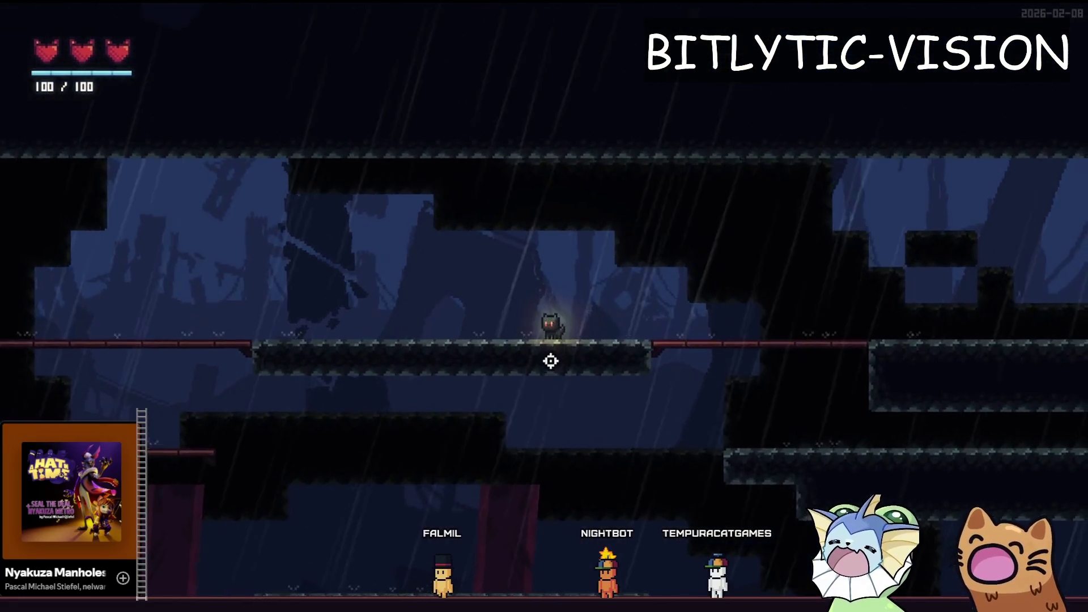
pyautogui.press('F8')
pyautogui.click(584, 283)
pyautogui.click(628, 305)
pyautogui.hotkey('alt', 'Tab')
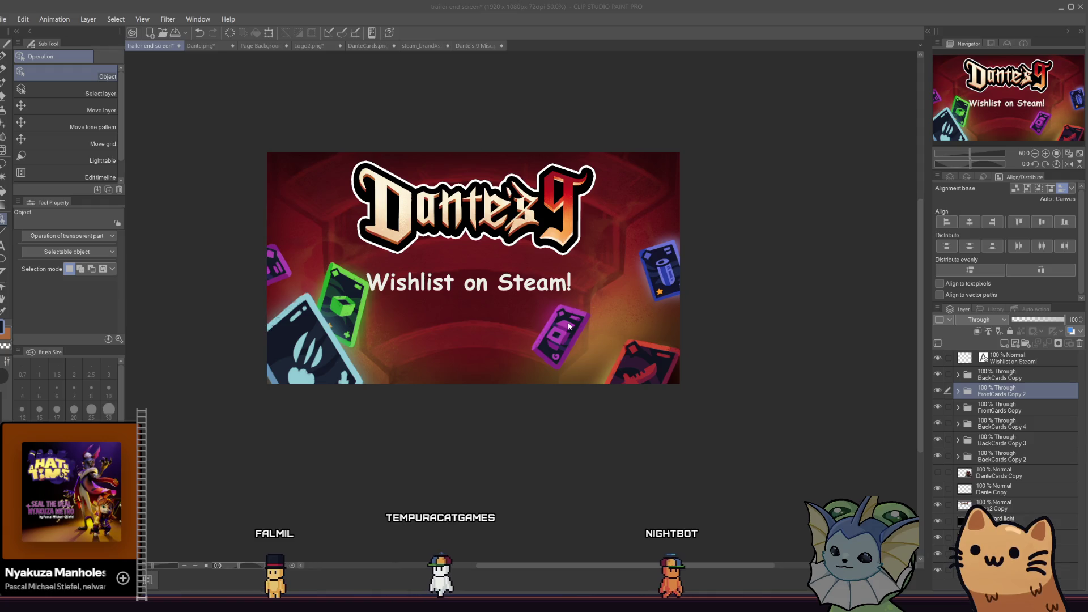
# Move the purple card up-right and undo, then raise the Hard light overlay's opacity
pyautogui.moveTo(567, 331); pyautogui.dragTo(593, 314)
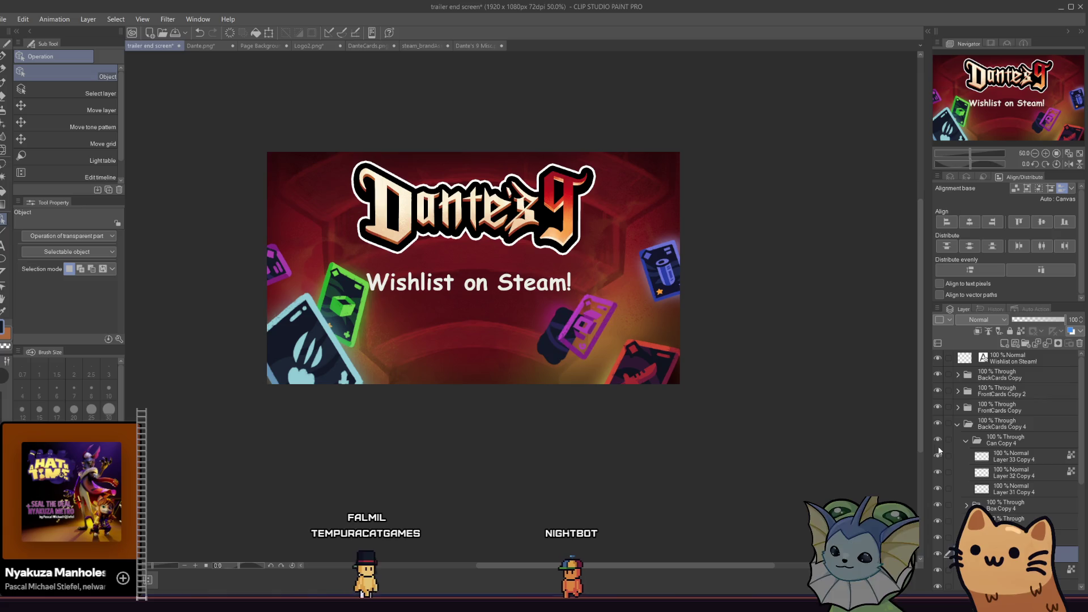
pyautogui.hotkey('ctrl', 'z')
pyautogui.click(960, 425)
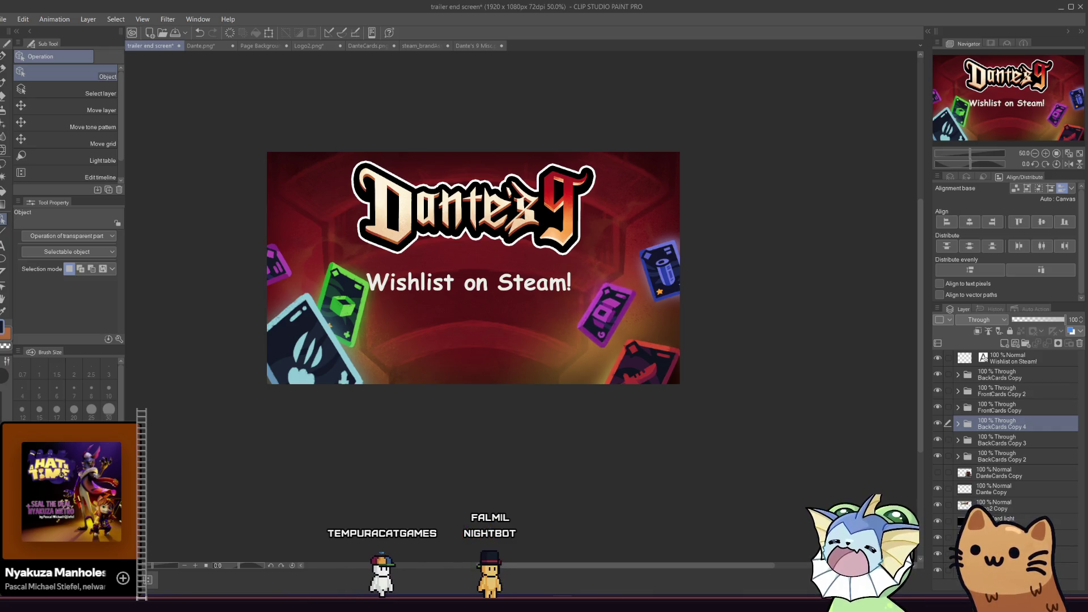
pyautogui.click(1009, 538)
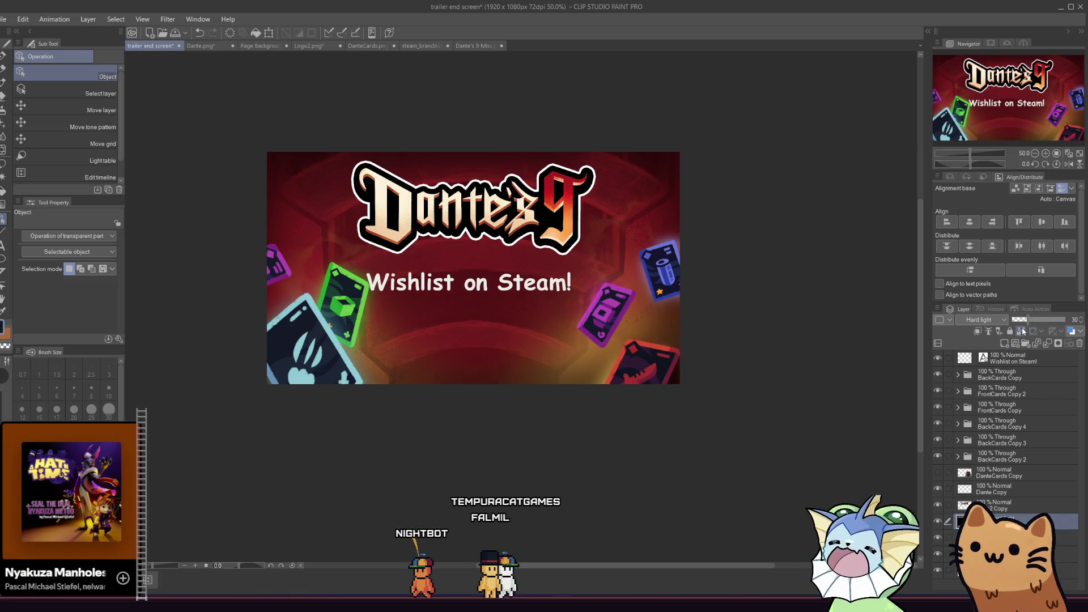
pyautogui.moveTo(1025, 321)
pyautogui.mouseDown()
pyautogui.moveTo(1070, 326)
pyautogui.moveTo(1047, 319)
pyautogui.mouseUp()
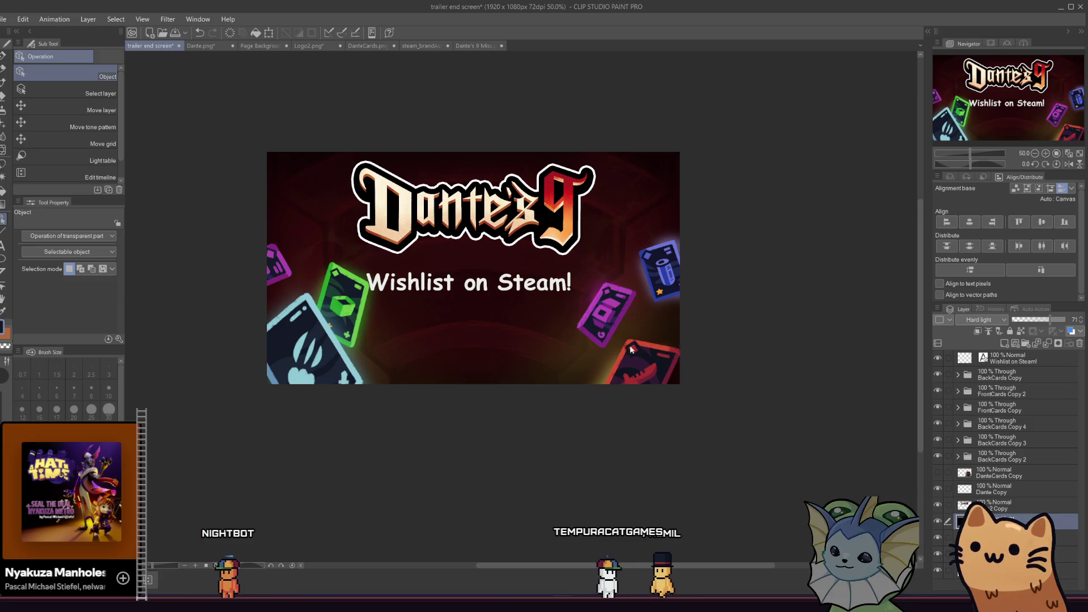
# Scroll the Layer panel up and down around the Hard light overlay layer
pyautogui.scroll(-3, 587, 298)
pyautogui.scroll(2, 423, 323)
pyautogui.scroll(-1, 412, 340)
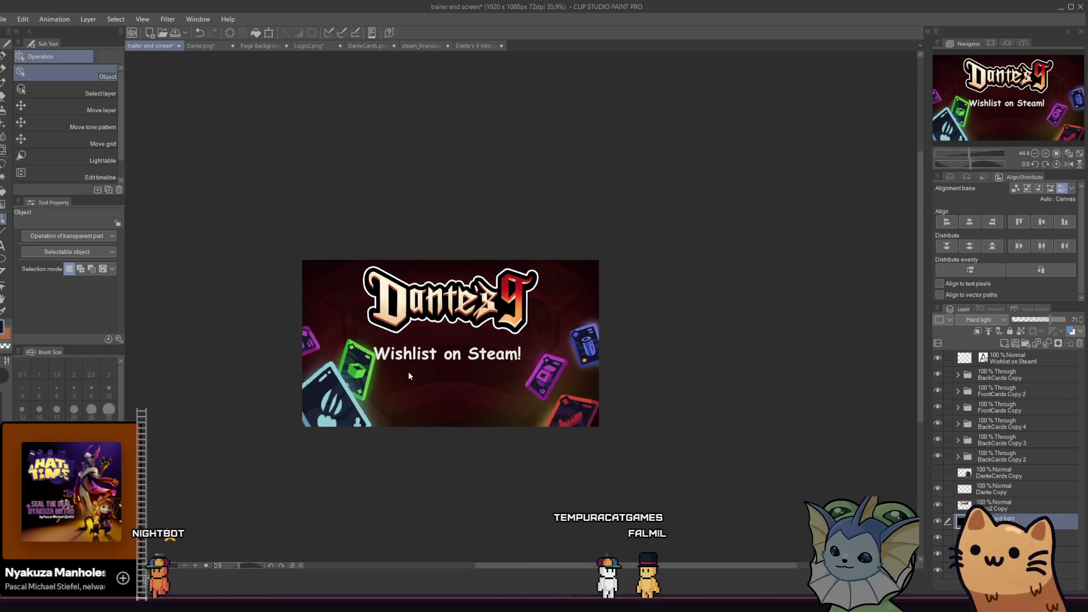
# Shift the Wishlist on Steam! text slightly to the right
pyautogui.scroll(3, 408, 375)
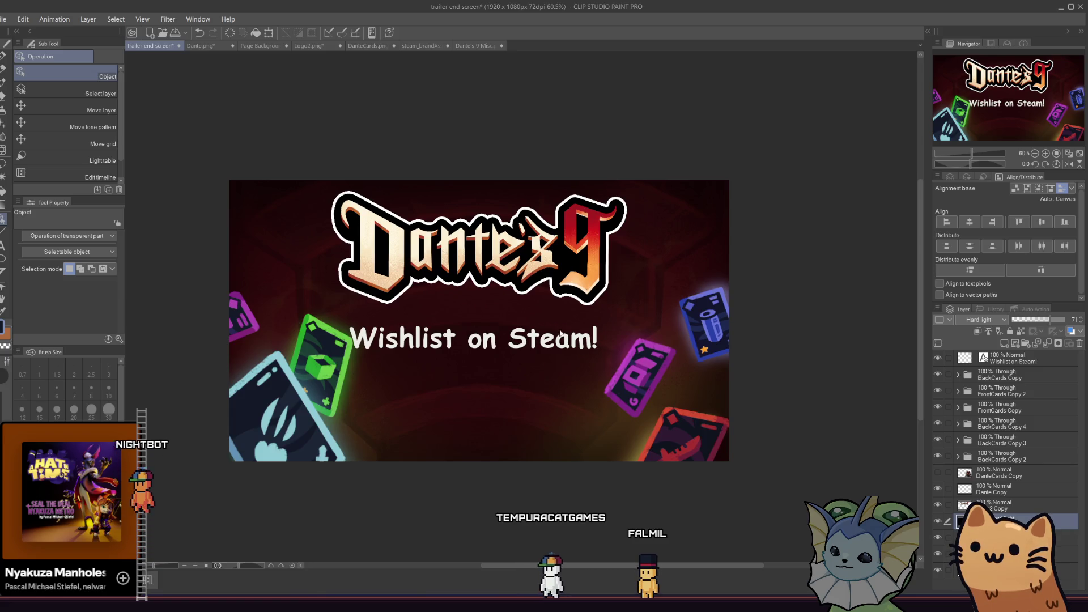
pyautogui.click(523, 339)
pyautogui.moveTo(506, 343); pyautogui.dragTo(533, 330)
# Select the FrontCards Copy group and move the light-blue card down and left
pyautogui.click(263, 420)
pyautogui.click(263, 419)
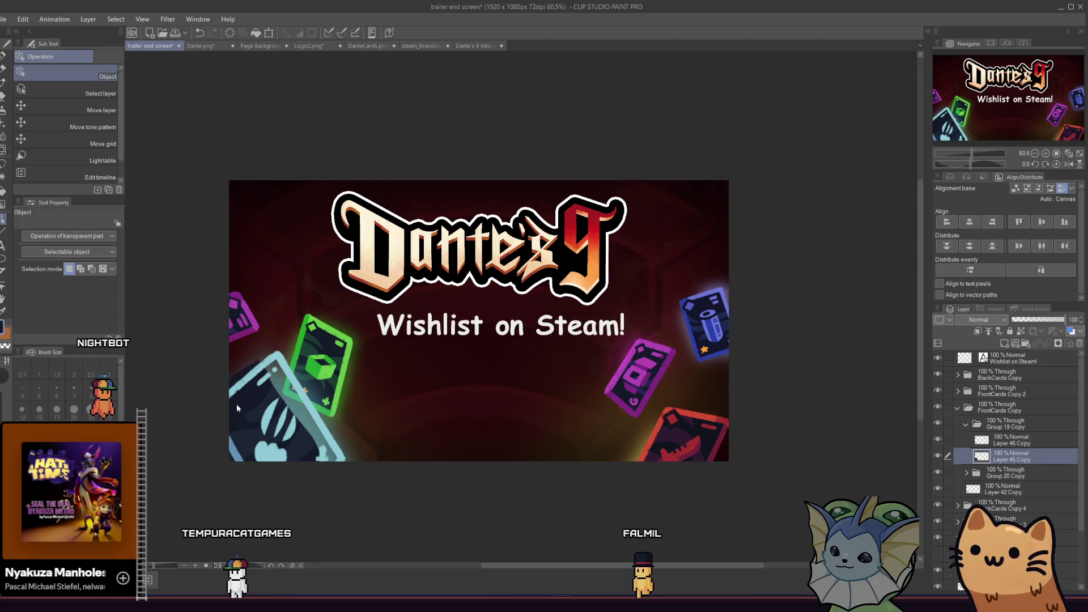
pyautogui.click(957, 408)
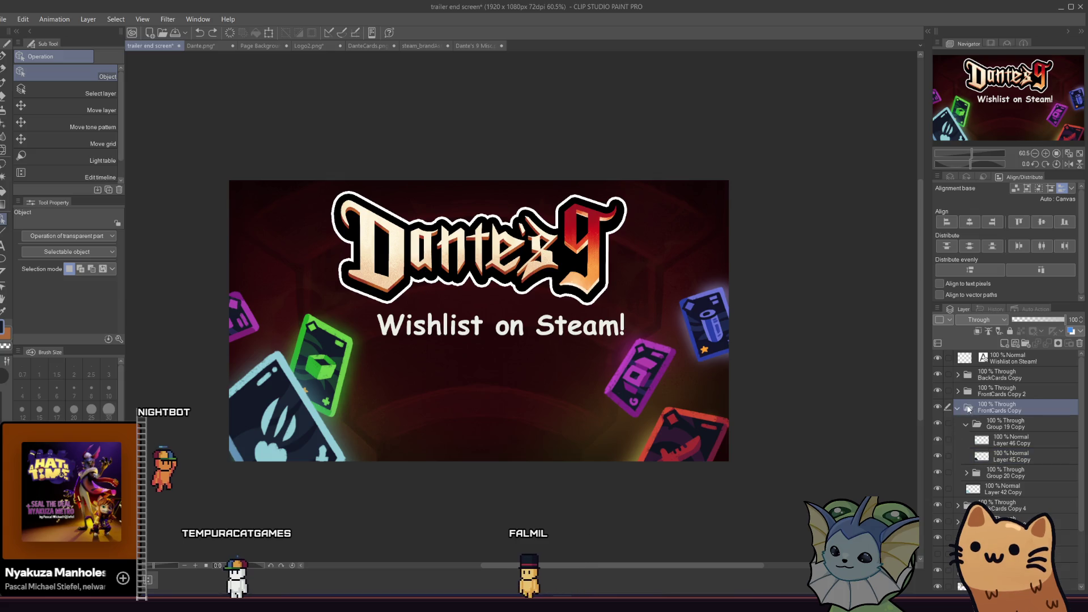
pyautogui.moveTo(288, 415); pyautogui.dragTo(252, 434)
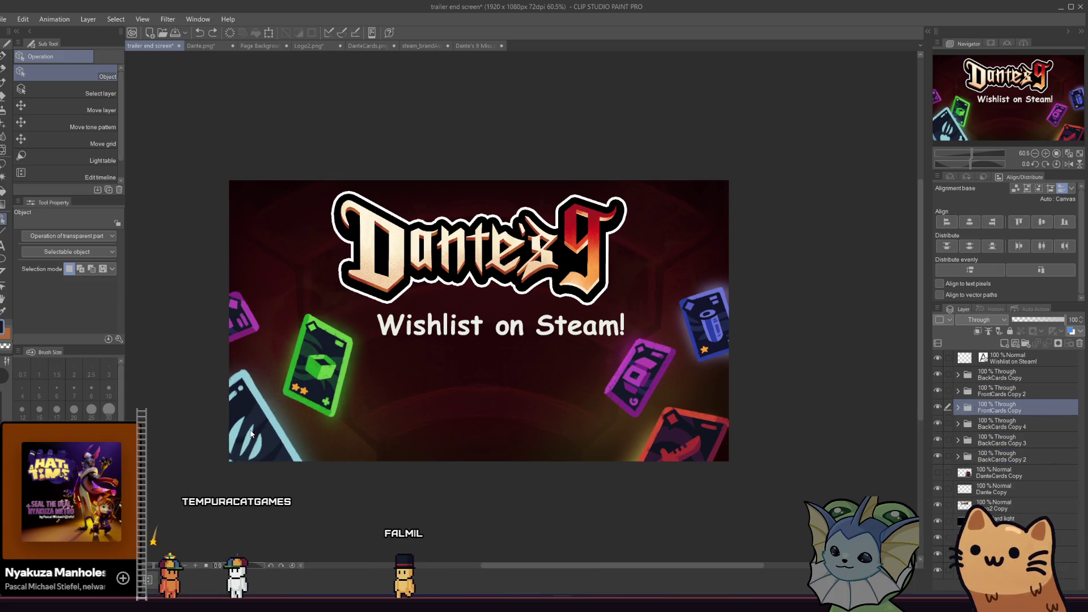
# Select the Machine Copy card group and attempt a transform, dismissing the no-object alert
pyautogui.click(239, 318)
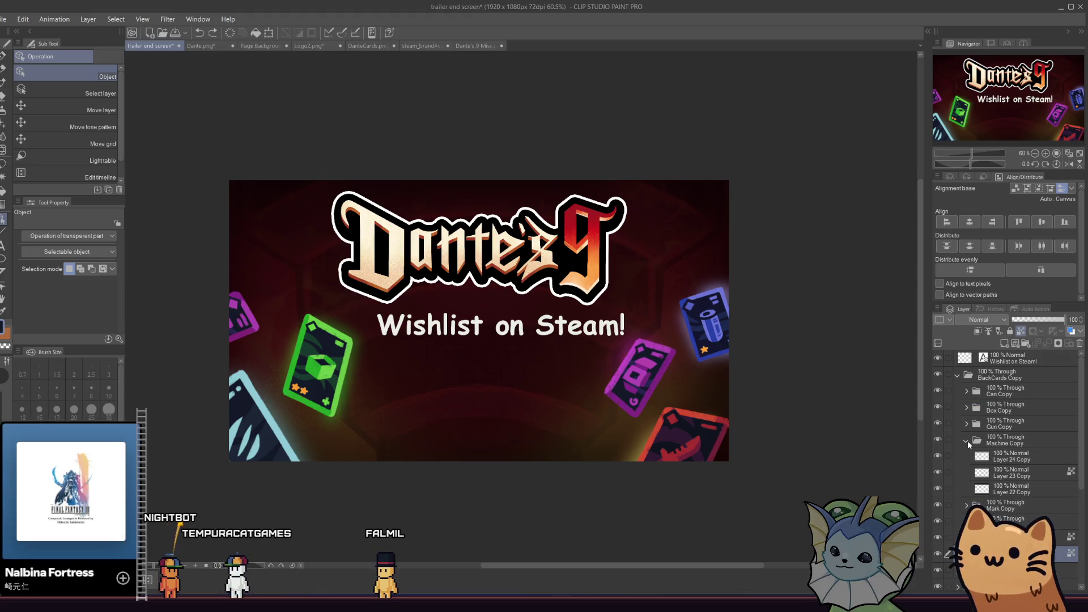
pyautogui.click(1012, 489)
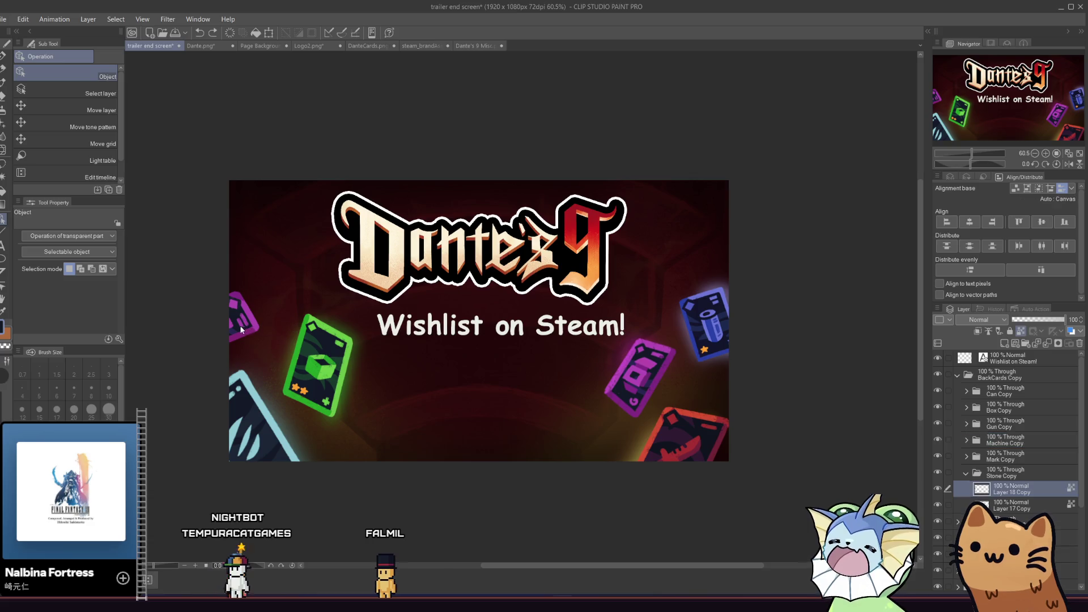
pyautogui.click(992, 439)
pyautogui.click(966, 474)
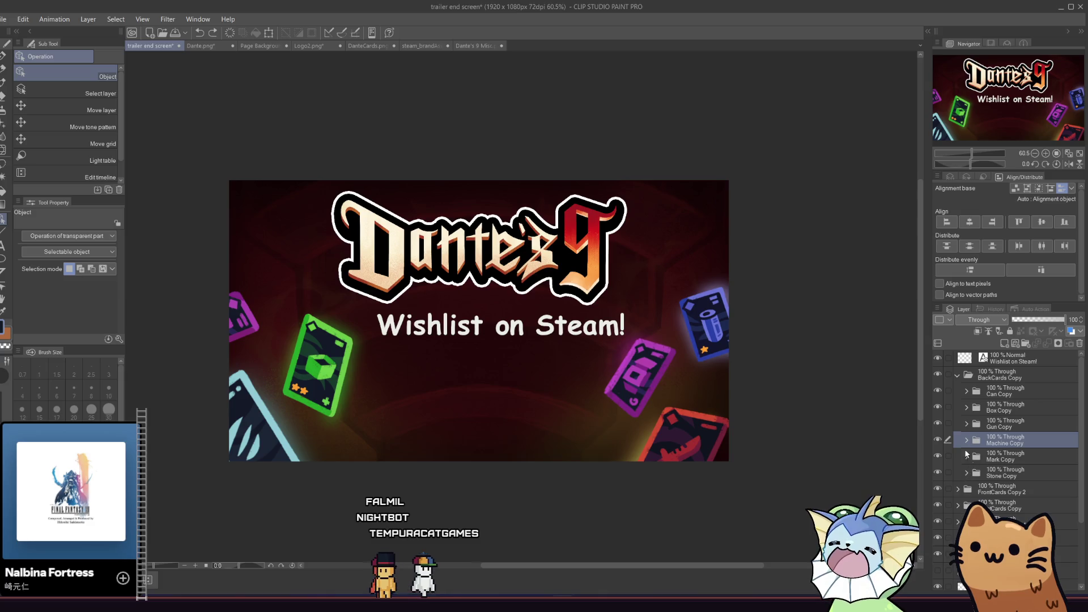
pyautogui.hotkey('ctrl', 't')
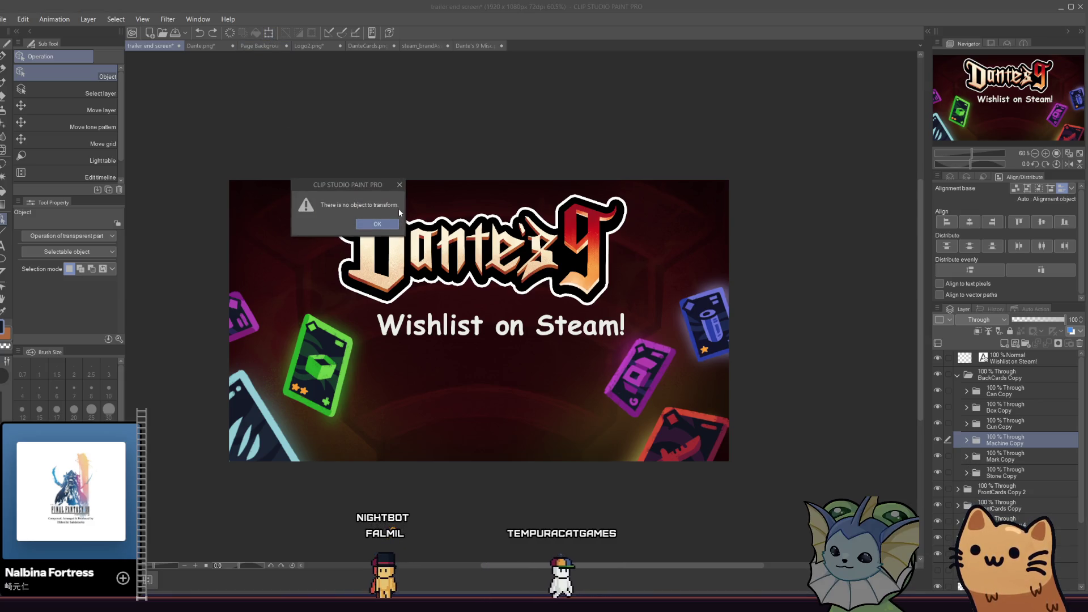
pyautogui.click(376, 223)
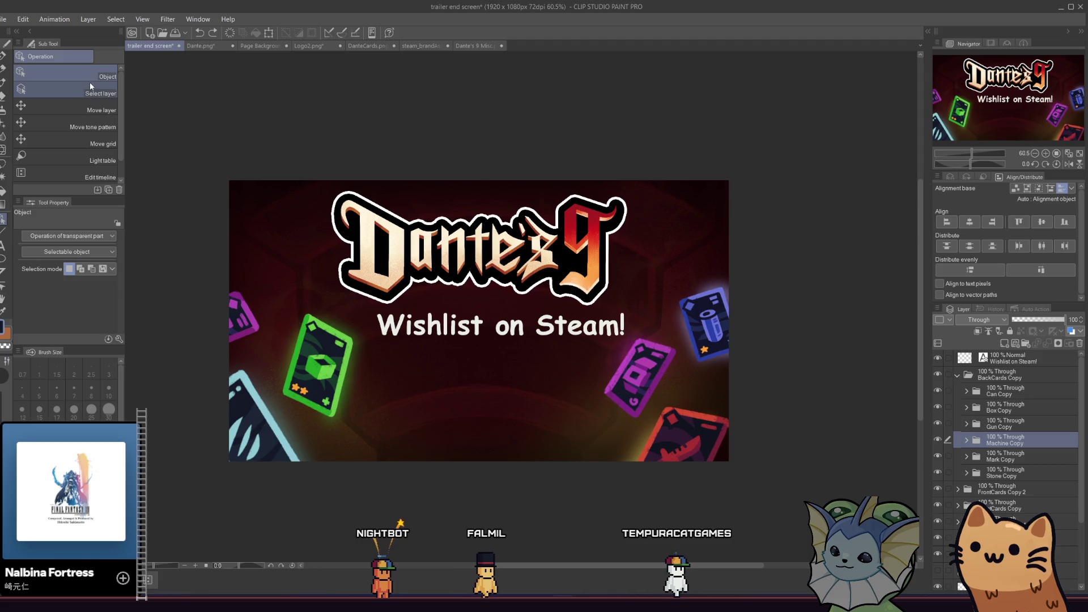
pyautogui.click(96, 108)
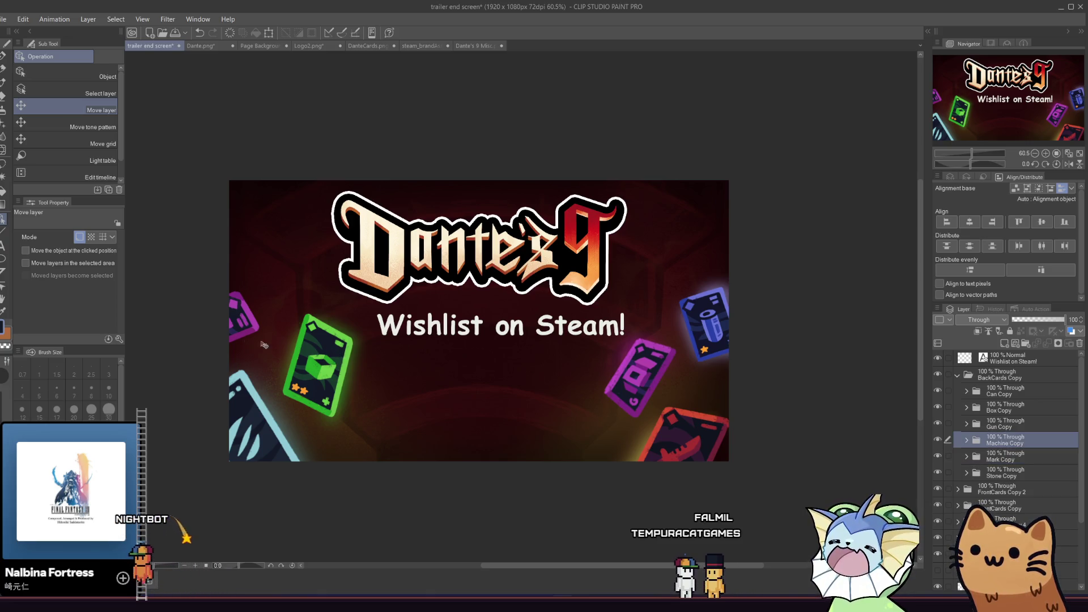
# Select the BackCards Copy group and move the pink left-edge card right and down
pyautogui.click(1003, 459)
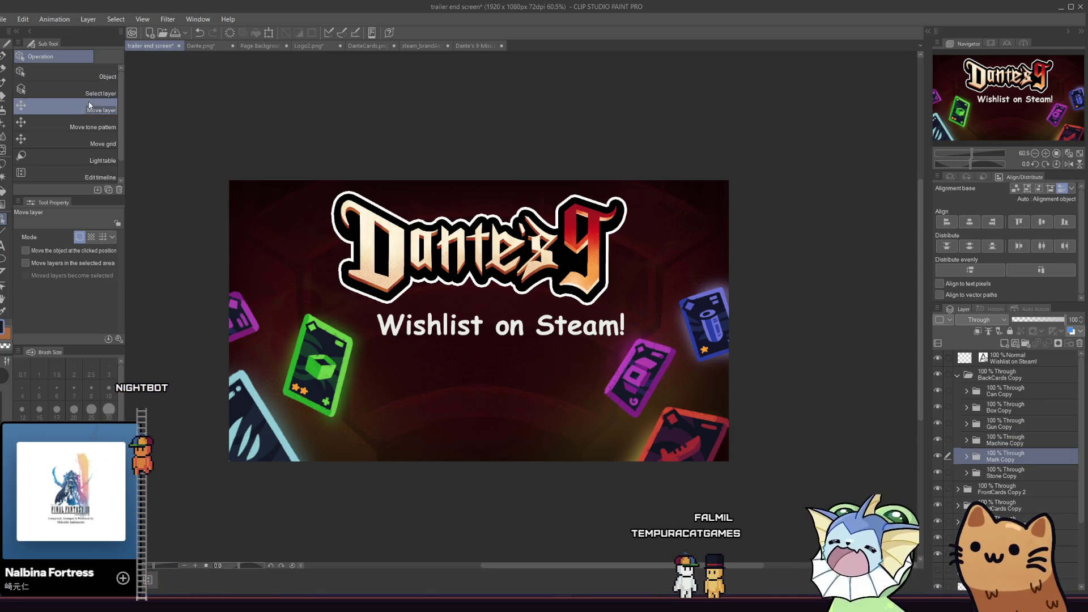
pyautogui.click(959, 375)
pyautogui.moveTo(257, 336); pyautogui.dragTo(256, 339)
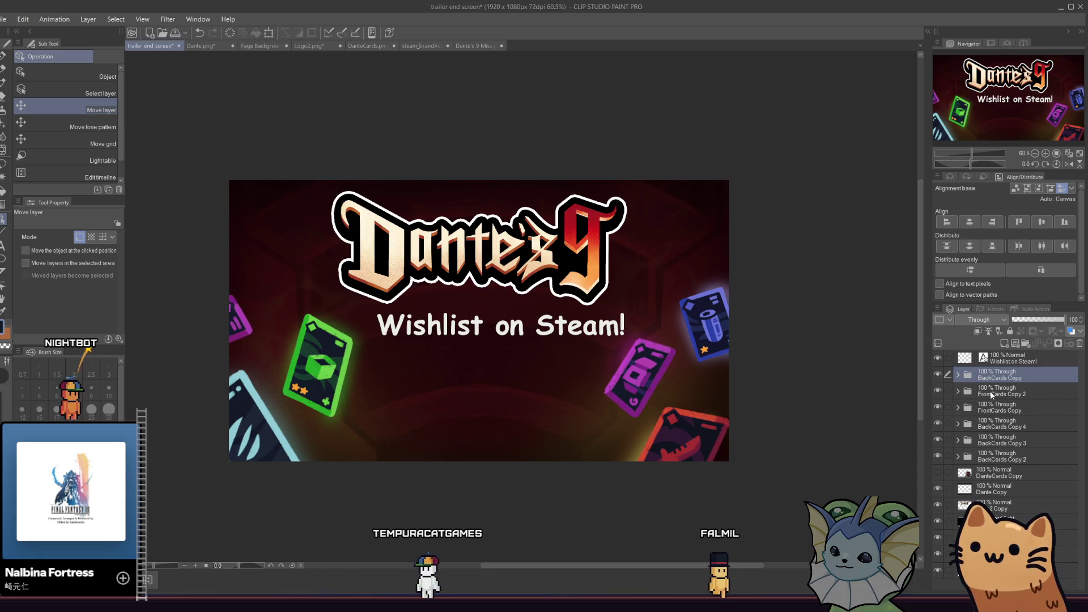
# Select the FrontCards Copy group and raise the light-blue card up and right
pyautogui.click(991, 395)
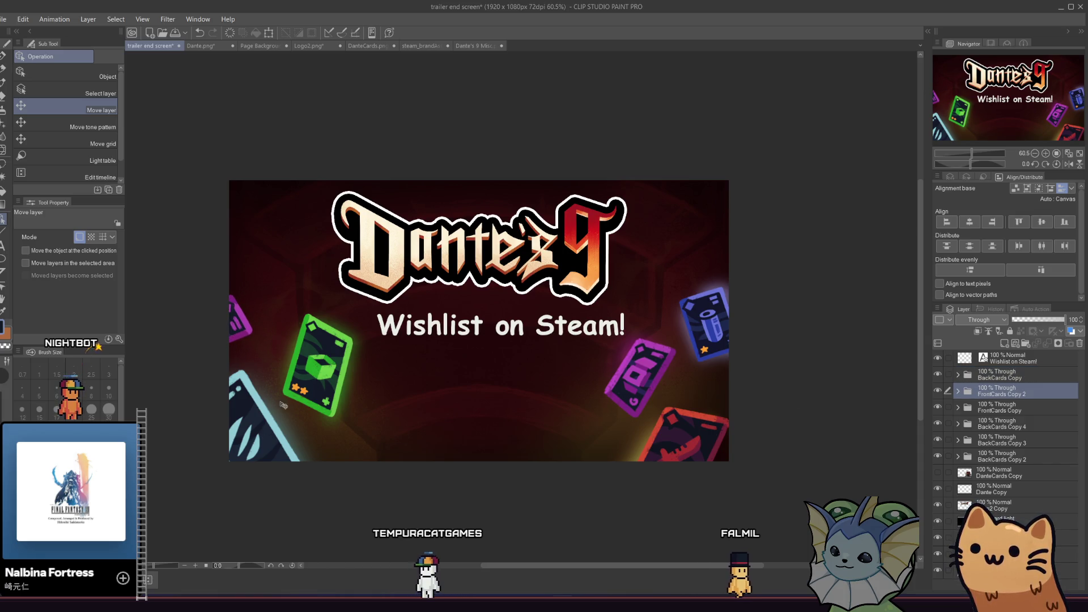
pyautogui.click(1049, 408)
pyautogui.moveTo(296, 415)
pyautogui.mouseDown()
pyautogui.moveTo(340, 401)
pyautogui.moveTo(326, 401)
pyautogui.mouseUp()
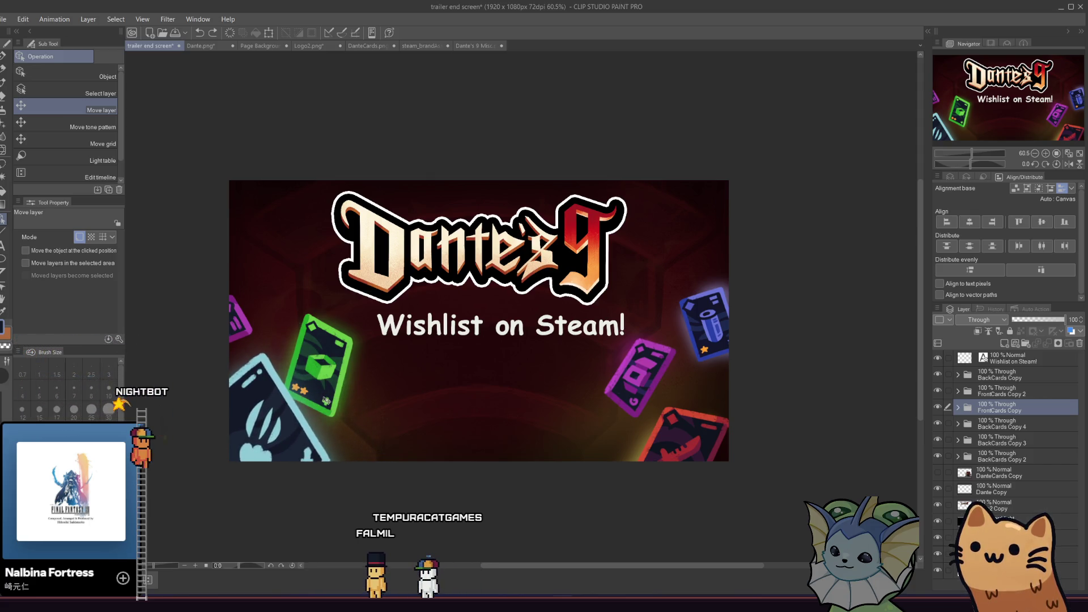
# Nudge the BackCards Copy 2 green card slightly left and down
pyautogui.click(1002, 427)
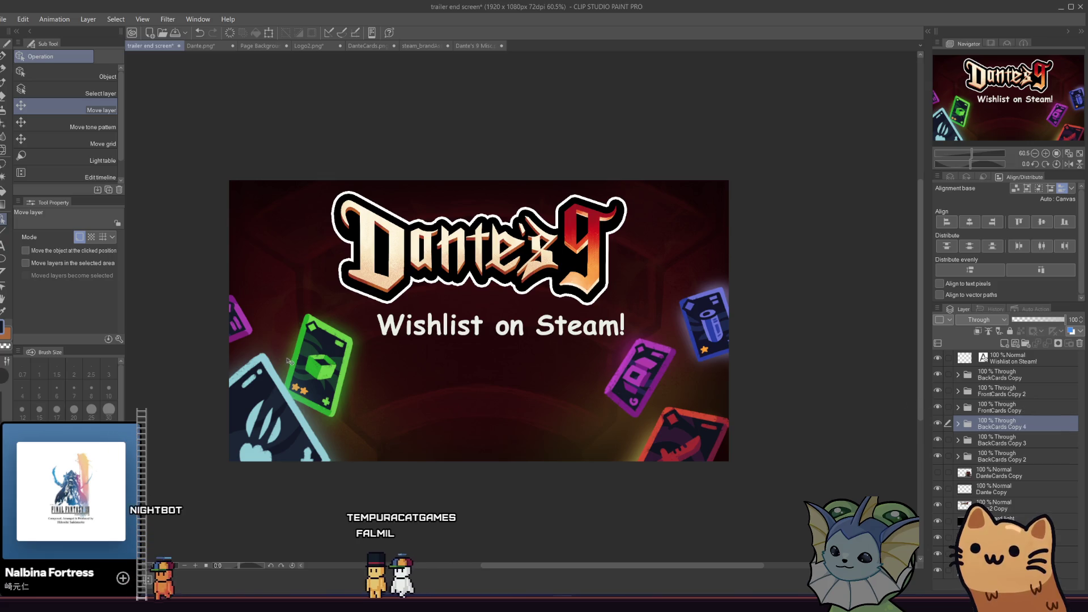
pyautogui.click(1001, 444)
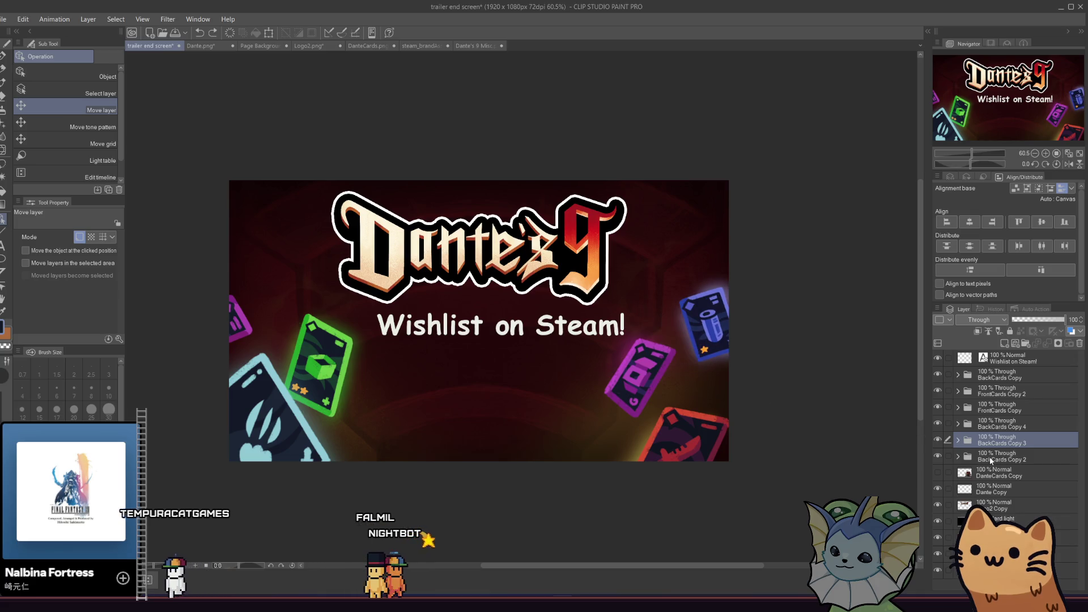
pyautogui.click(991, 461)
pyautogui.moveTo(317, 357); pyautogui.dragTo(300, 362)
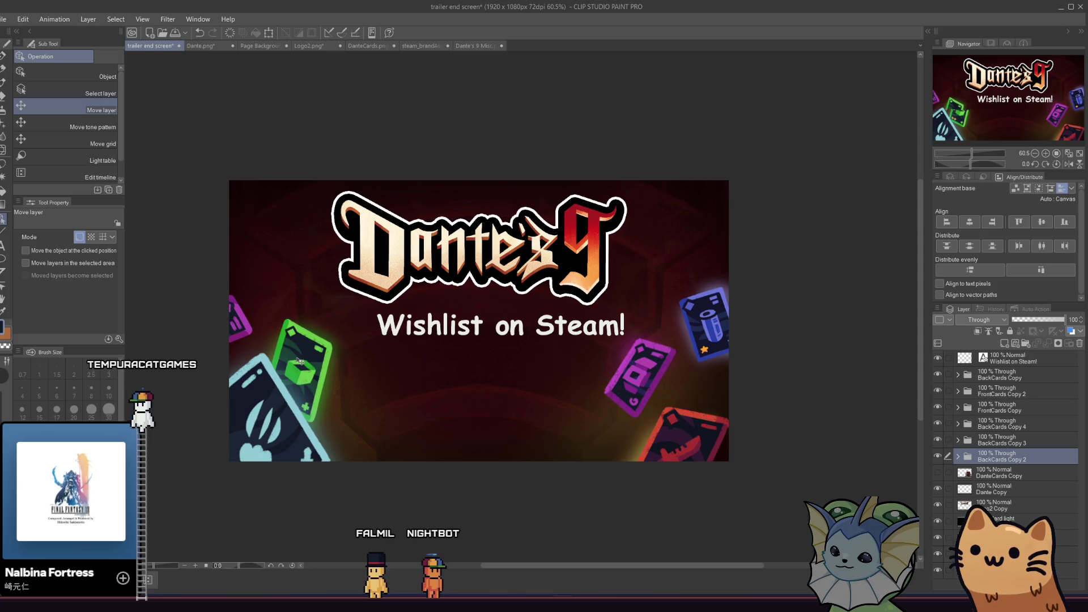
pyautogui.click(1005, 363)
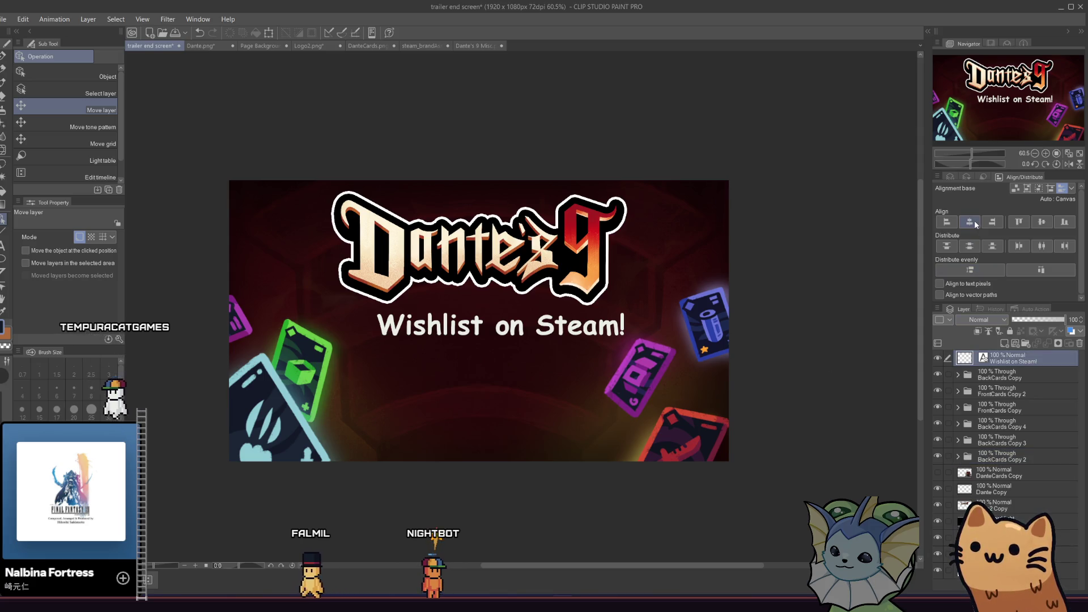
# Shift the caption slightly left, select its text, and try MingLiU-ExtB Regular, then Arial Italic
pyautogui.moveTo(565, 279); pyautogui.dragTo(543, 278)
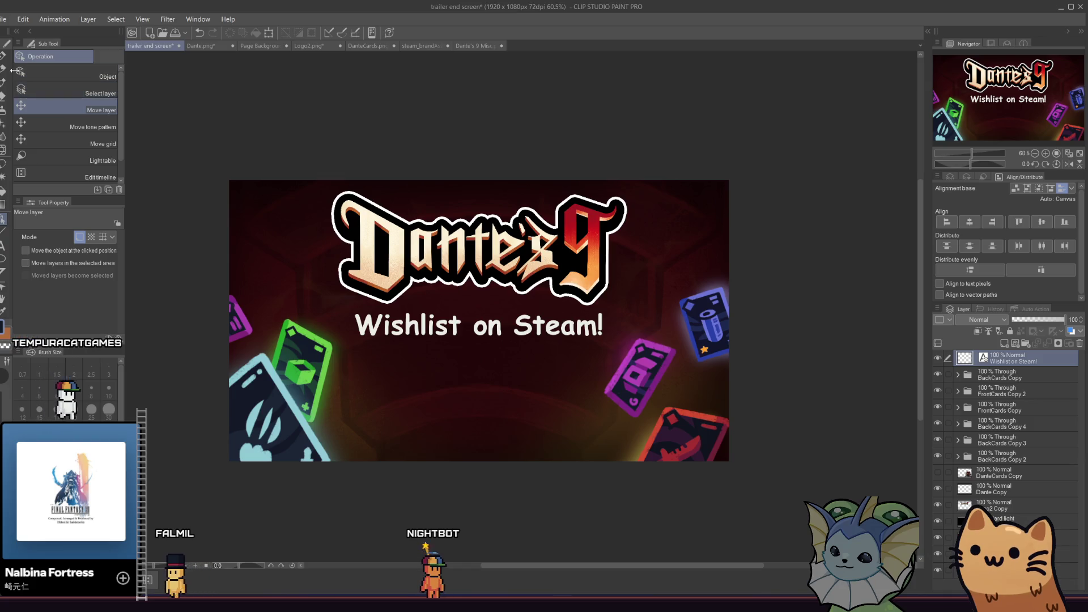
pyautogui.press('t')
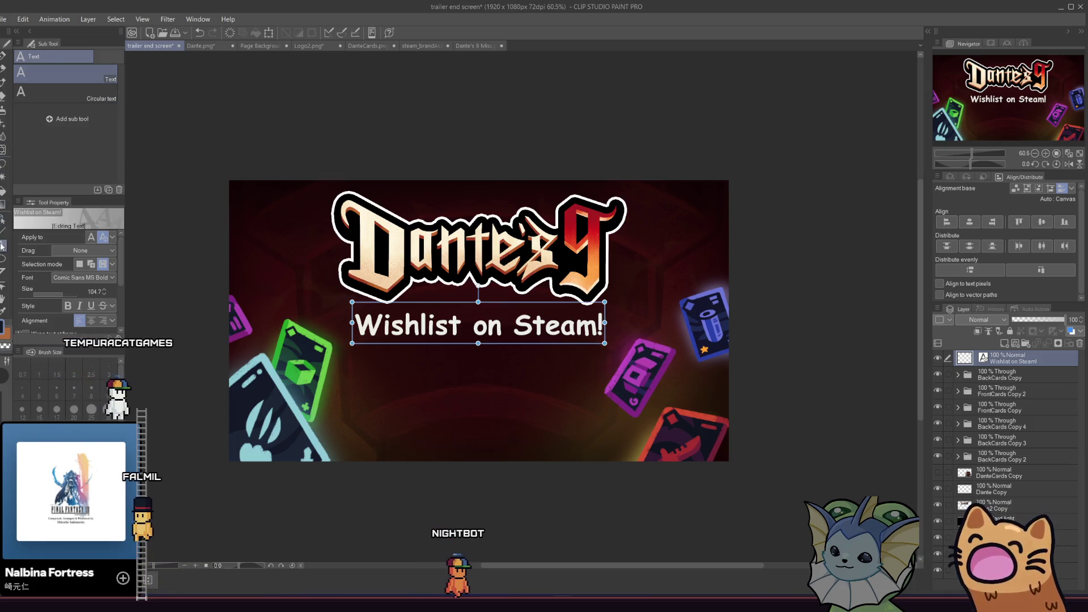
pyautogui.click(448, 326)
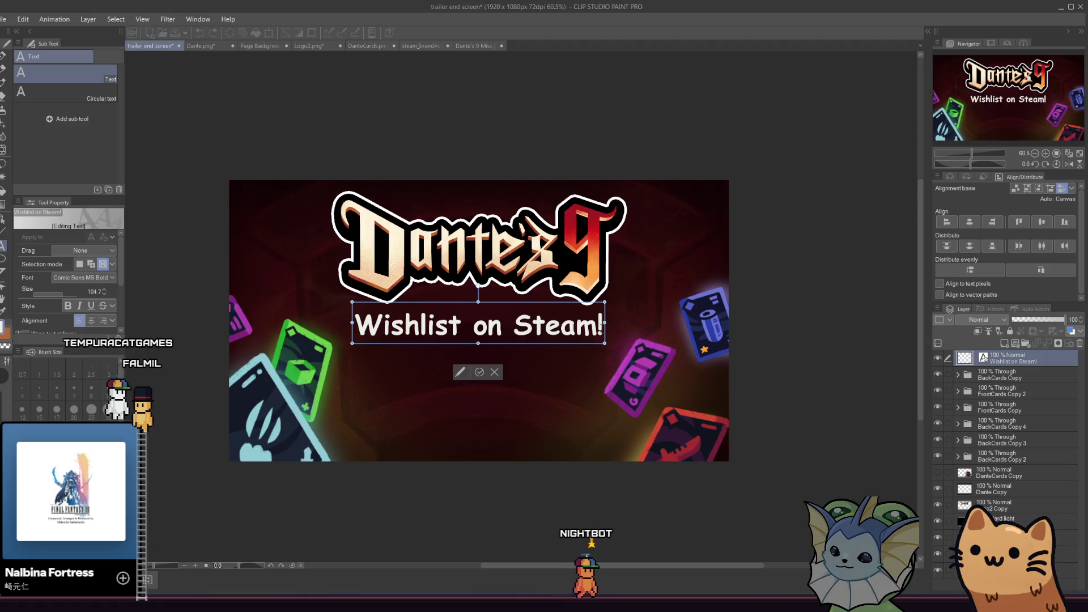
pyautogui.moveTo(603, 327); pyautogui.dragTo(354, 328)
pyautogui.click(99, 278)
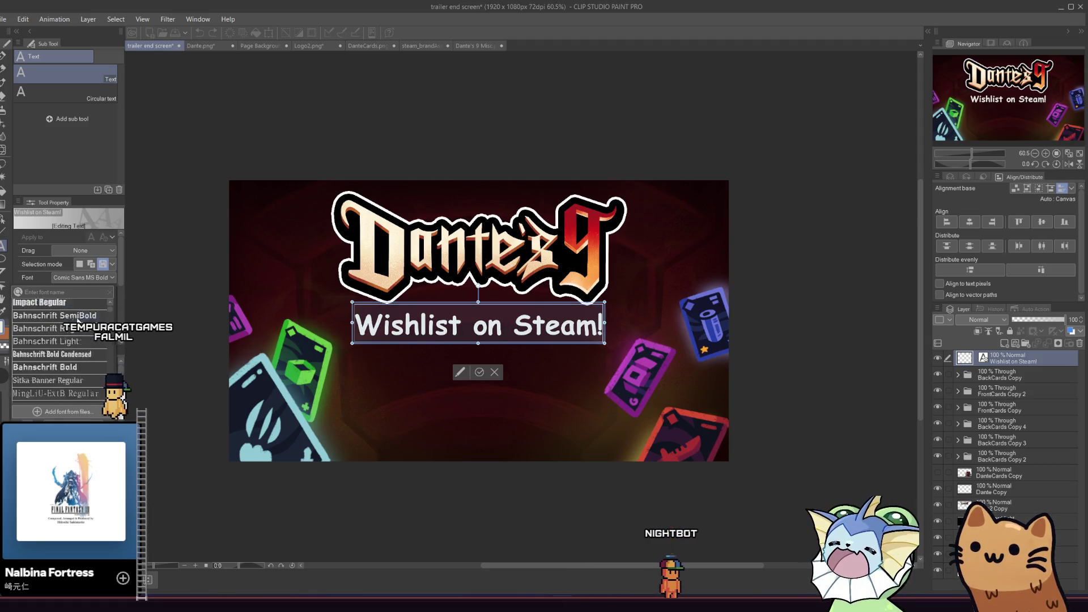
pyautogui.click(76, 353)
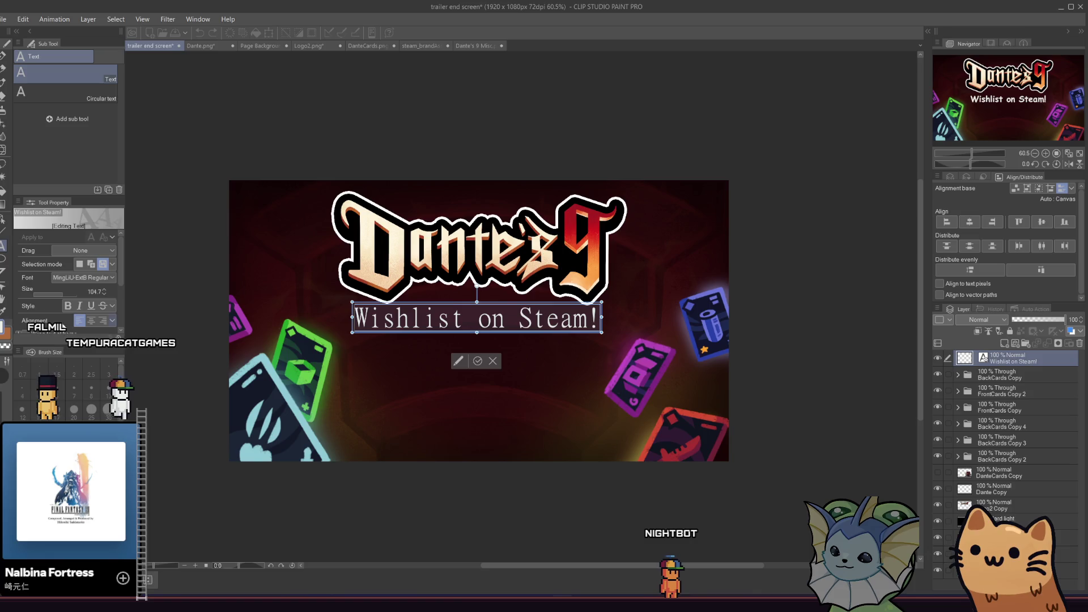
pyautogui.scroll(-3, 62, 340)
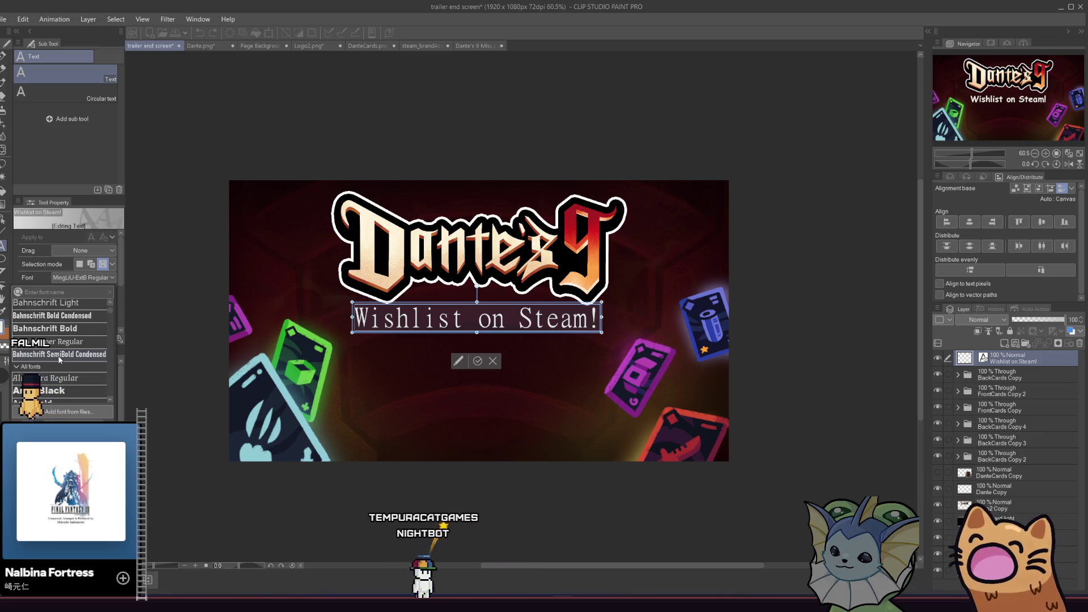
pyautogui.scroll(-3, 59, 359)
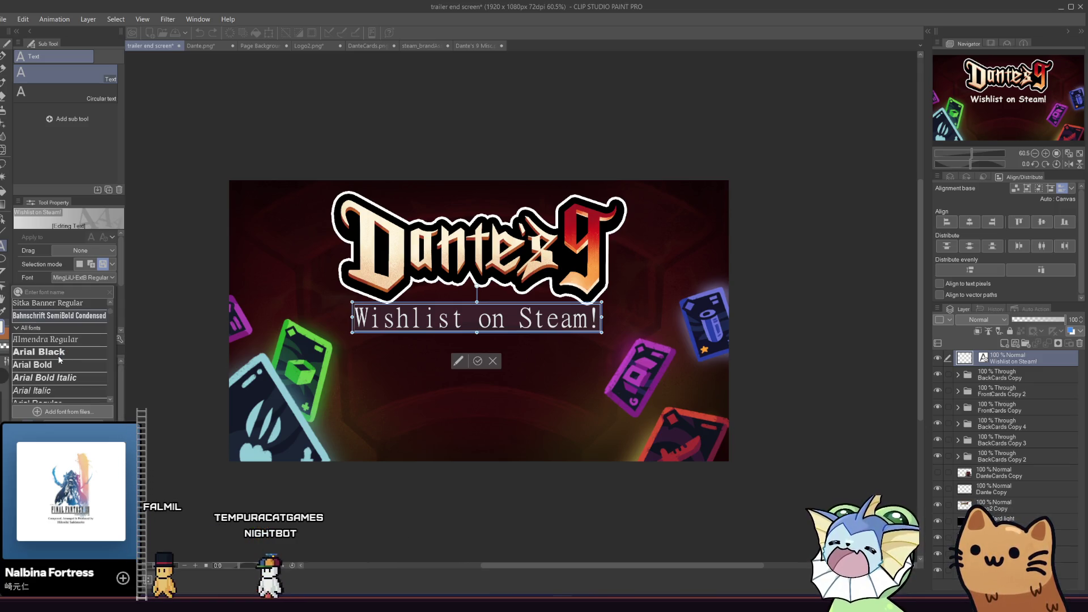
pyautogui.scroll(-2, 62, 371)
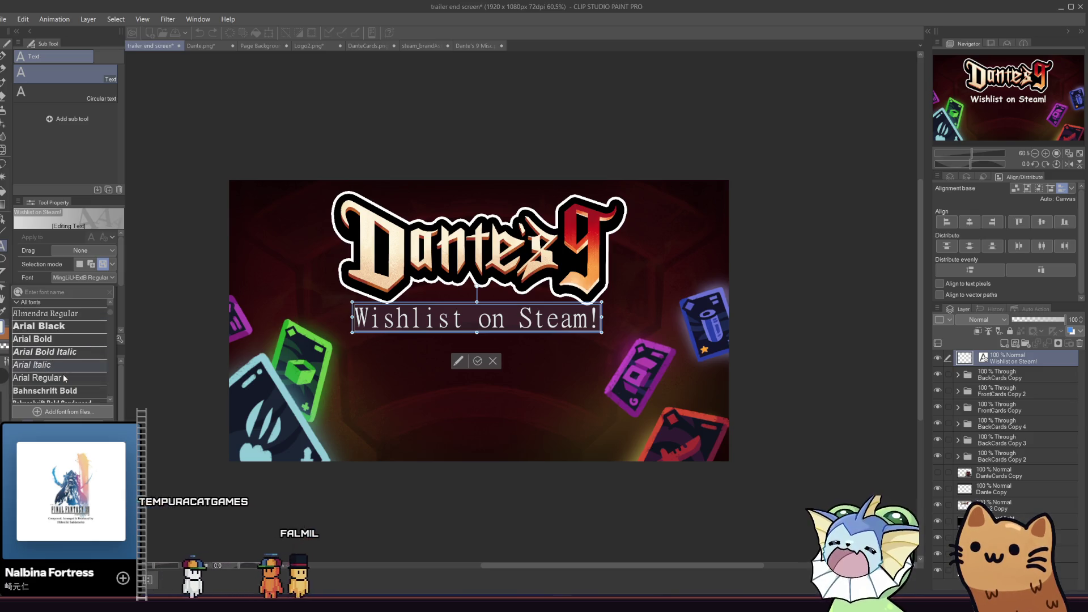
pyautogui.click(66, 365)
# Try Bahnschrift Bold, Yu Gothic UI Semibold, Symbol Regular and Sylfaen Regular on the caption
pyautogui.click(74, 278)
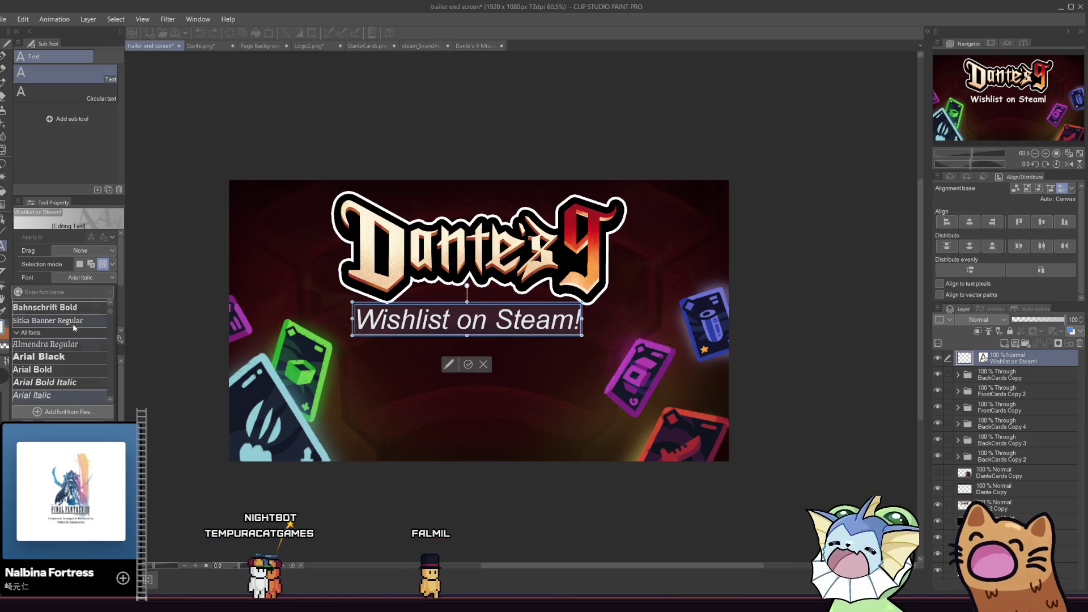
pyautogui.click(77, 344)
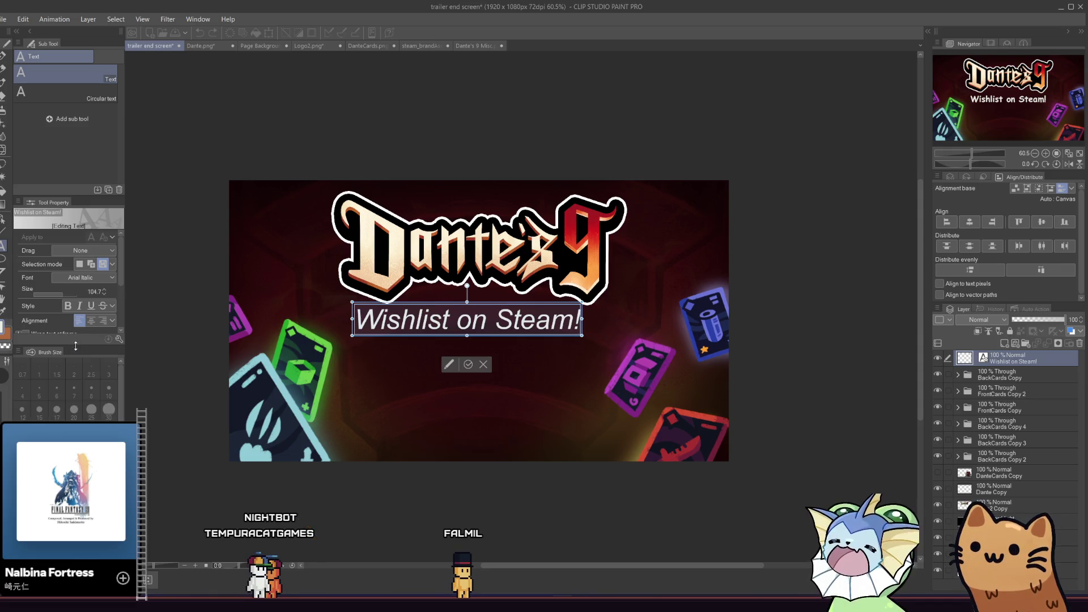
pyautogui.click(80, 278)
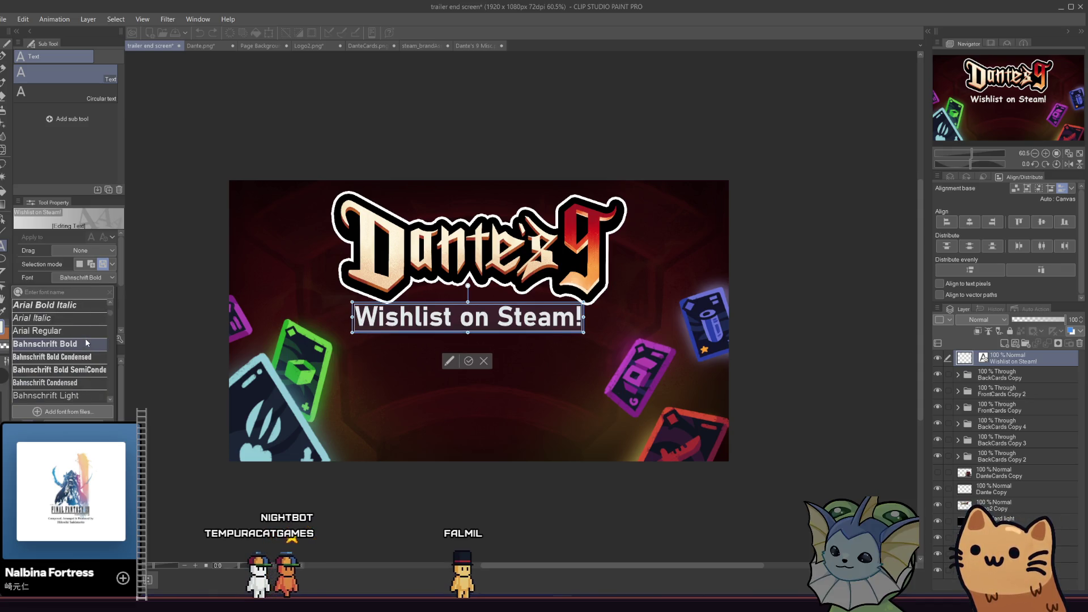
pyautogui.scroll(2, 88, 340)
pyautogui.scroll(-3, 90, 340)
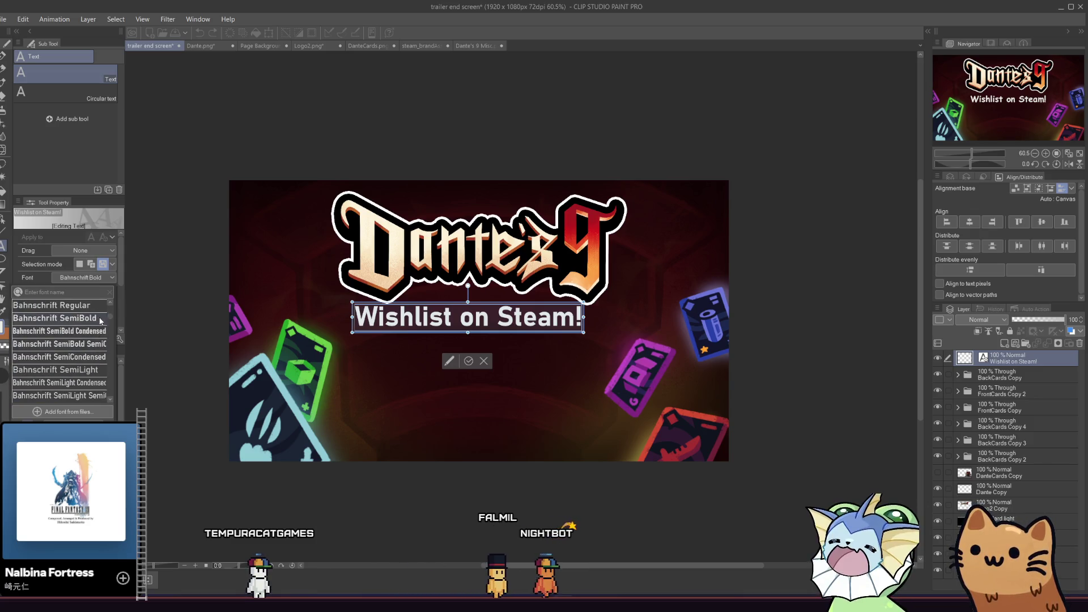
pyautogui.moveTo(110, 315)
pyautogui.mouseDown()
pyautogui.moveTo(114, 387)
pyautogui.moveTo(104, 392)
pyautogui.mouseUp()
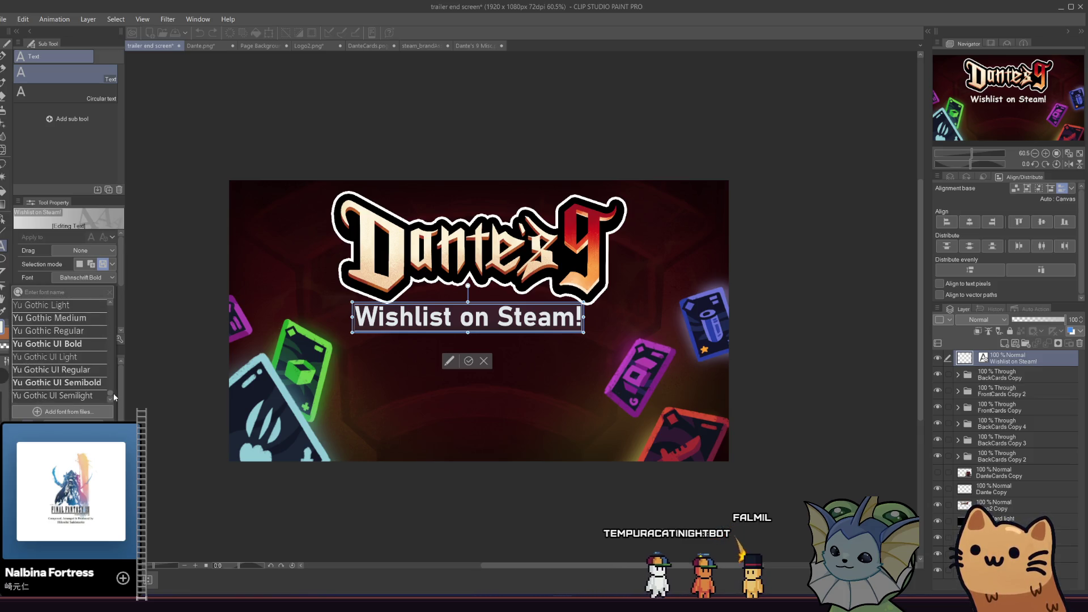
pyautogui.click(85, 383)
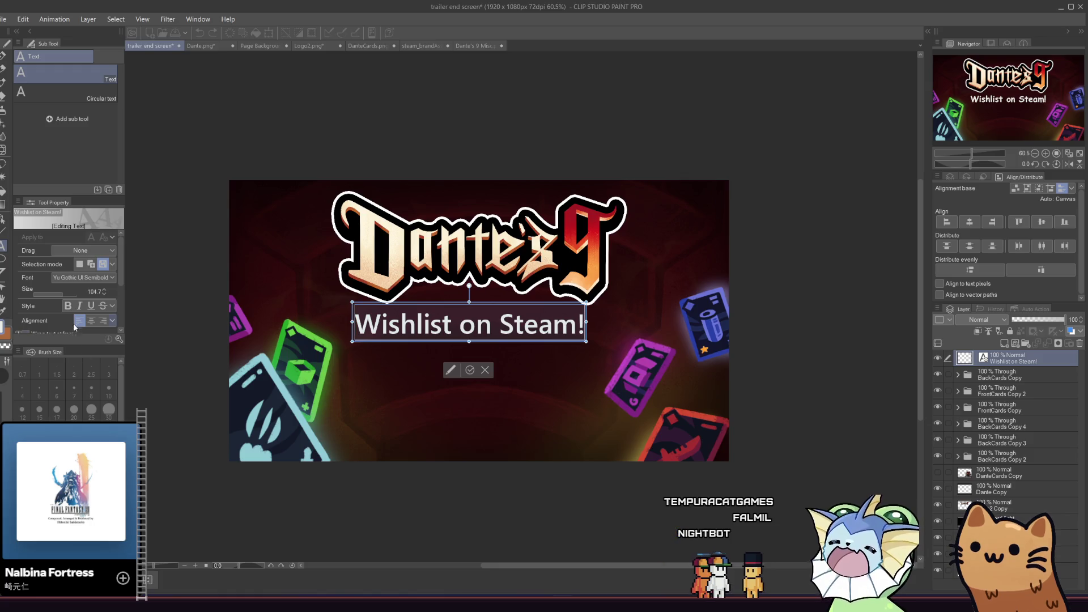
pyautogui.click(80, 278)
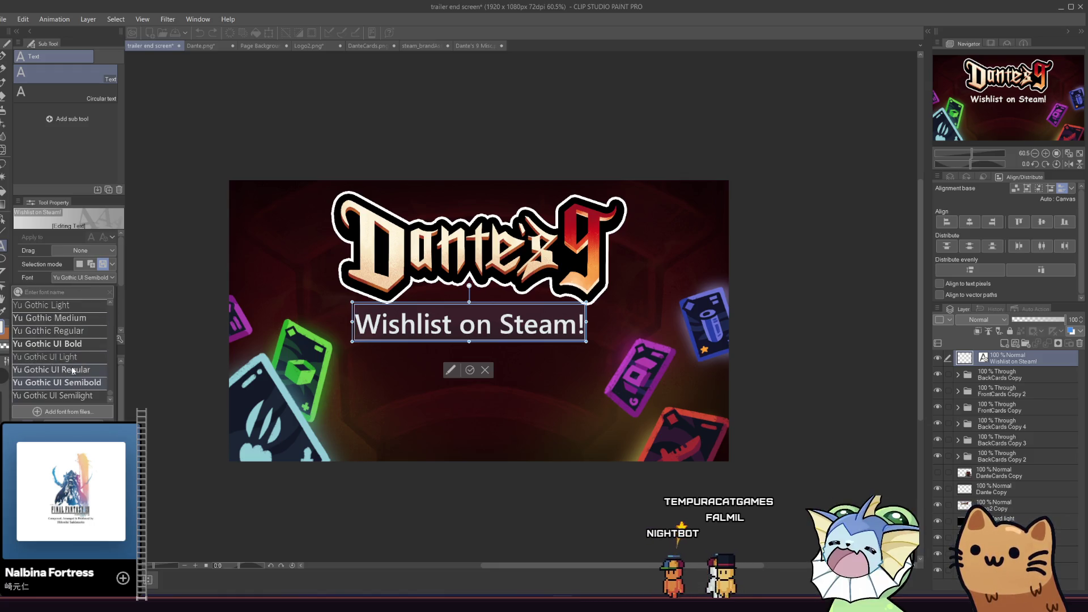
pyautogui.scroll(5, 70, 369)
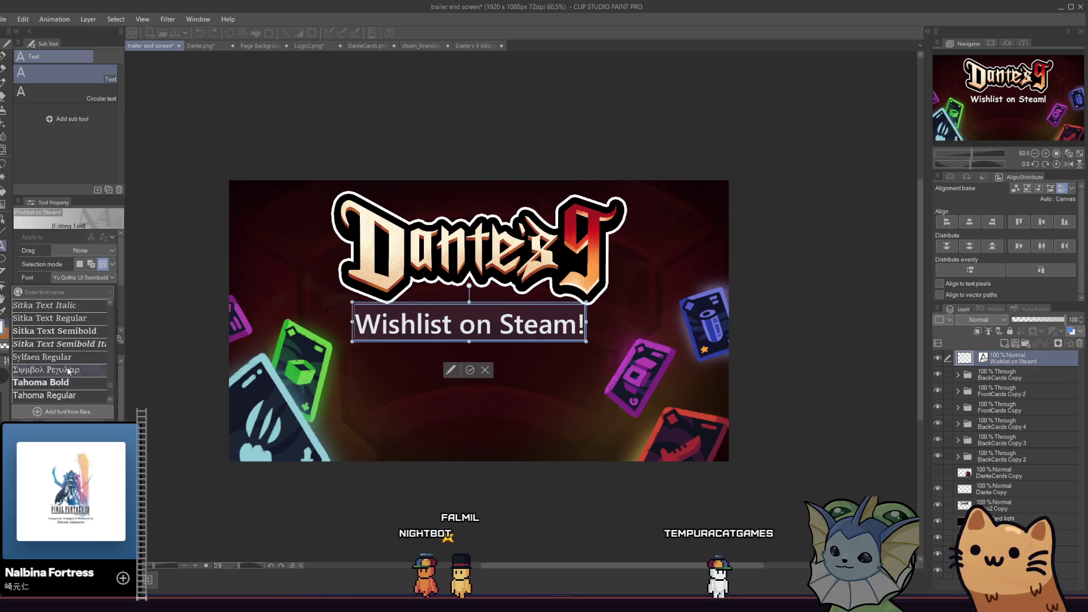
pyautogui.click(71, 356)
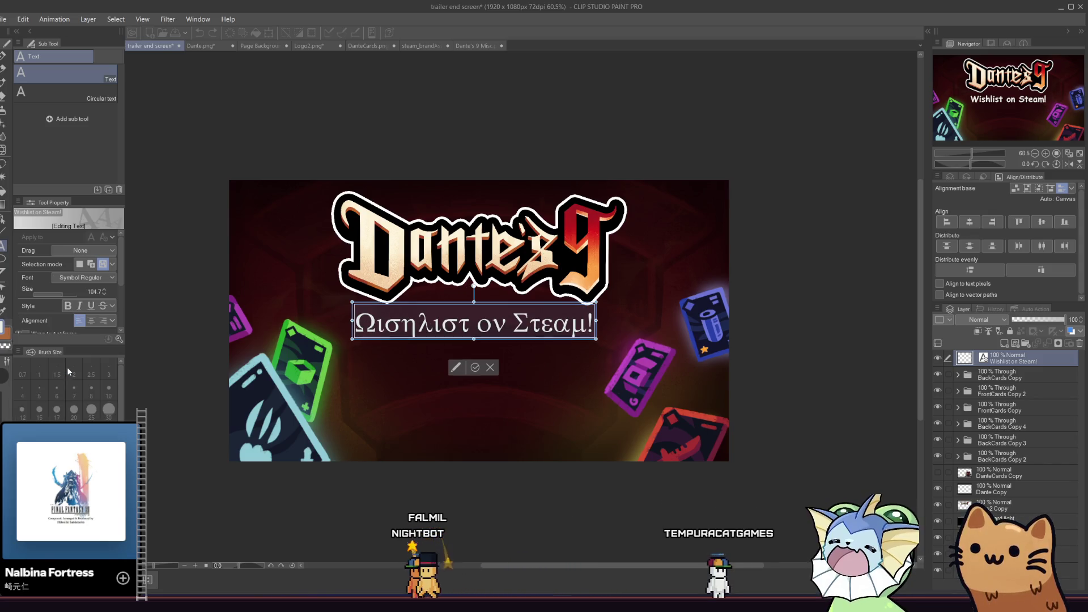
pyautogui.click(84, 281)
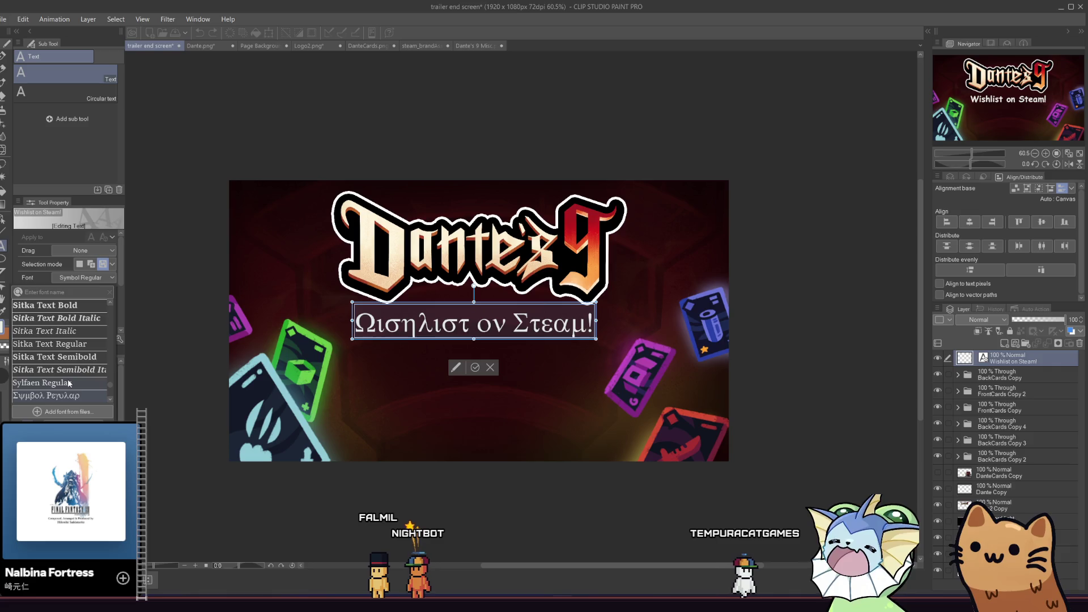
pyautogui.click(69, 383)
# Try a Segoe UI Variable font, then Palatino Linotype Bold on the caption
pyautogui.click(71, 279)
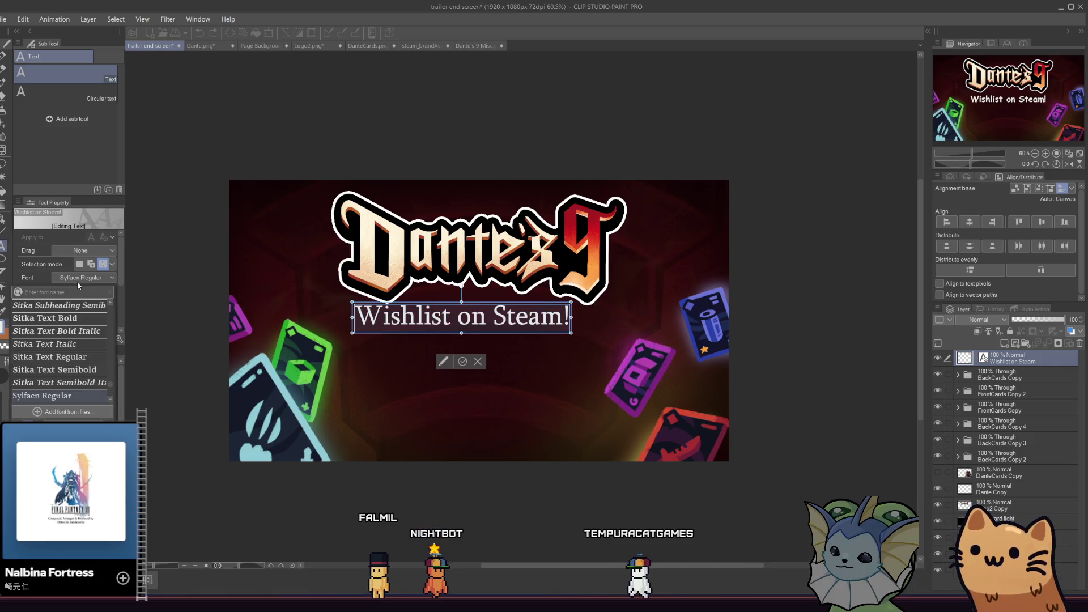
pyautogui.scroll(5, 76, 356)
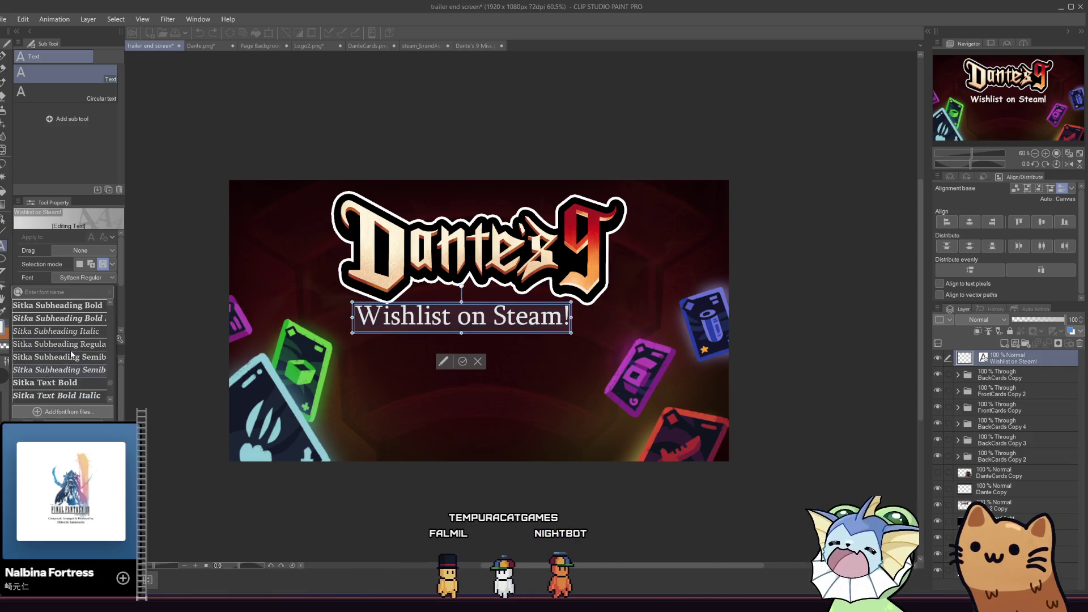
pyautogui.scroll(5, 70, 353)
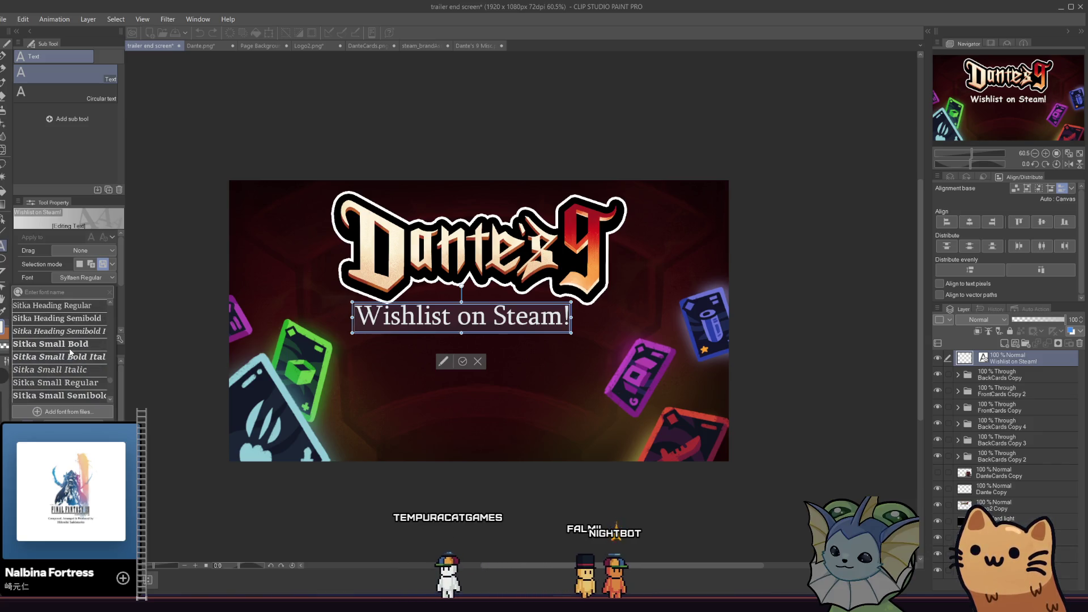
pyautogui.scroll(1, 69, 348)
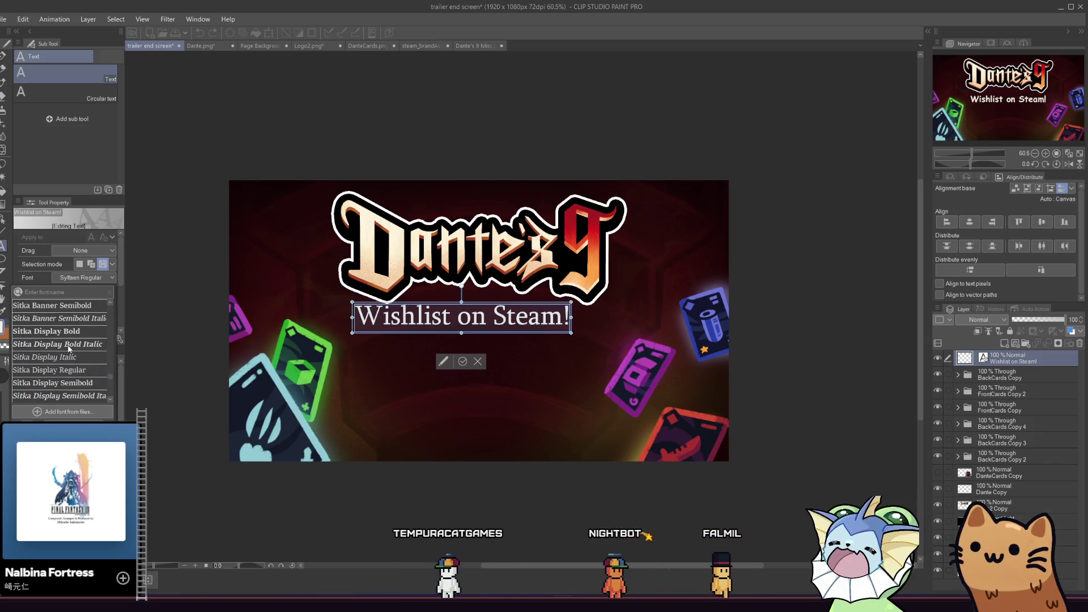
pyautogui.scroll(5, 70, 348)
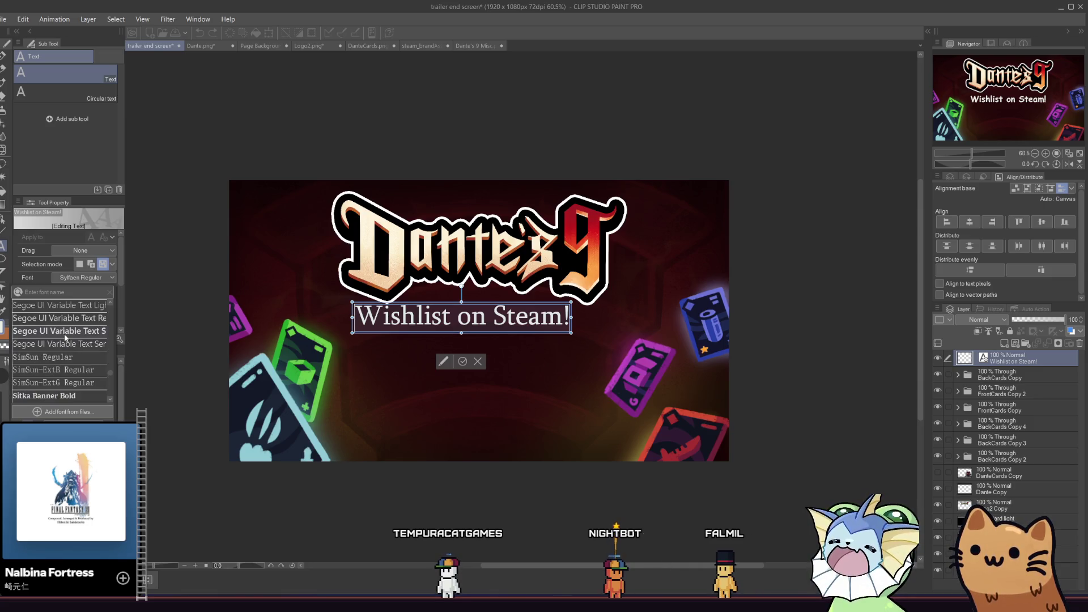
pyautogui.click(65, 337)
pyautogui.click(84, 280)
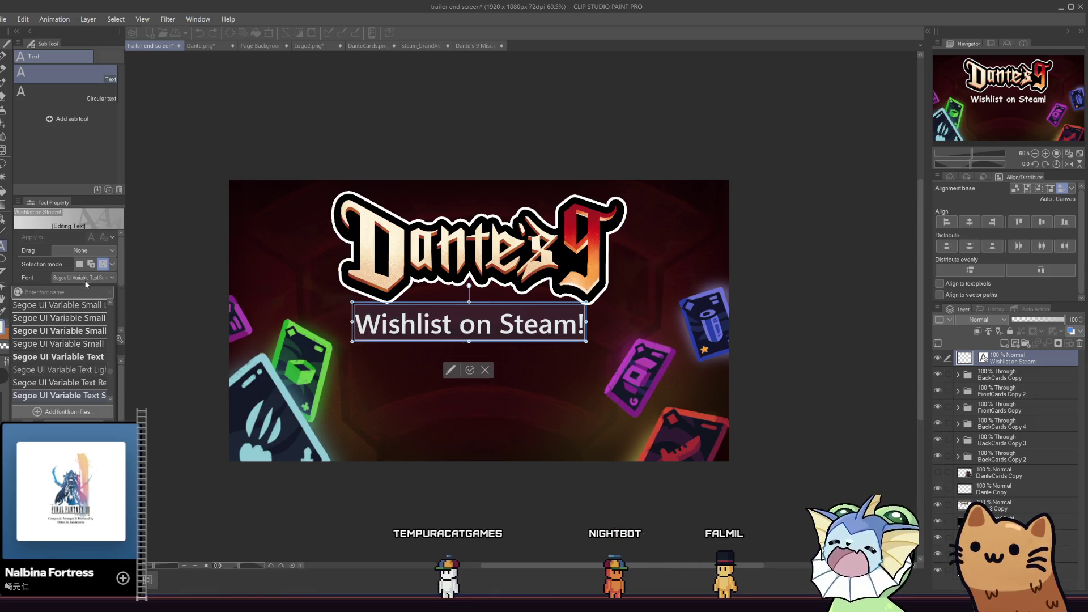
pyautogui.scroll(8, 60, 343)
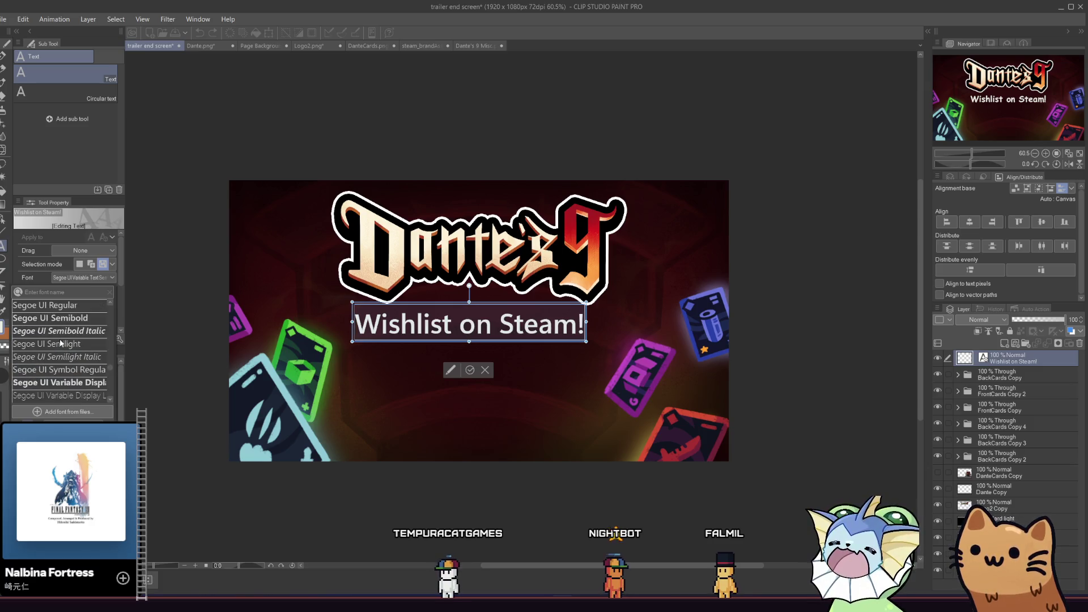
pyautogui.scroll(3, 60, 343)
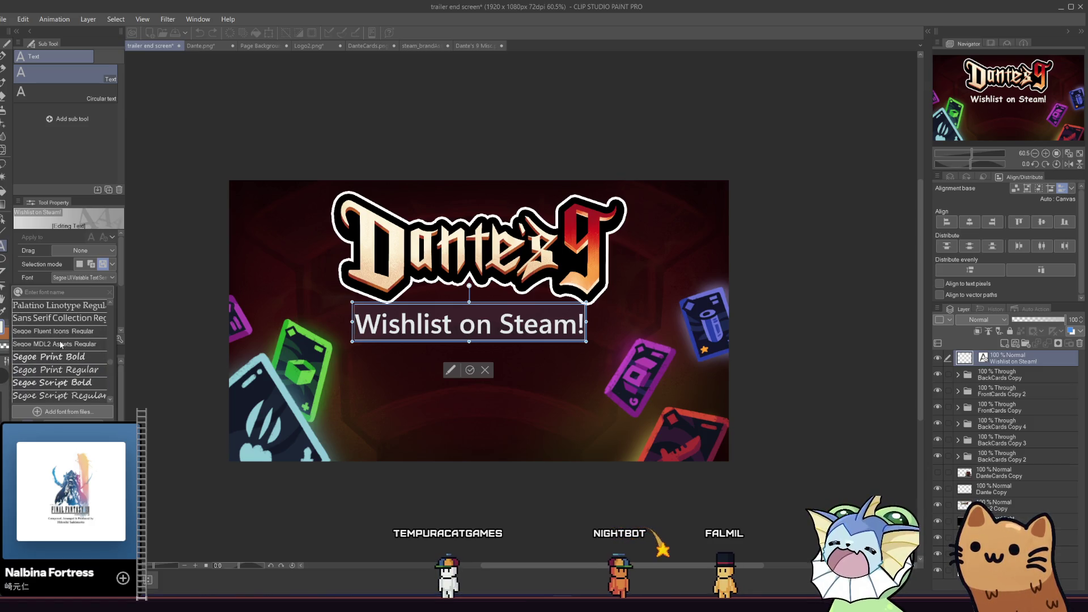
pyautogui.scroll(2, 60, 343)
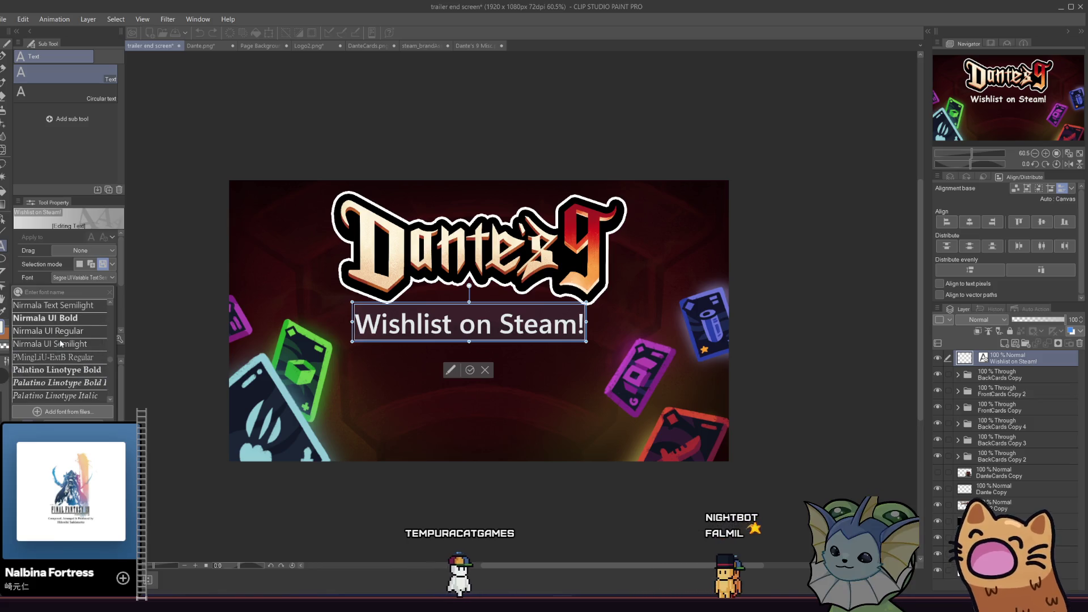
pyautogui.click(57, 370)
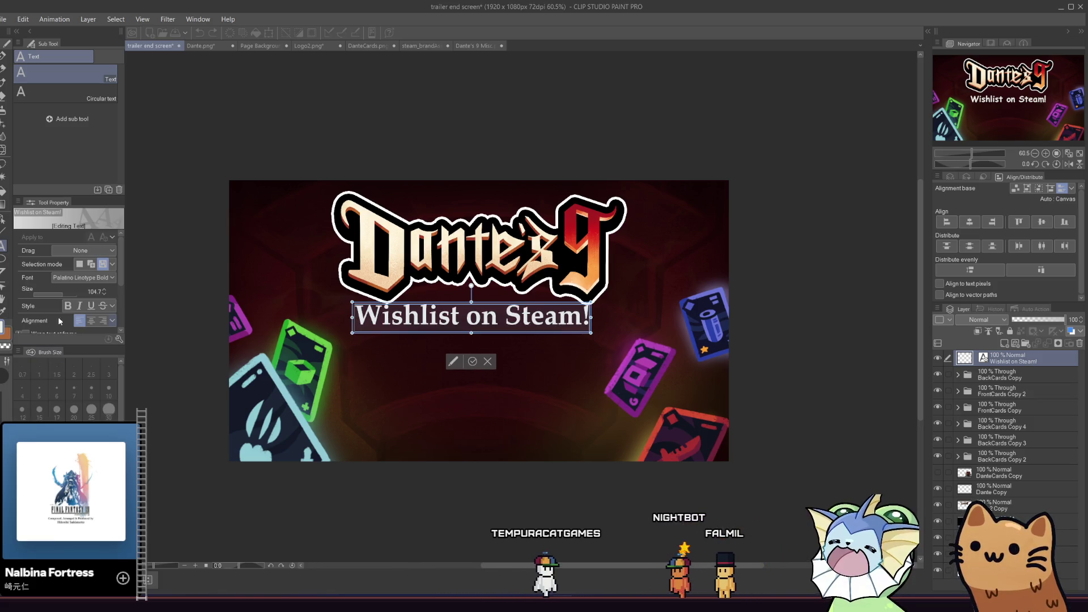
# Try Nirmala UI Bold, then Malgun Gothic Bold, and finish editing the caption
pyautogui.click(82, 277)
pyautogui.click(62, 371)
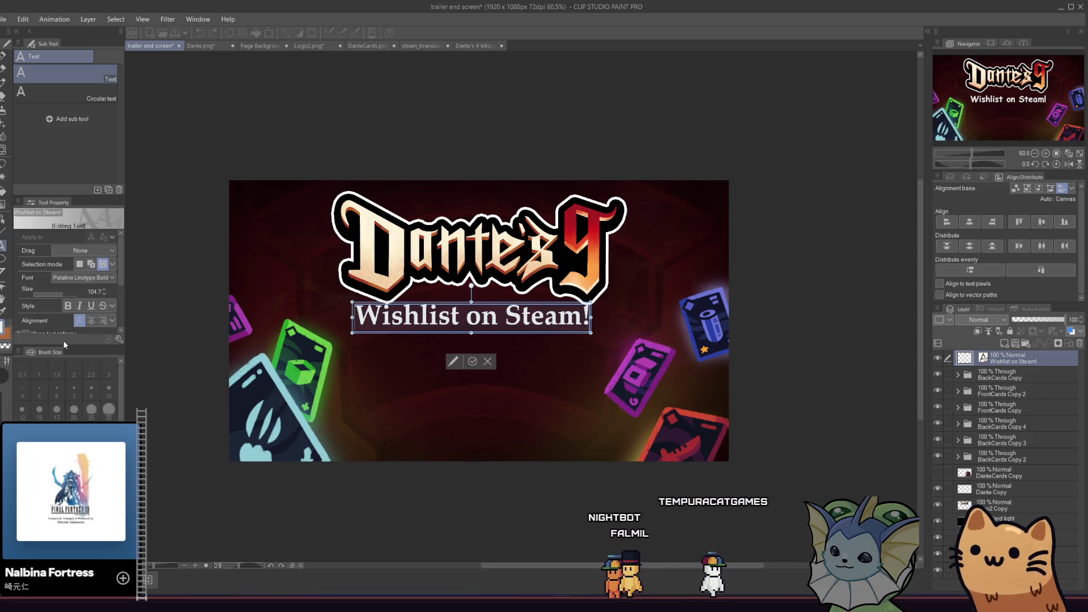
pyautogui.click(70, 280)
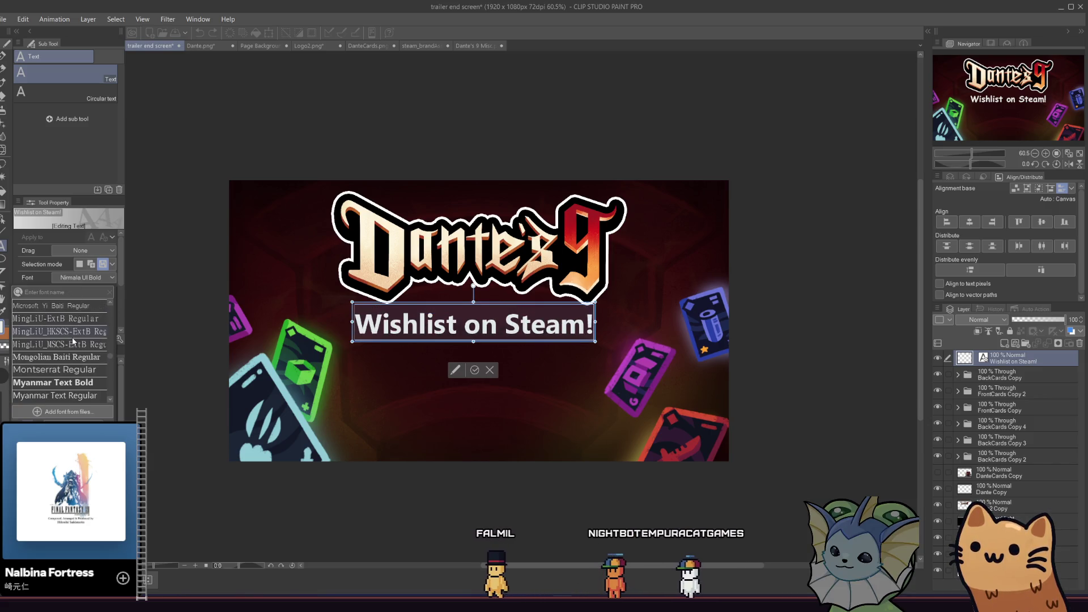
pyautogui.scroll(4, 73, 338)
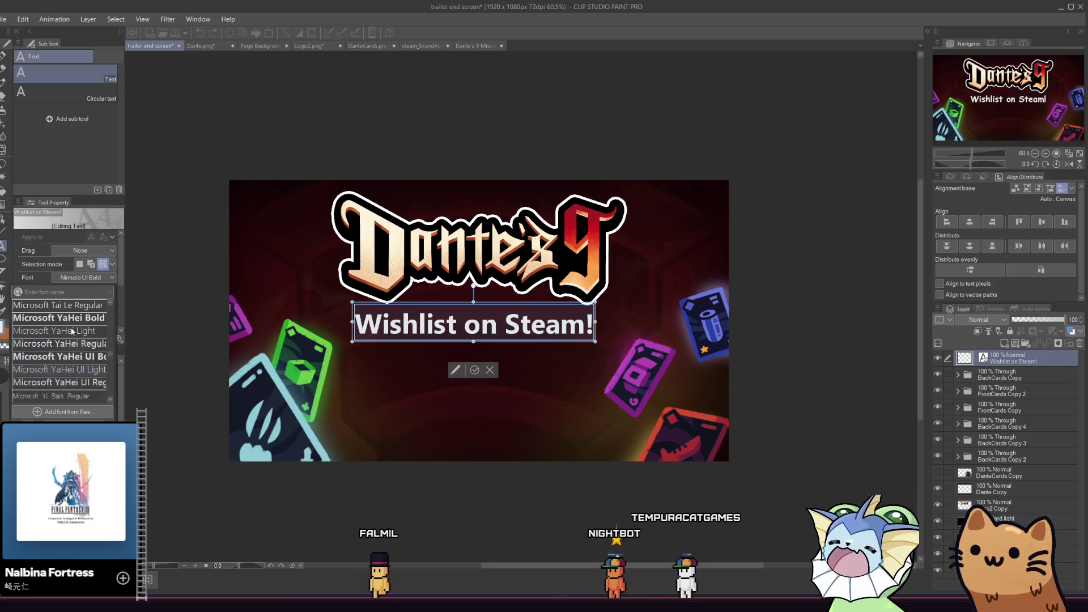
pyautogui.scroll(5, 73, 341)
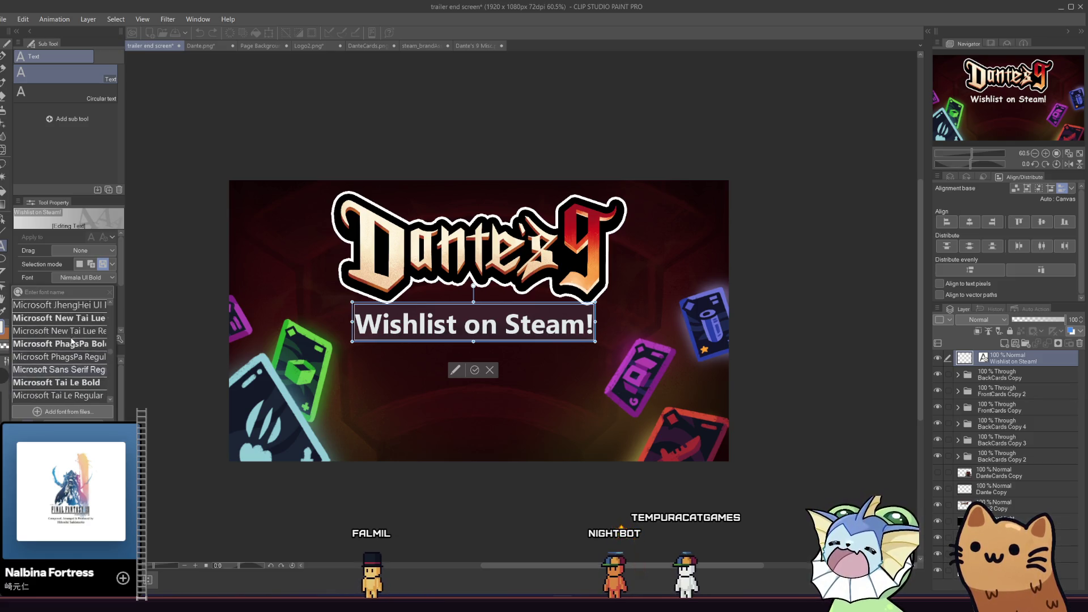
pyautogui.scroll(1, 72, 345)
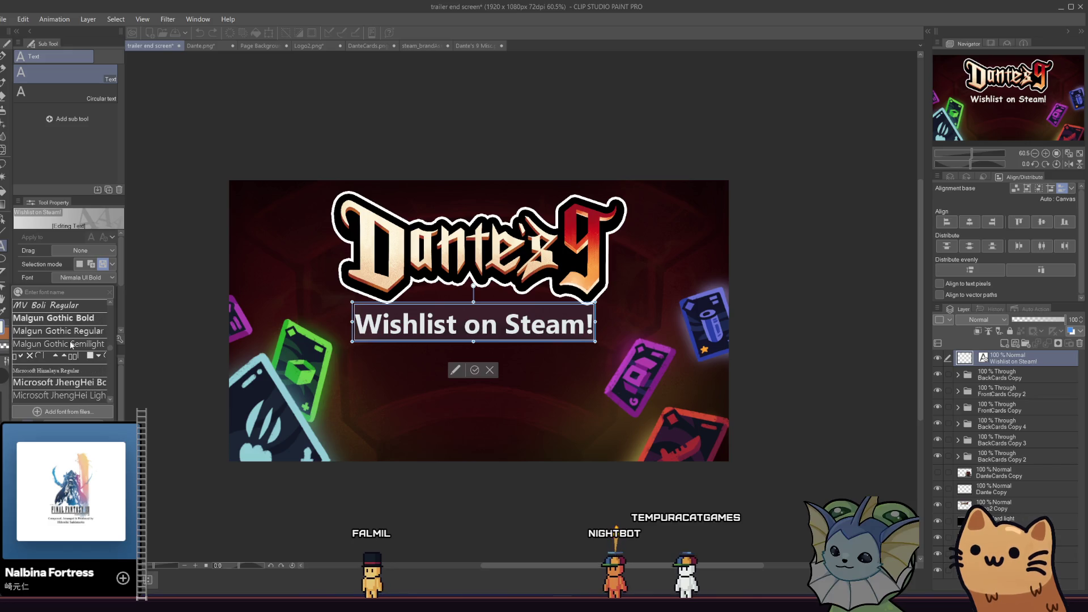
pyautogui.click(72, 319)
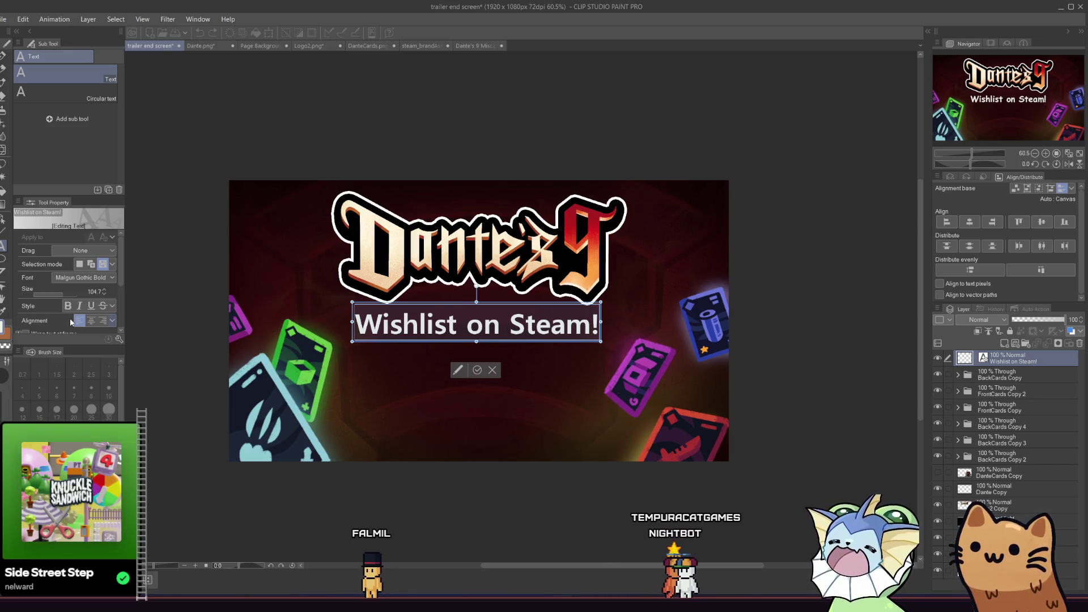
pyautogui.click(474, 372)
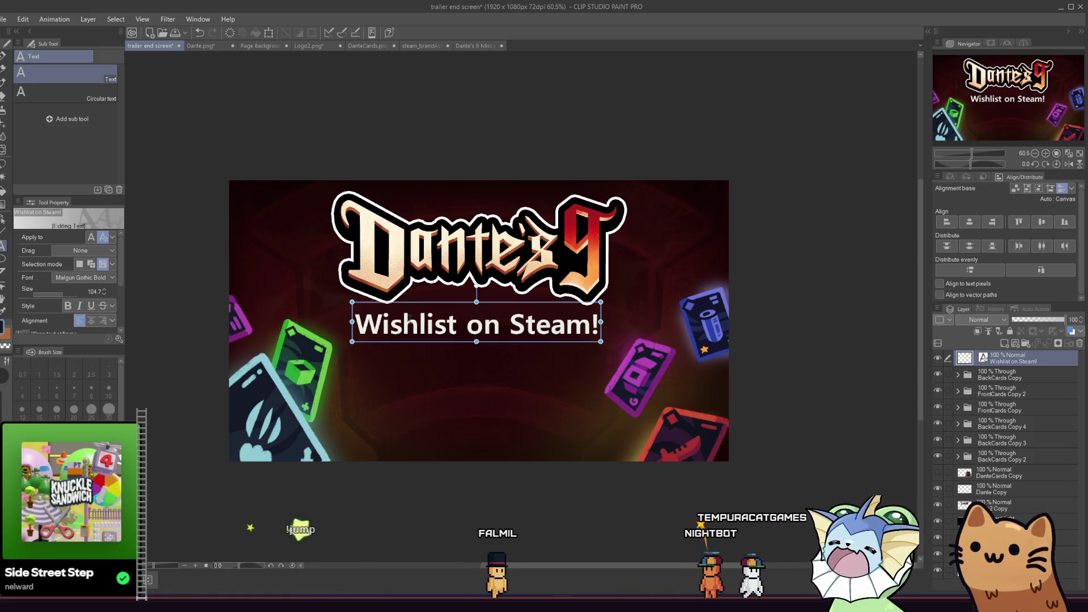
# Try Gadugi Bold, then the monospaced Consolas Bold on the caption
pyautogui.click(74, 280)
pyautogui.scroll(10, 68, 334)
pyautogui.click(69, 333)
pyautogui.click(82, 280)
pyautogui.scroll(3, 80, 334)
pyautogui.scroll(2, 81, 340)
pyautogui.scroll(4, 82, 343)
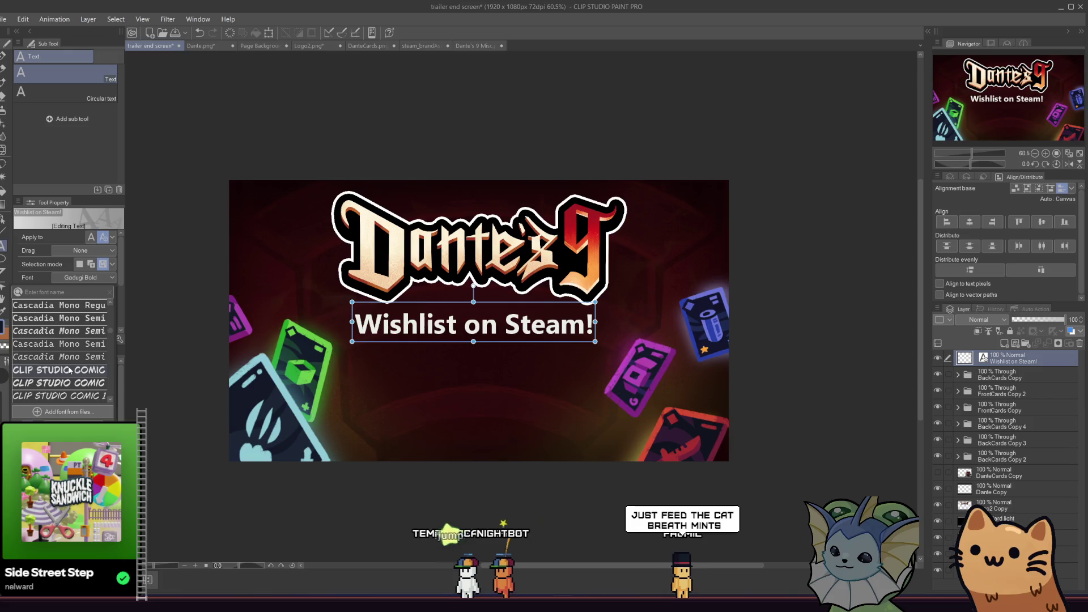
pyautogui.scroll(-2, 68, 368)
pyautogui.scroll(-1, 74, 369)
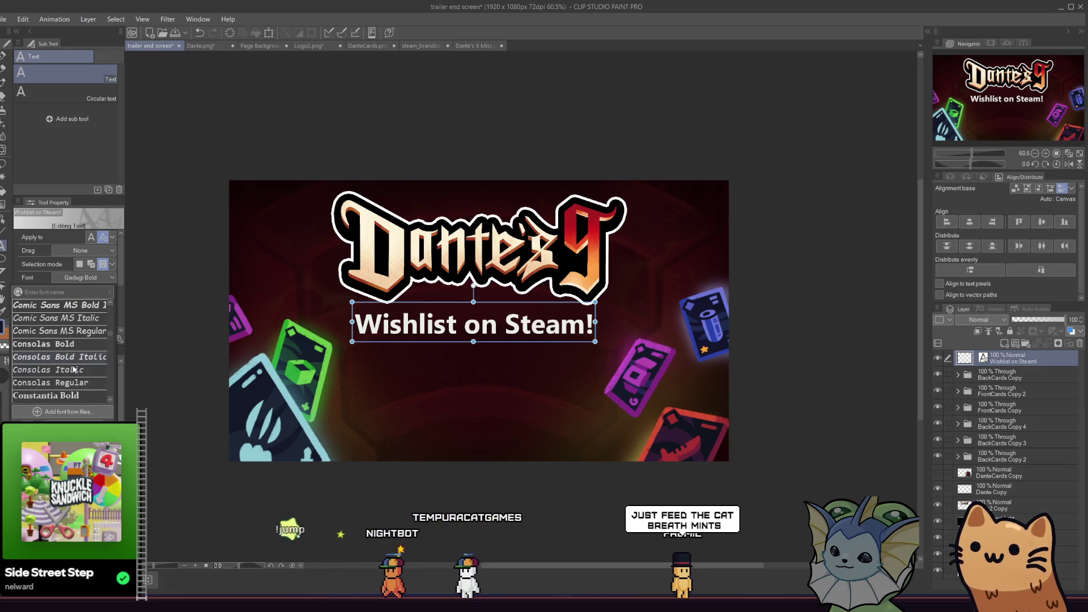
pyautogui.click(74, 346)
# Settle on Cascadia Code Bold for the 'Wishlist on Steam!' caption
pyautogui.scroll(3, 76, 346)
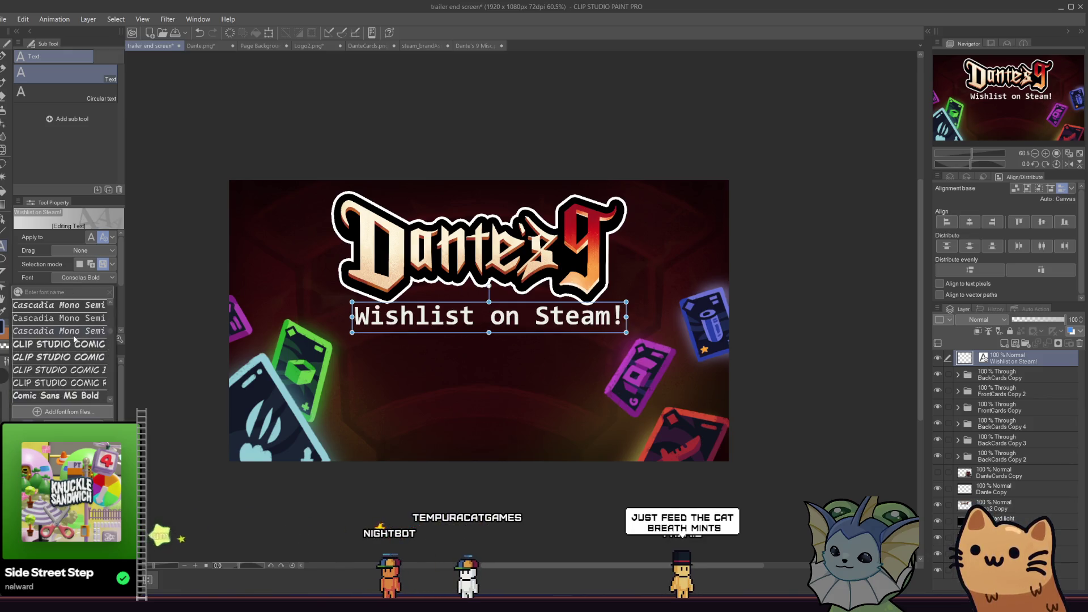
pyautogui.scroll(3, 78, 347)
pyautogui.scroll(3, 77, 348)
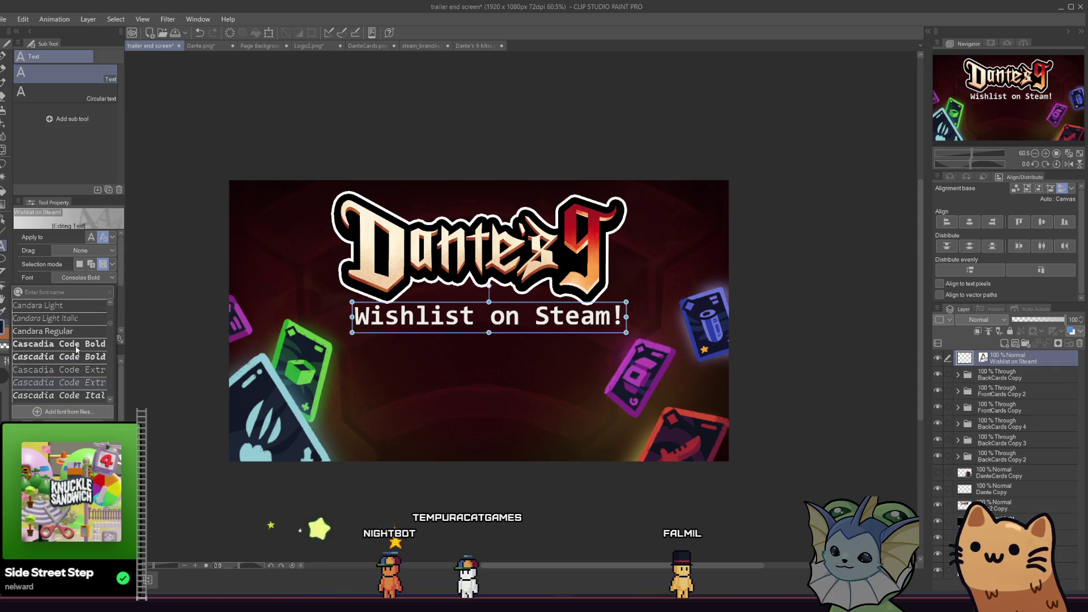
pyautogui.click(75, 351)
pyautogui.scroll(3, 75, 347)
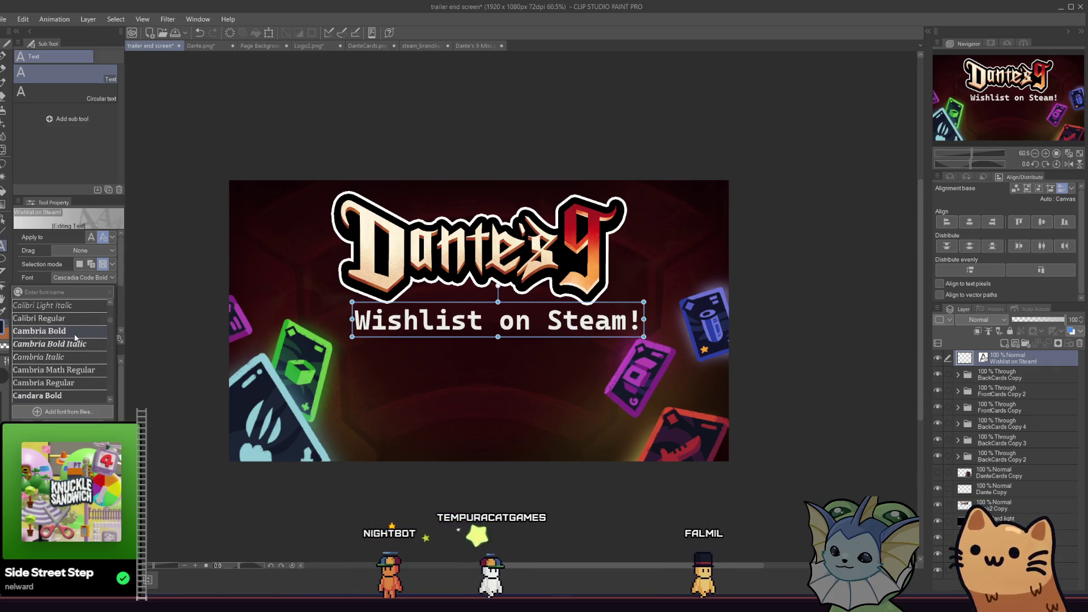
pyautogui.scroll(2, 75, 344)
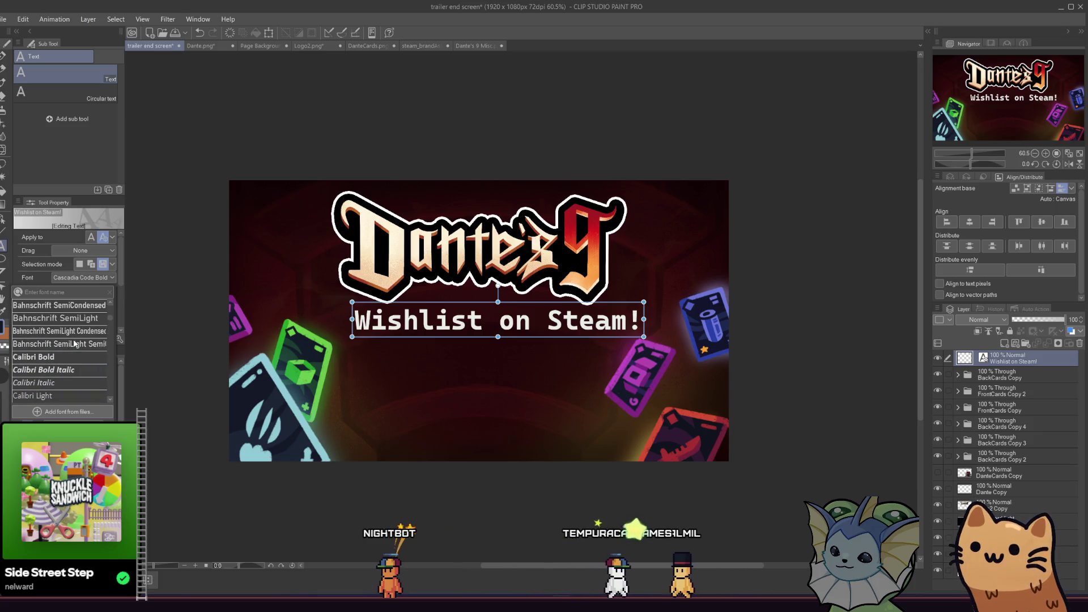
# Move the 'Wishlist on Steam!' caption lower and left, under the logo
pyautogui.moveTo(498, 321)
pyautogui.mouseDown()
pyautogui.moveTo(643, 323)
pyautogui.moveTo(459, 353)
pyautogui.moveTo(479, 343)
pyautogui.mouseUp()
pyautogui.moveTo(576, 337)
pyautogui.mouseDown()
pyautogui.moveTo(527, 338)
pyautogui.moveTo(569, 340)
pyautogui.mouseUp()
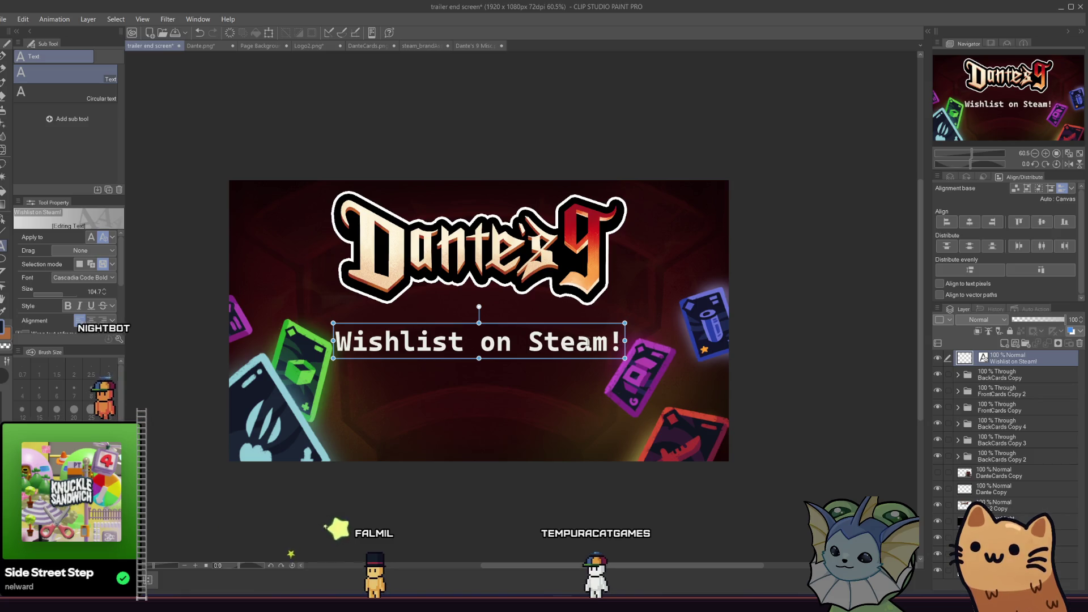
pyautogui.moveTo(569, 340)
pyautogui.mouseDown()
pyautogui.moveTo(298, 326)
pyautogui.moveTo(531, 352)
pyautogui.mouseUp()
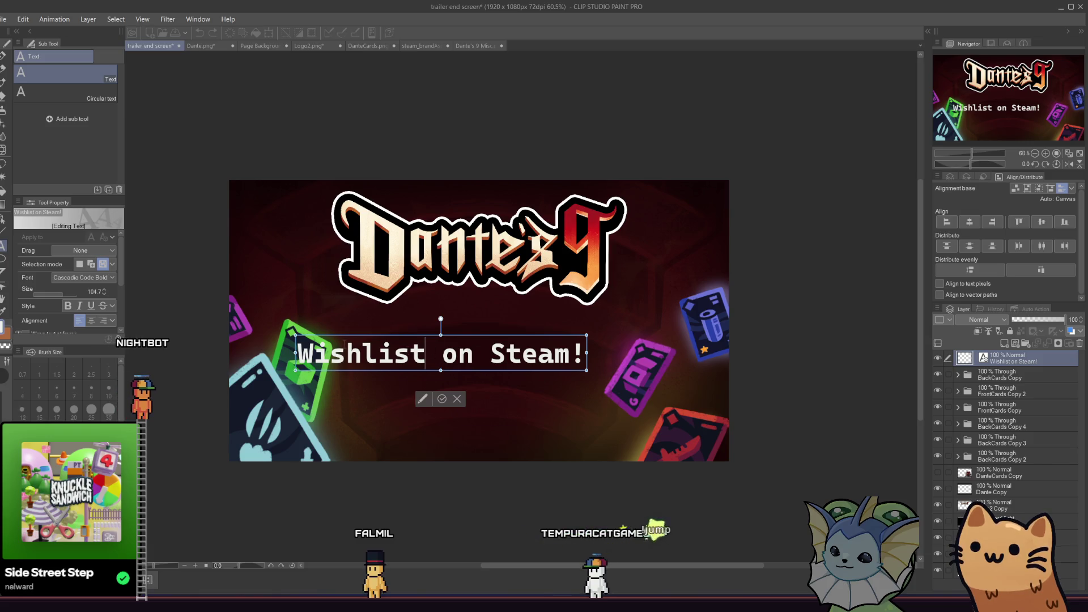
# Set the caption's font size to 100 and center it horizontally on the canvas
pyautogui.hotkey('ctrl', 'a')
pyautogui.doubleClick(94, 291)
pyautogui.write('100')
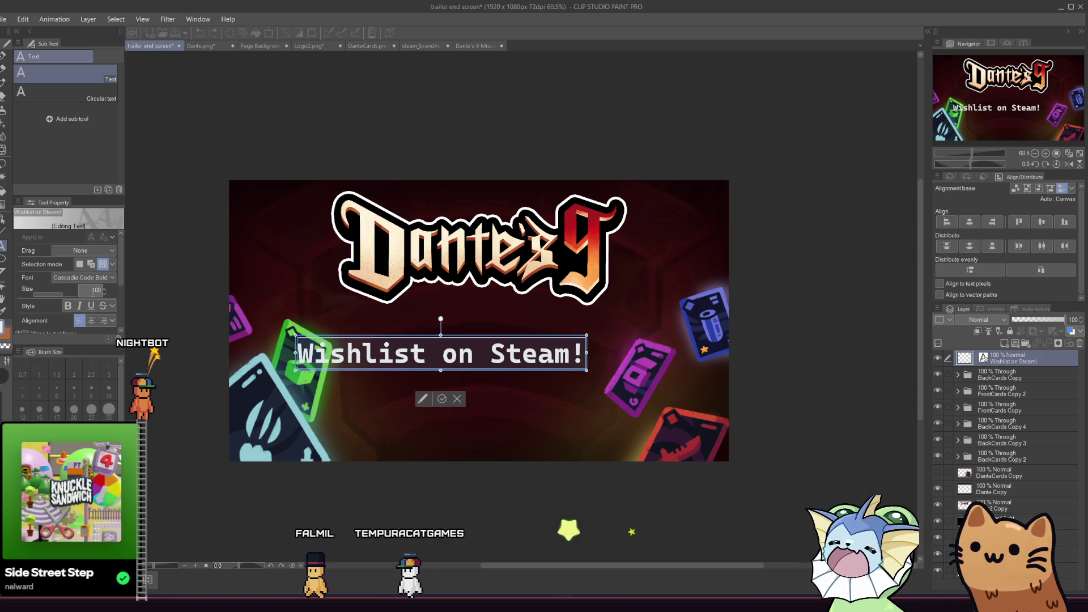
pyautogui.press('Return')
pyautogui.click(435, 398)
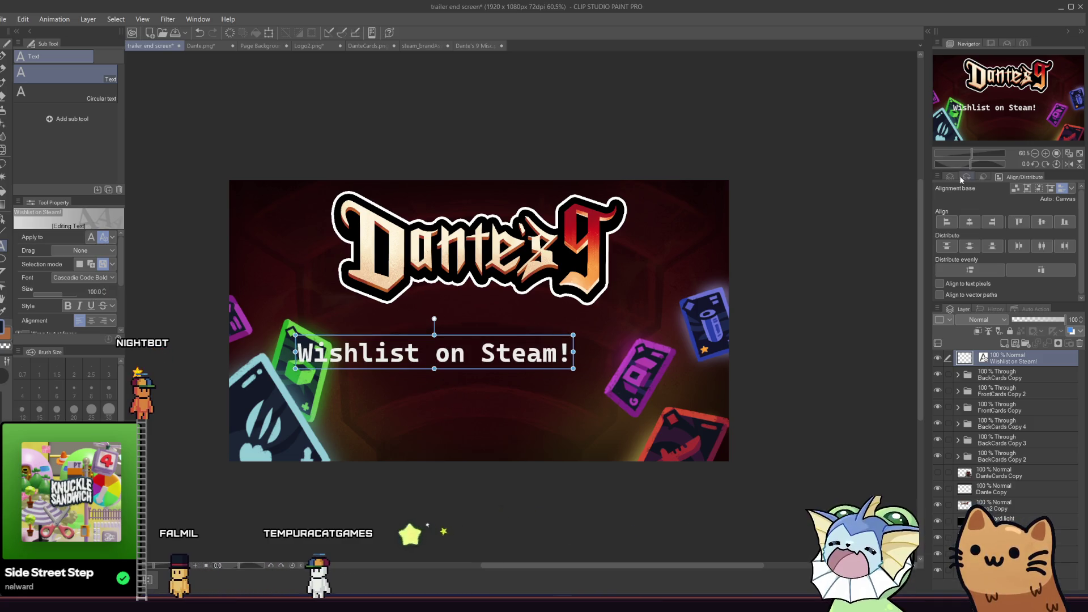
pyautogui.click(967, 223)
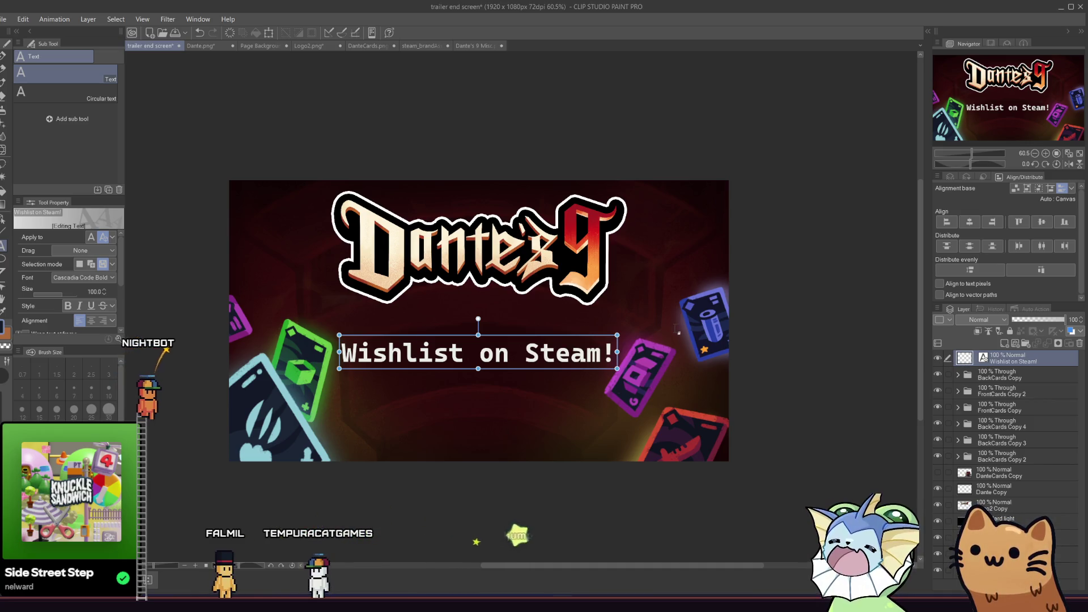
pyautogui.click(665, 389)
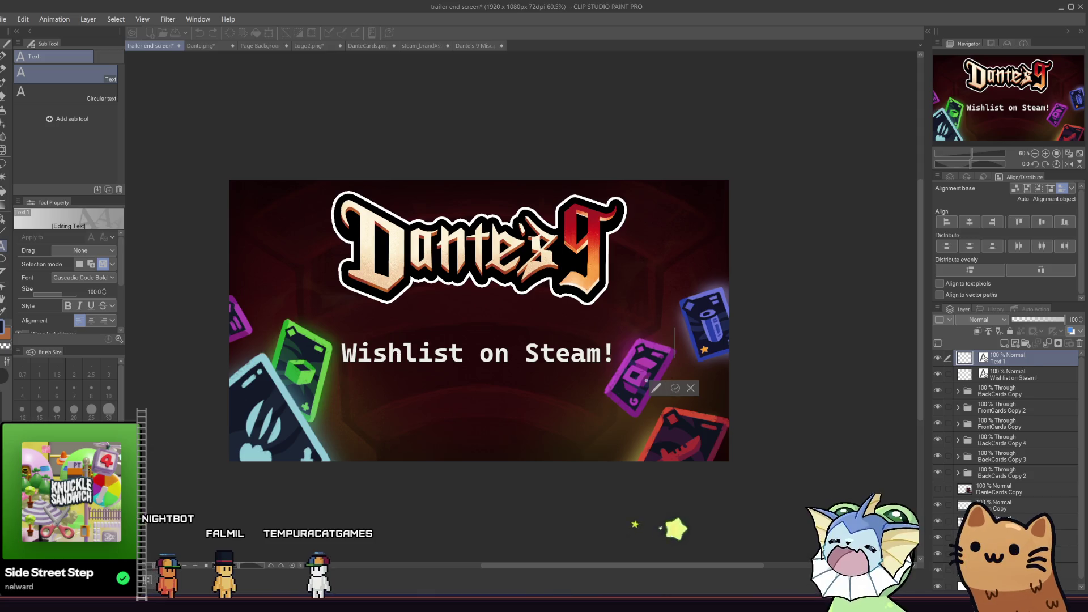
# Select the Wishlist text box with the Move layer tool (O) and switch to Dante's 9 Misc.psd
pyautogui.click(592, 356)
pyautogui.scroll(-2, 594, 376)
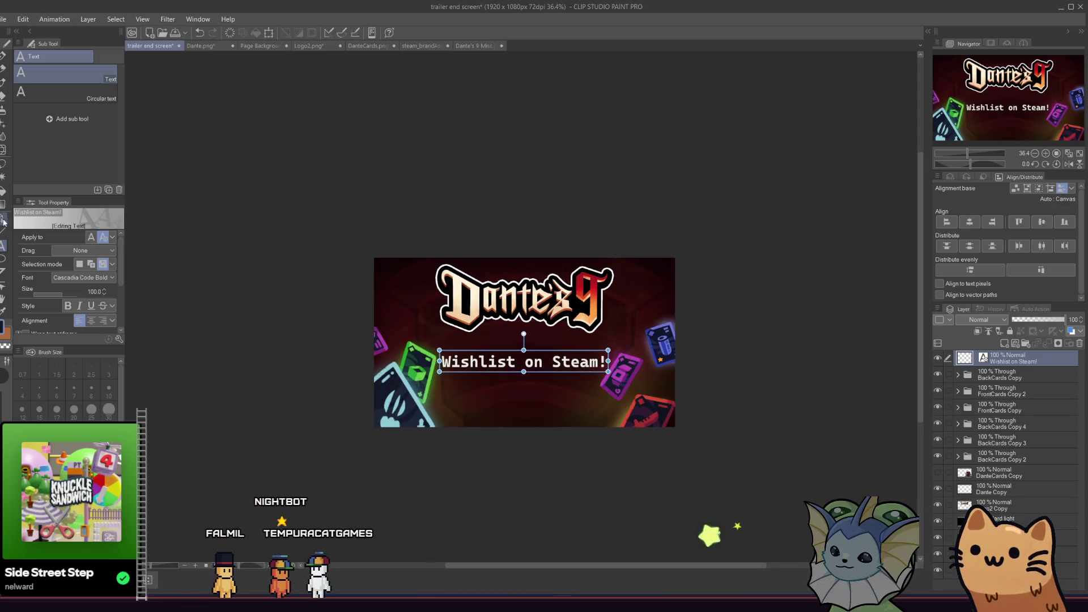
pyautogui.press('o')
pyautogui.scroll(-1, 464, 340)
pyautogui.scroll(2, 464, 340)
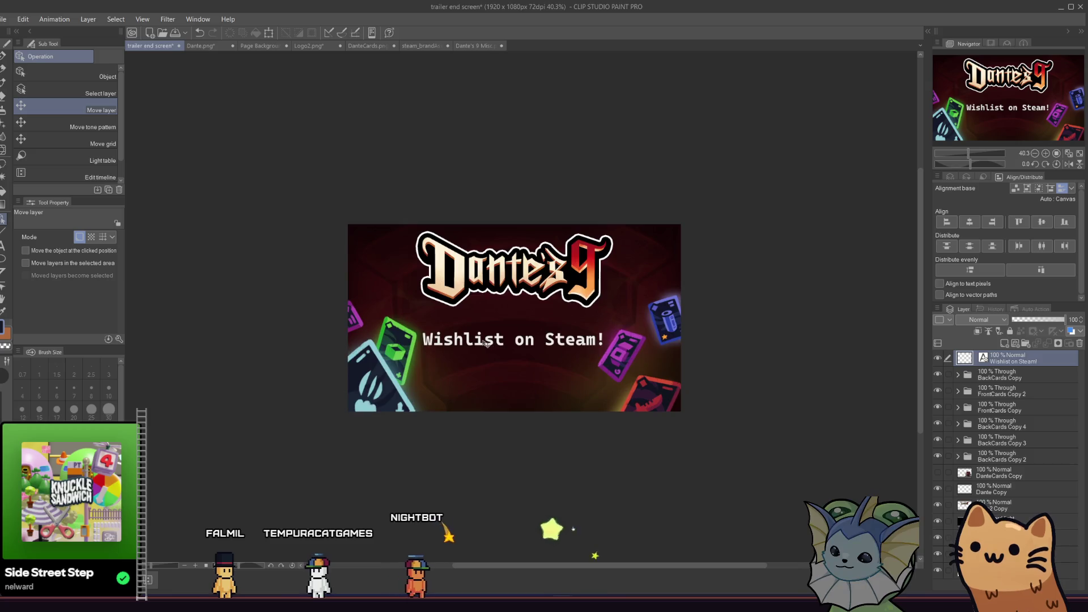
pyautogui.scroll(1, 483, 343)
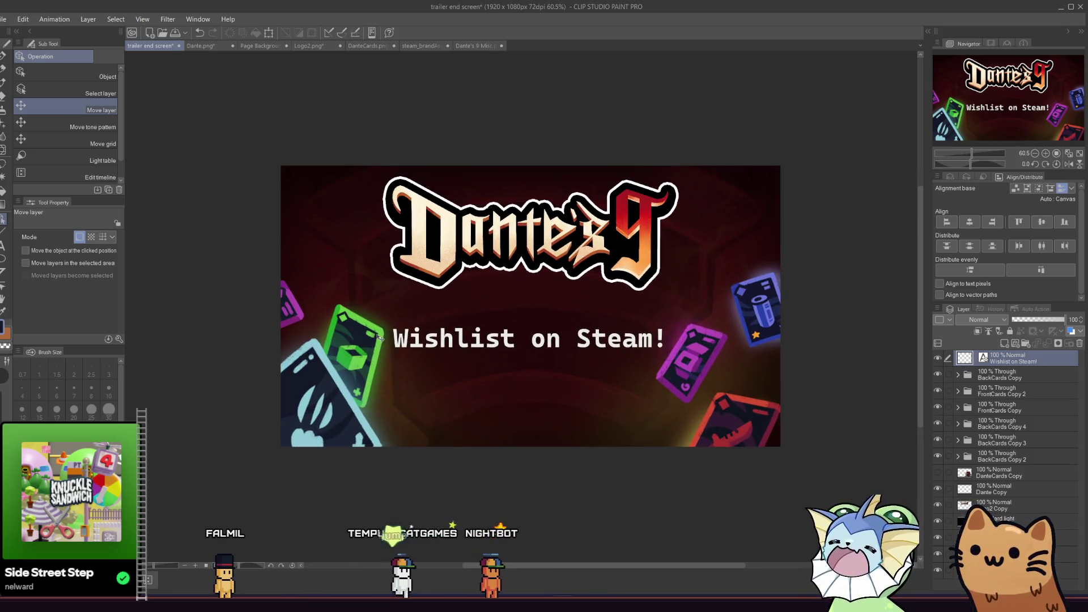
pyautogui.click(471, 46)
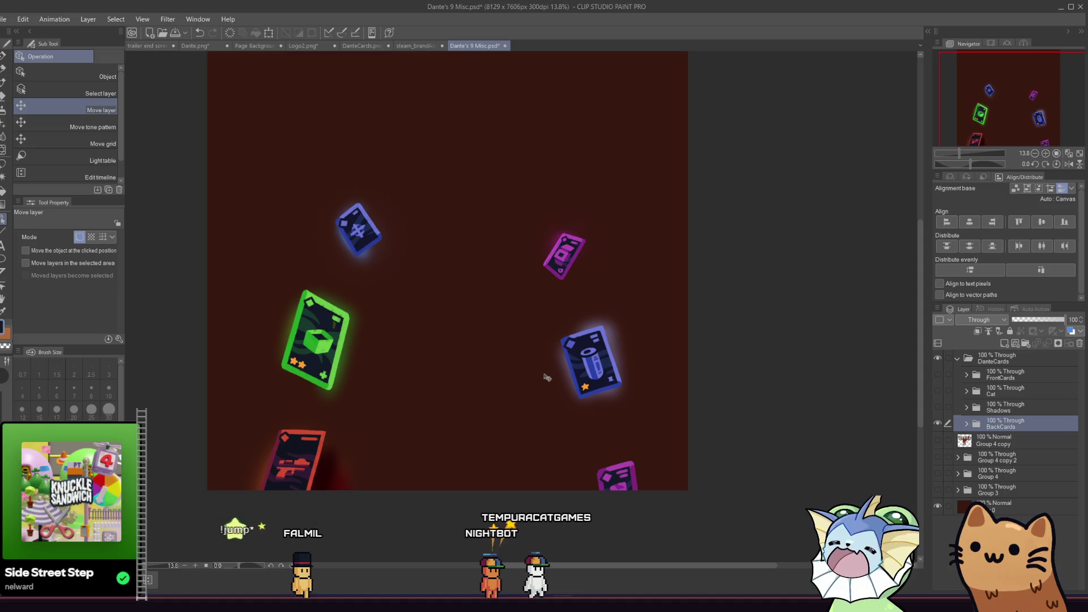
# Undo the accidental card shift, rectangle-select the bottom-left red card, and return to the end screen
pyautogui.hotkey('ctrl', 'z')
pyautogui.hotkey('ctrl', 'z')
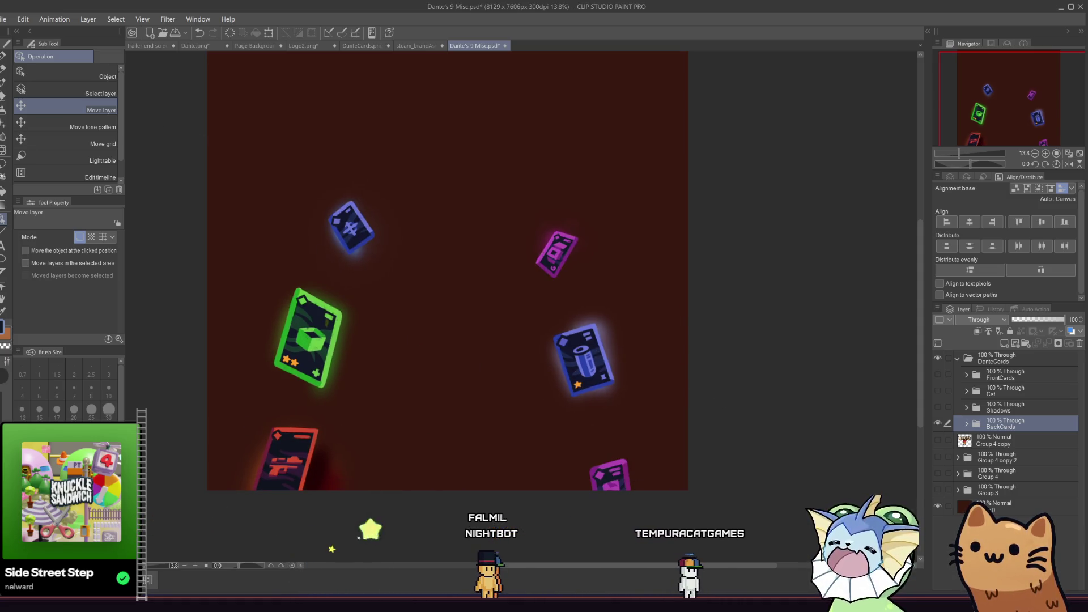
pyautogui.hotkey('ctrl', 'z')
pyautogui.click(5, 165)
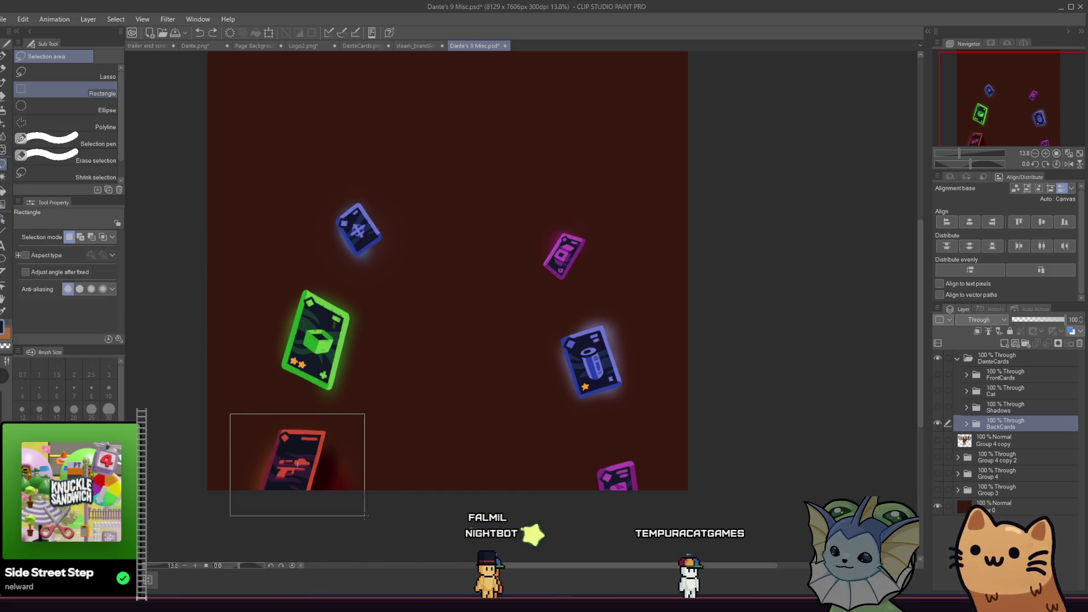
pyautogui.moveTo(365, 516); pyautogui.dragTo(366, 517)
pyautogui.hotkey('ctrl', 'z')
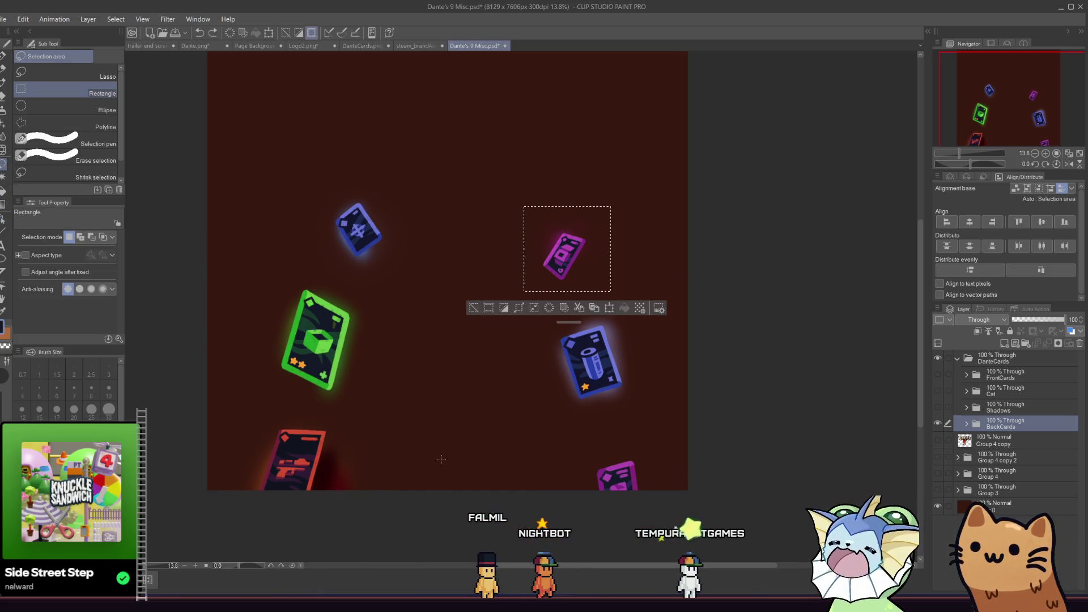
pyautogui.moveTo(215, 407); pyautogui.dragTo(376, 513)
pyautogui.click(143, 47)
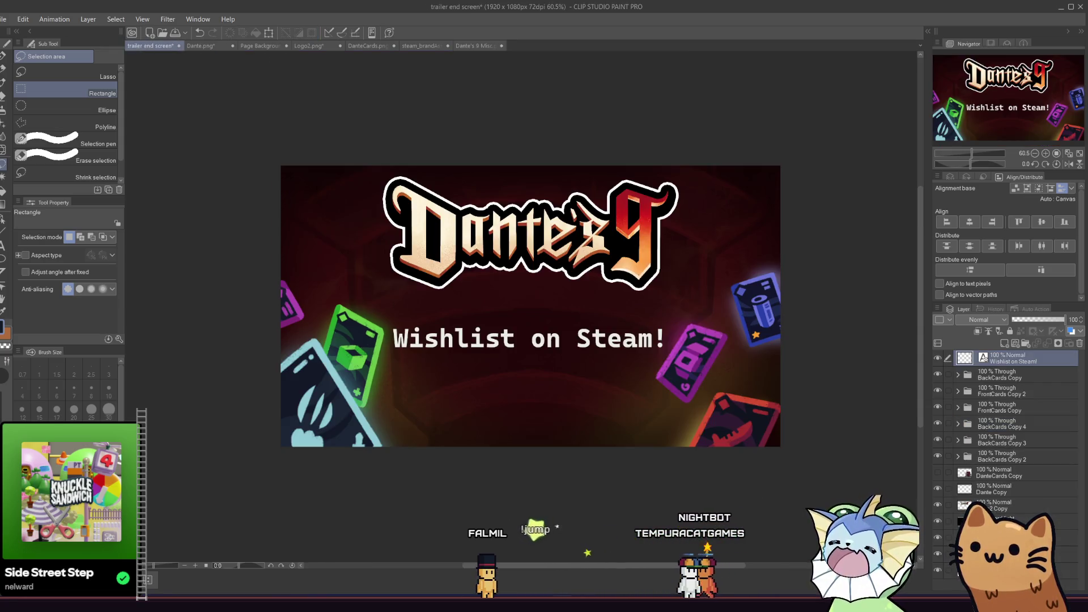
# Paste the red card, scale it to about 26%, tilt it 11° clockwise beneath the Wishlist text
pyautogui.hotkey('ctrl', 'v')
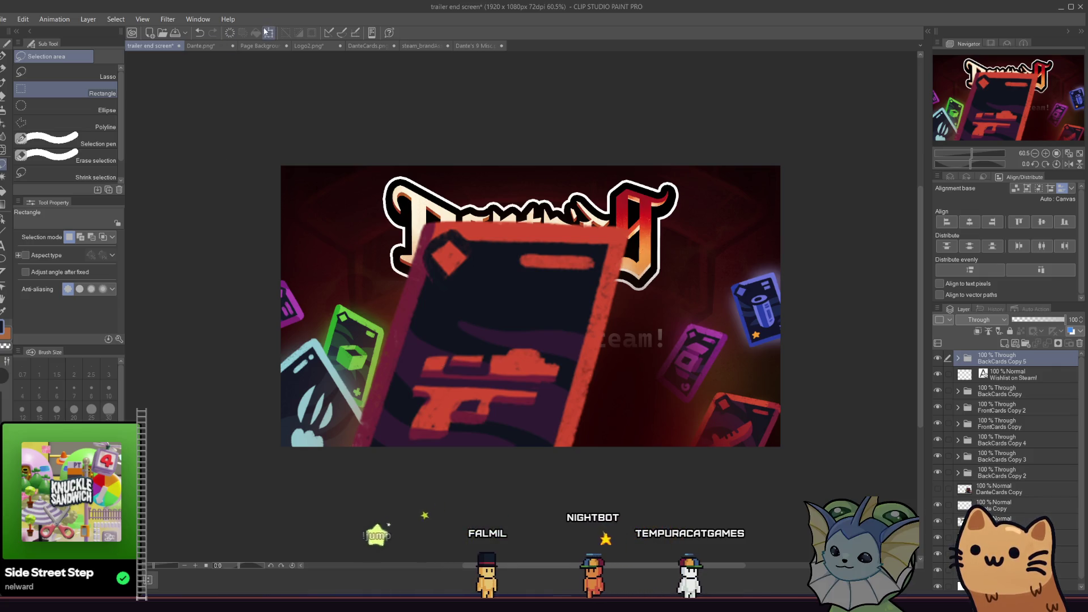
pyautogui.click(267, 32)
pyautogui.moveTo(222, 125); pyautogui.dragTo(577, 334)
pyautogui.moveTo(665, 425)
pyautogui.mouseDown()
pyautogui.moveTo(474, 438)
pyautogui.moveTo(486, 437)
pyautogui.mouseUp()
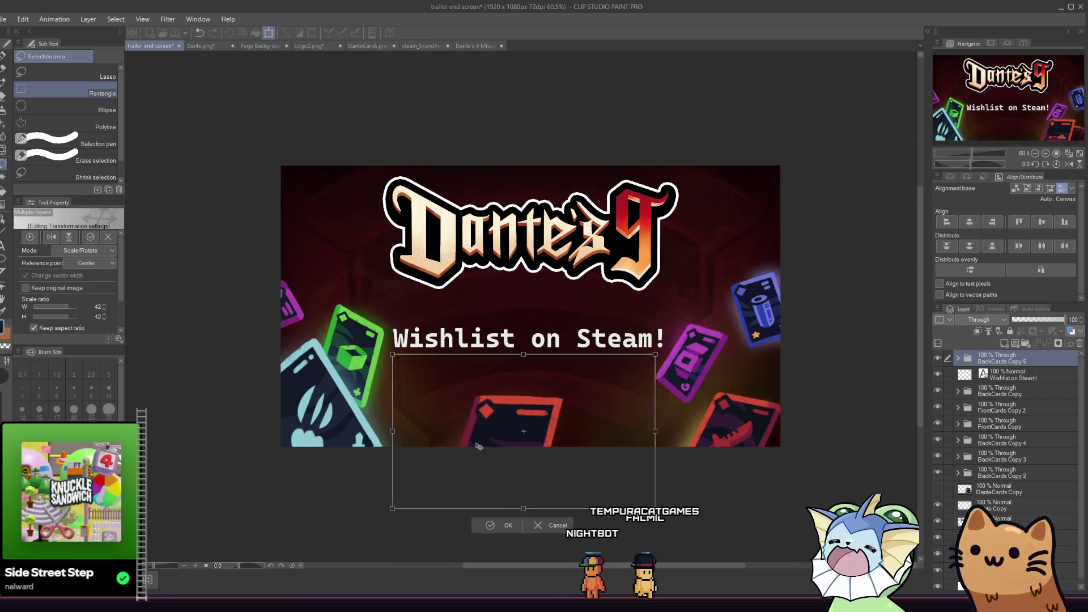
pyautogui.moveTo(401, 348); pyautogui.dragTo(538, 404)
pyautogui.moveTo(600, 454)
pyautogui.mouseDown()
pyautogui.moveTo(539, 391)
pyautogui.moveTo(495, 420)
pyautogui.moveTo(449, 420)
pyautogui.mouseUp()
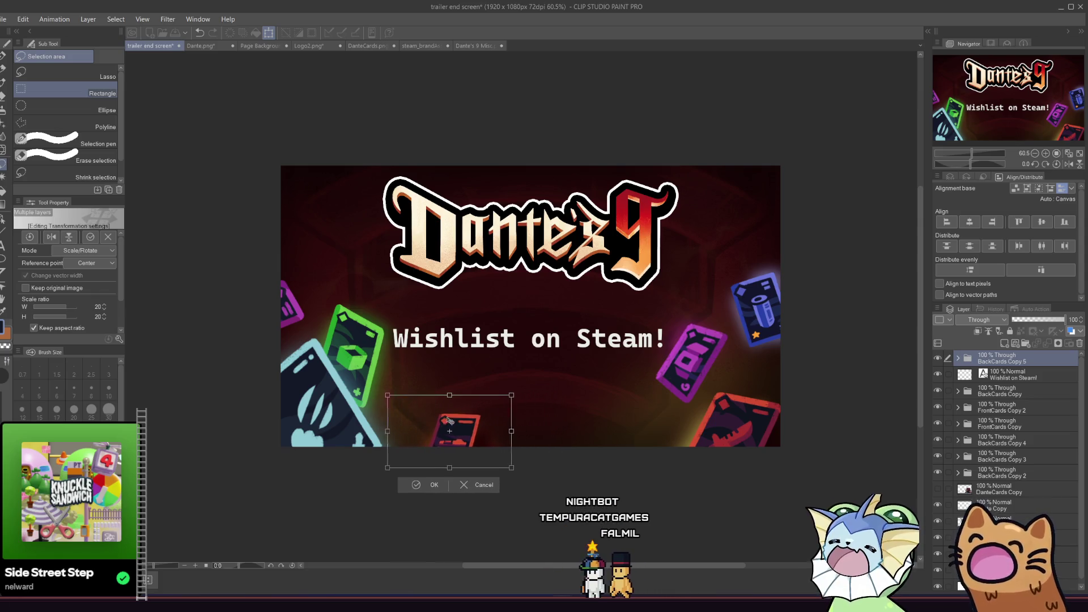
pyautogui.moveTo(375, 390); pyautogui.dragTo(361, 372)
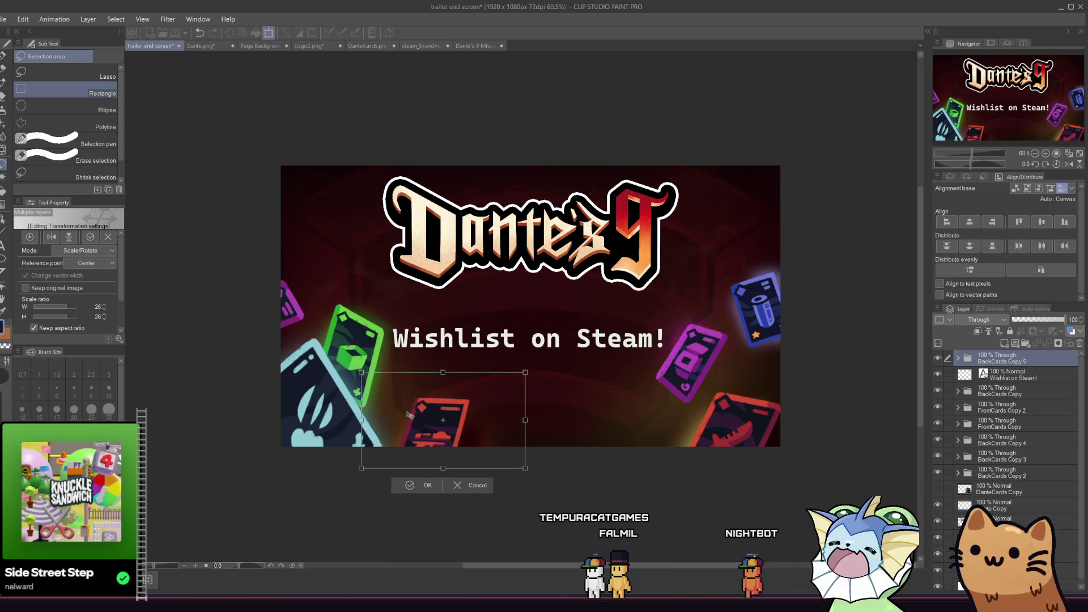
pyautogui.moveTo(410, 414)
pyautogui.mouseDown()
pyautogui.moveTo(561, 416)
pyautogui.moveTo(404, 420)
pyautogui.mouseUp()
pyautogui.moveTo(342, 372); pyautogui.dragTo(367, 364)
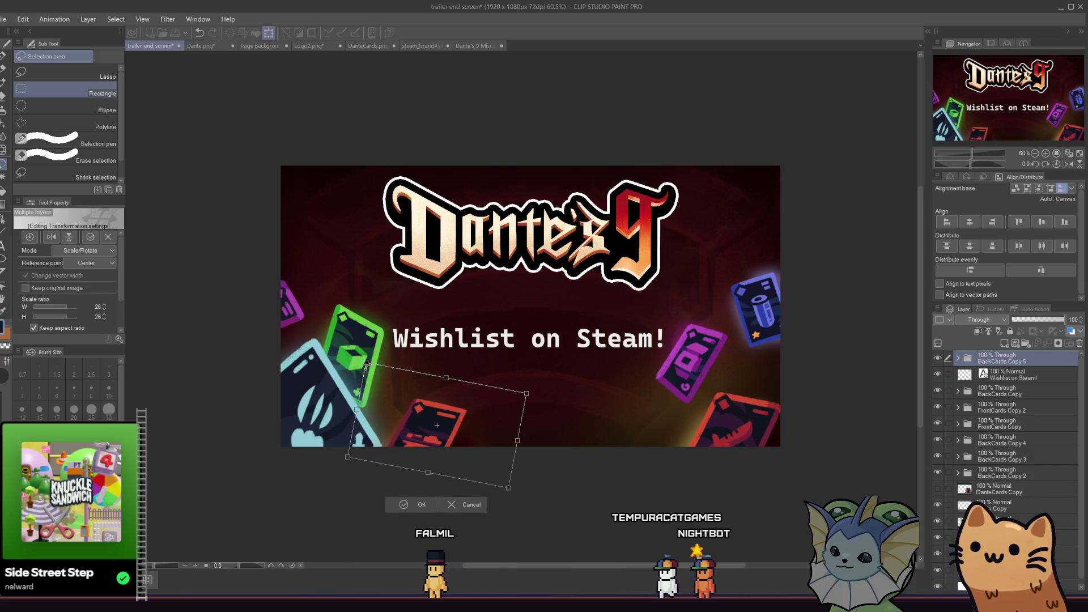
pyautogui.moveTo(427, 419)
pyautogui.mouseDown()
pyautogui.moveTo(416, 424)
pyautogui.moveTo(447, 427)
pyautogui.mouseUp()
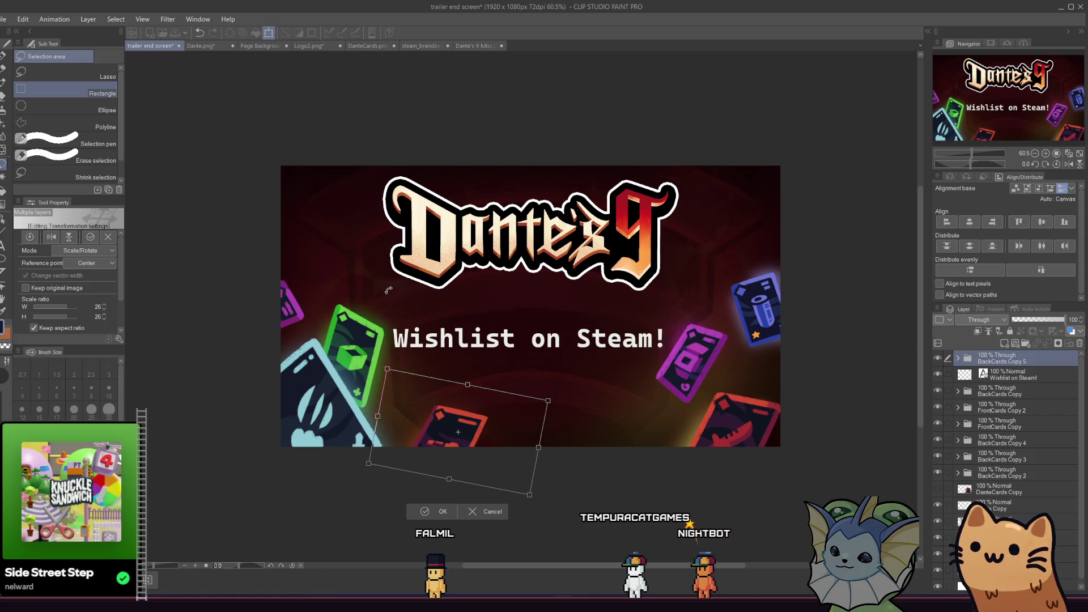
pyautogui.click(424, 511)
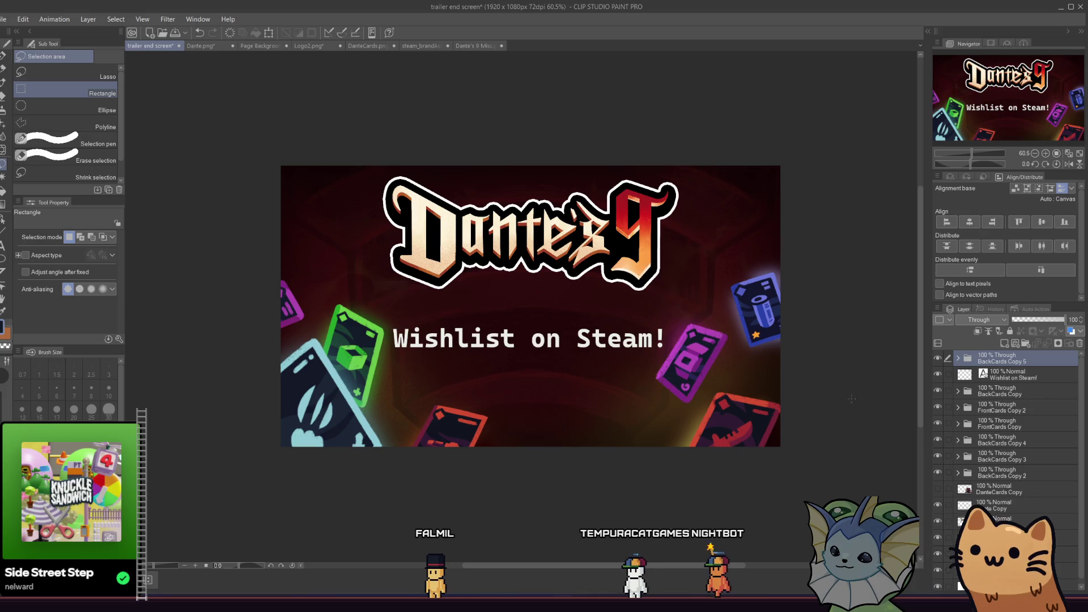
# Toggle layer visibilities to identify and select the layer holding the blue card
pyautogui.click(992, 426)
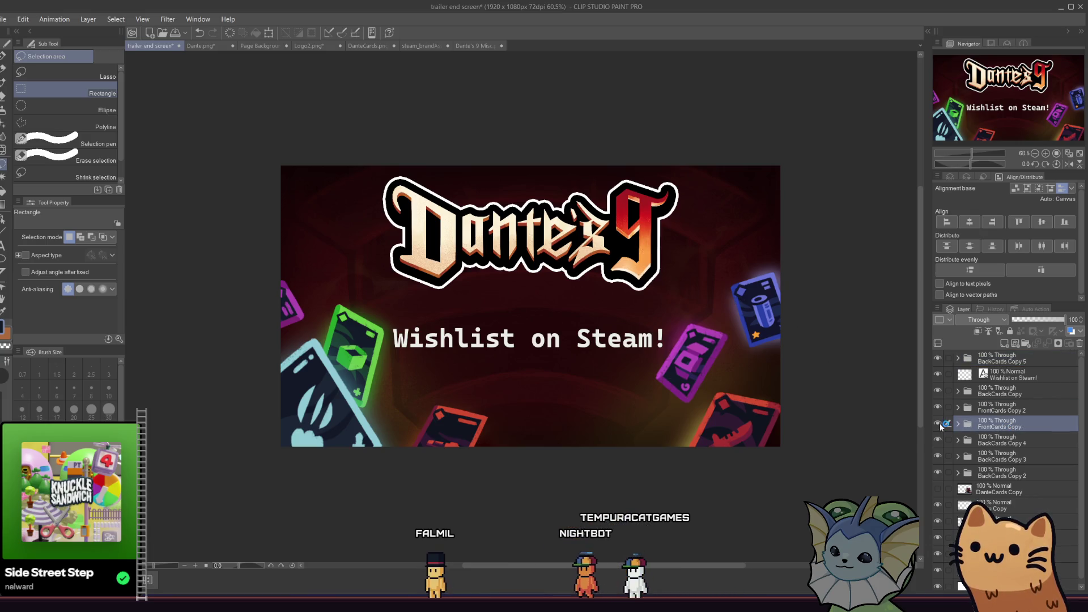
pyautogui.click(937, 424)
pyautogui.click(938, 424)
pyautogui.click(937, 407)
pyautogui.click(938, 407)
pyautogui.click(937, 391)
pyautogui.click(937, 391)
pyautogui.click(938, 375)
pyautogui.click(938, 376)
pyautogui.click(938, 457)
pyautogui.click(937, 457)
pyautogui.click(944, 457)
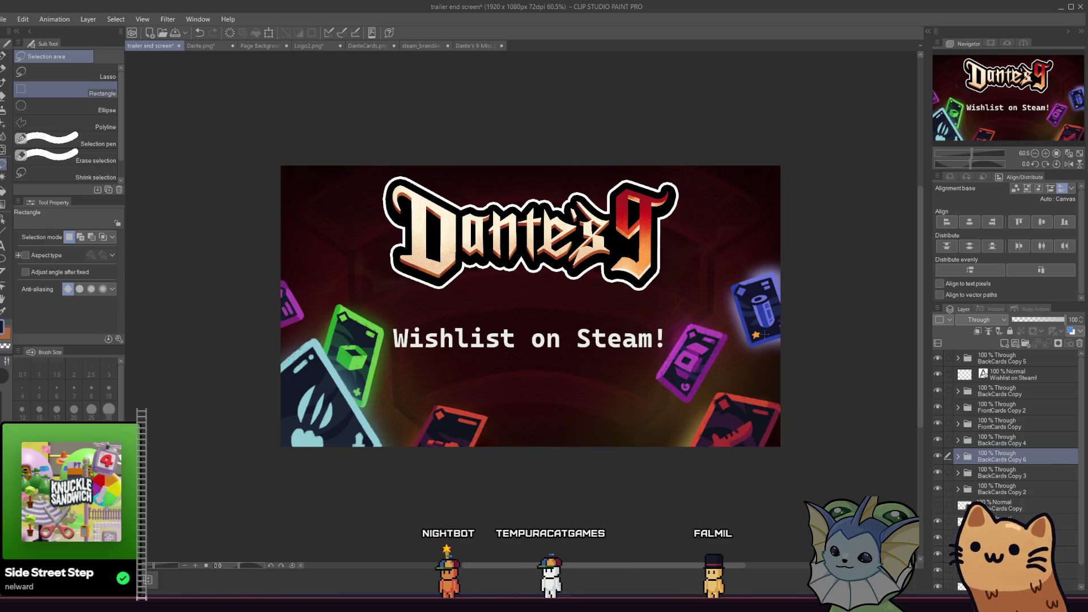
# Rotate the blue card about 30° and move it down toward the bottom edge
pyautogui.click(268, 32)
pyautogui.moveTo(765, 303)
pyautogui.mouseDown()
pyautogui.moveTo(722, 314)
pyautogui.moveTo(575, 401)
pyautogui.moveTo(584, 438)
pyautogui.moveTo(574, 396)
pyautogui.mouseUp()
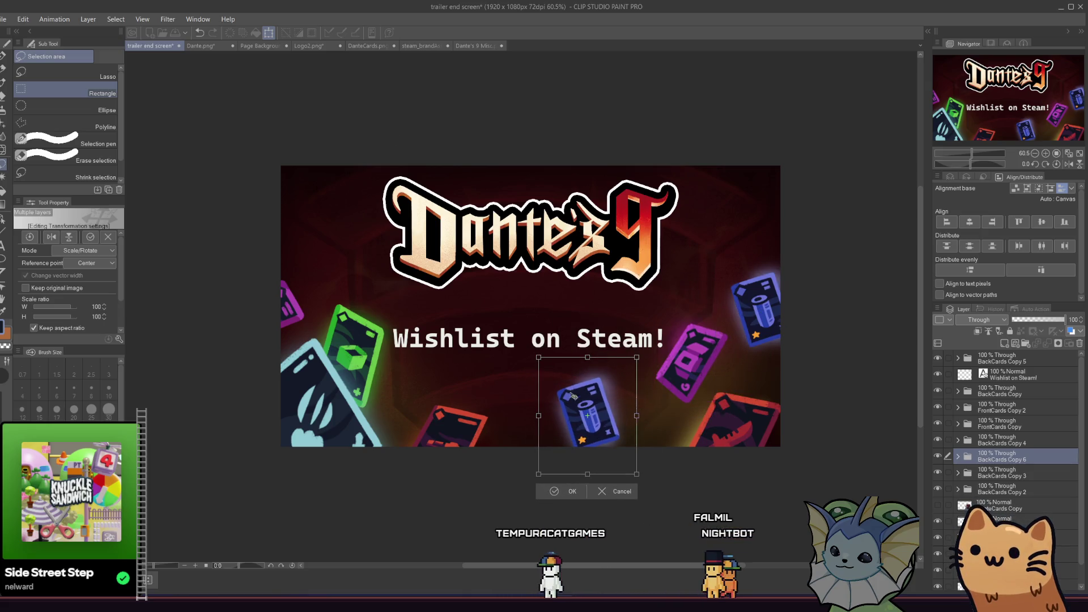
pyautogui.moveTo(527, 469)
pyautogui.mouseDown()
pyautogui.moveTo(680, 478)
pyautogui.moveTo(685, 457)
pyautogui.moveTo(667, 495)
pyautogui.moveTo(627, 529)
pyautogui.moveTo(558, 543)
pyautogui.mouseUp()
pyautogui.moveTo(574, 409)
pyautogui.mouseDown()
pyautogui.moveTo(574, 449)
pyautogui.moveTo(582, 440)
pyautogui.mouseUp()
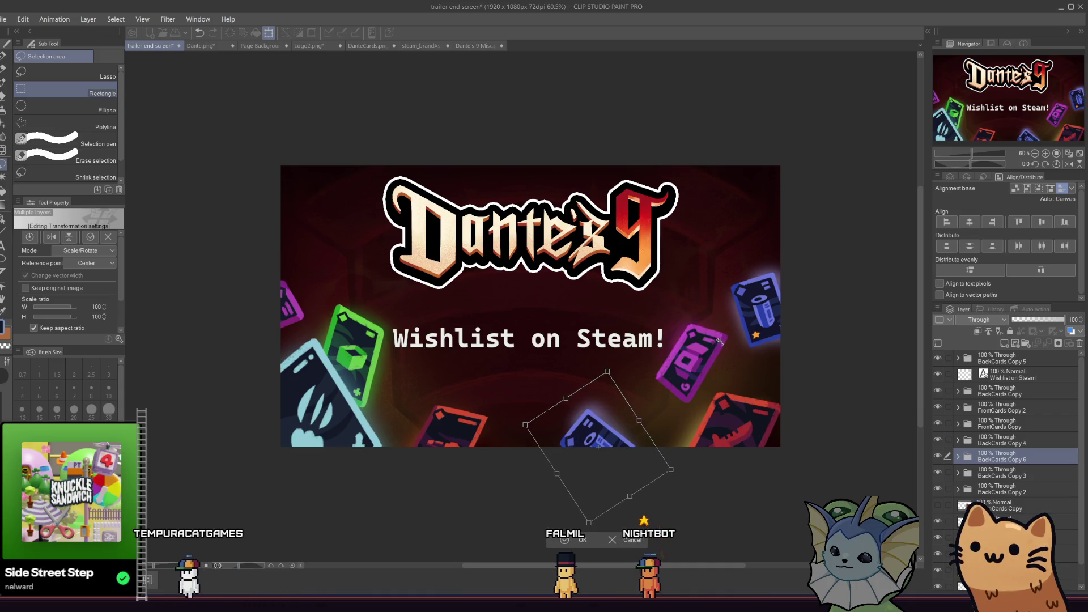
pyautogui.press('Return')
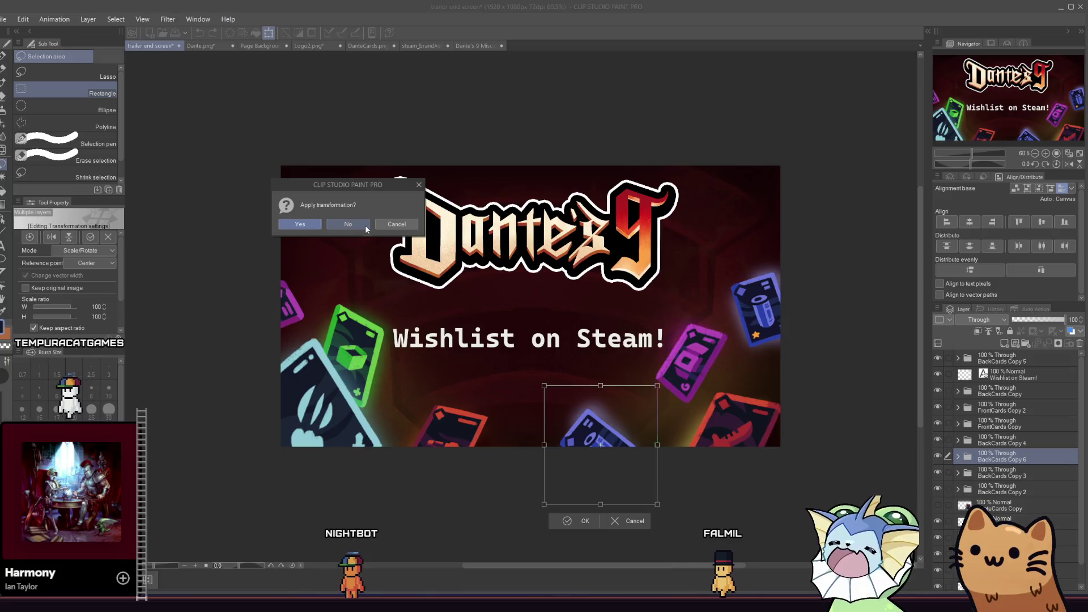
# Open and cancel transforms on the BackCards Copy 4 and BackCards Copy 2 layers
pyautogui.click(993, 435)
pyautogui.click(268, 32)
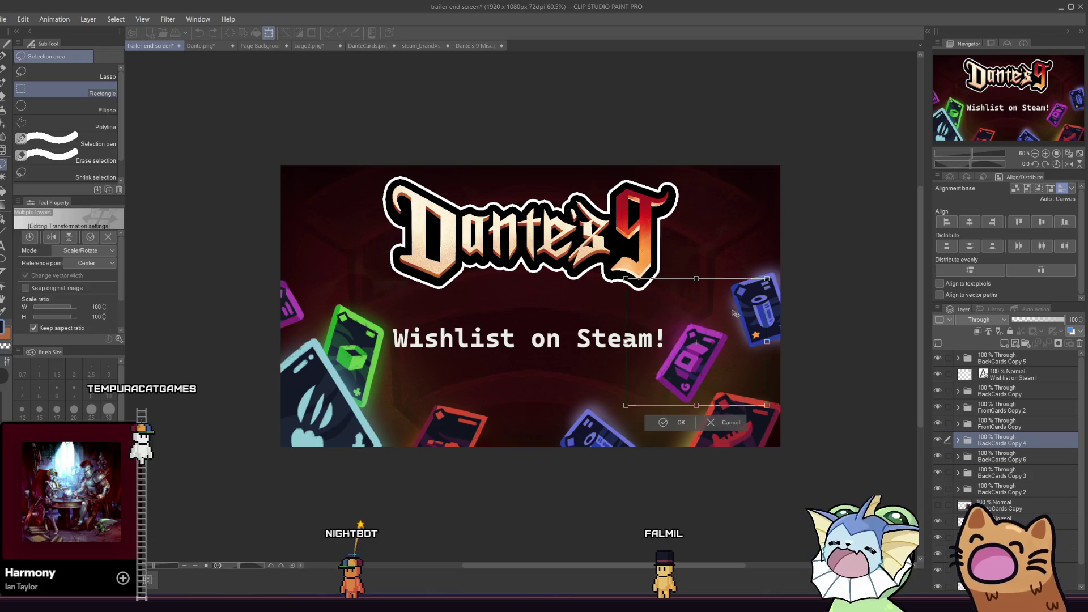
pyautogui.press('Return')
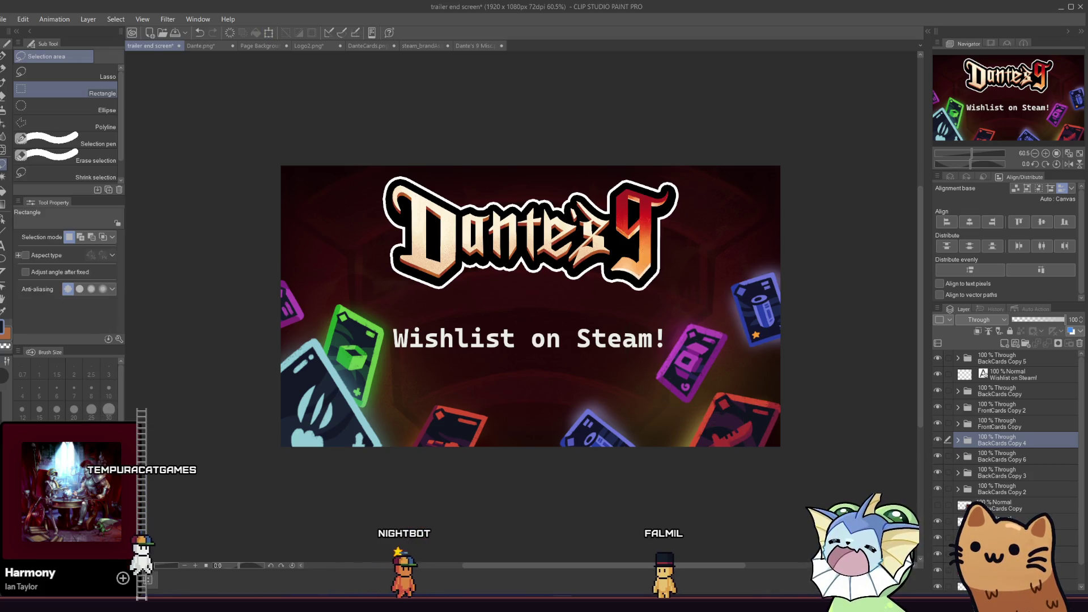
pyautogui.click(998, 489)
pyautogui.click(269, 33)
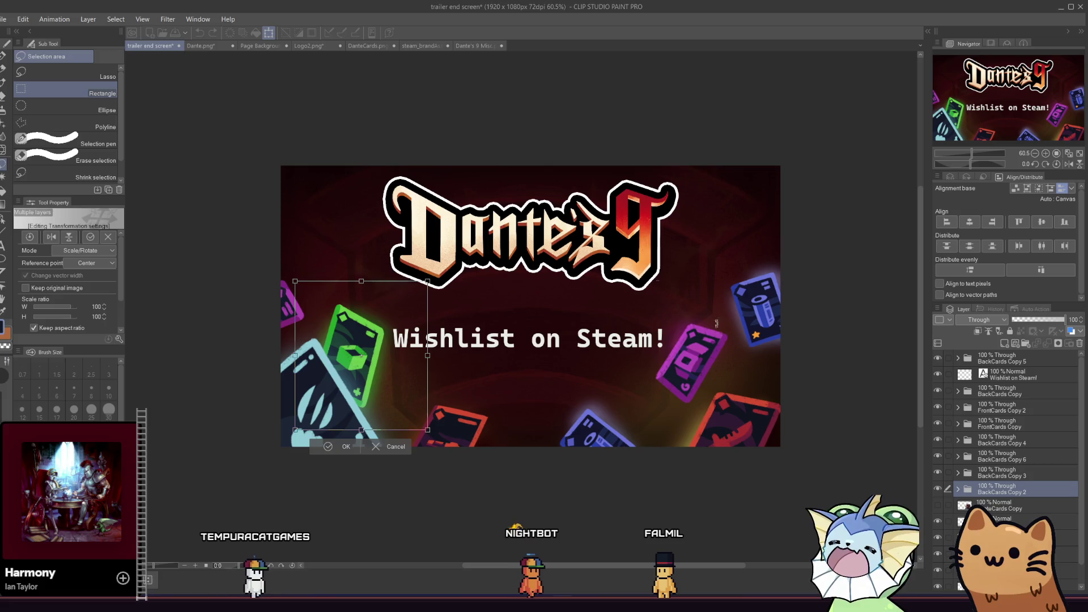
pyautogui.click(397, 447)
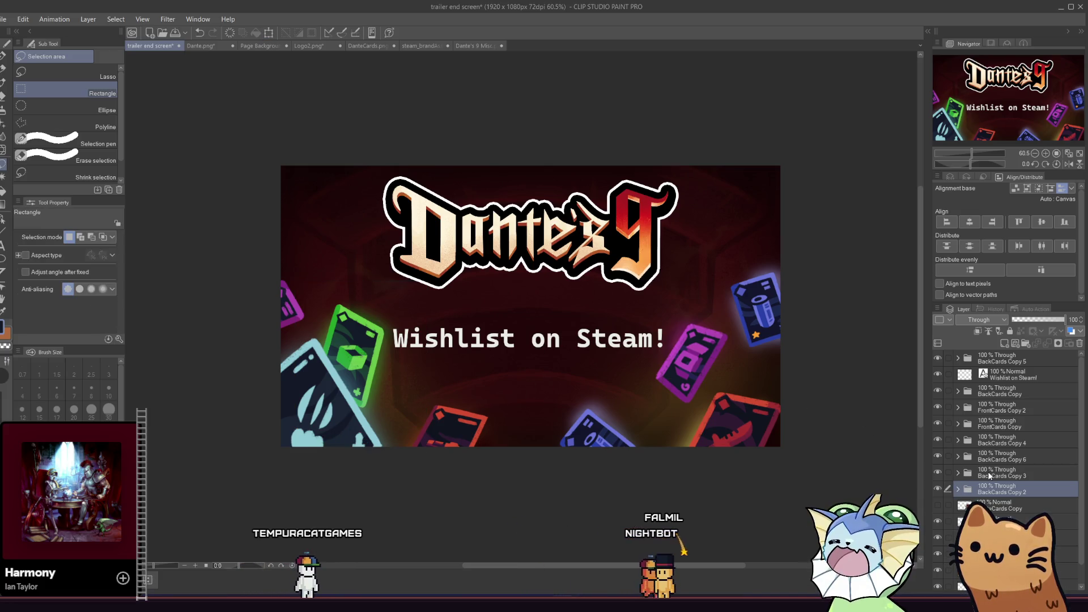
# Rotate the right blue card about 12° clockwise and shift it slightly
pyautogui.click(269, 32)
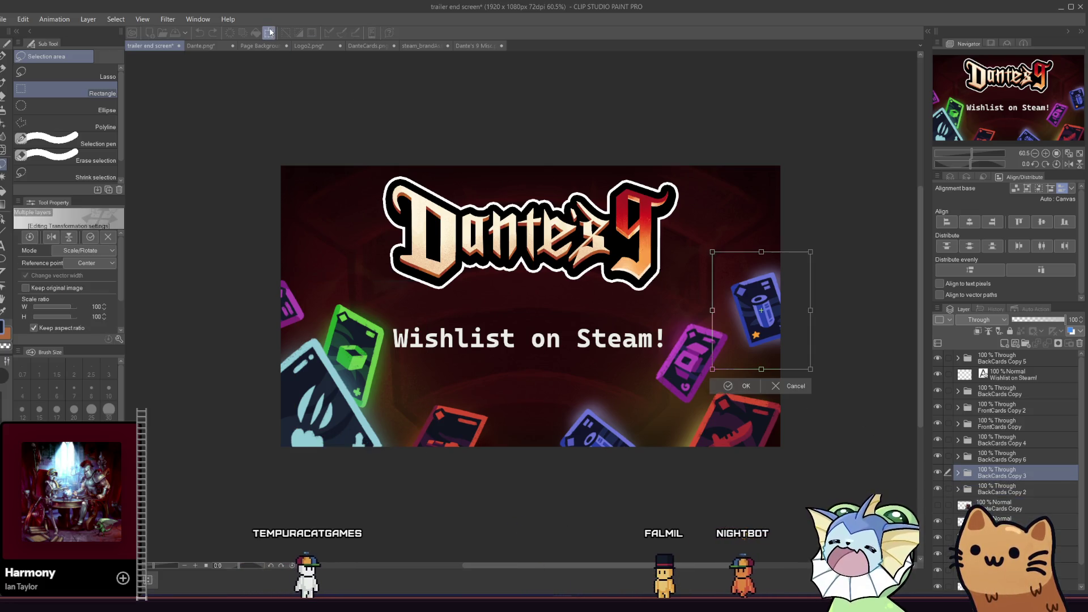
pyautogui.moveTo(704, 364); pyautogui.dragTo(675, 293)
pyautogui.moveTo(774, 325)
pyautogui.mouseDown()
pyautogui.moveTo(793, 309)
pyautogui.moveTo(782, 311)
pyautogui.mouseUp()
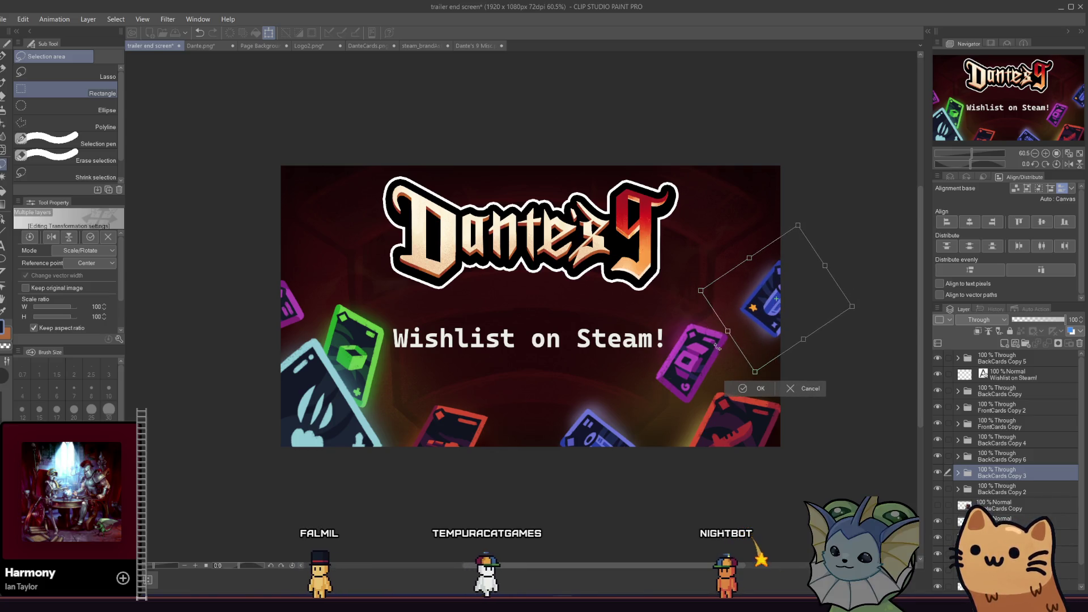
pyautogui.moveTo(693, 296)
pyautogui.mouseDown()
pyautogui.moveTo(703, 278)
pyautogui.moveTo(772, 349)
pyautogui.mouseUp()
pyautogui.moveTo(756, 298)
pyautogui.mouseDown()
pyautogui.moveTo(771, 314)
pyautogui.moveTo(774, 355)
pyautogui.mouseUp()
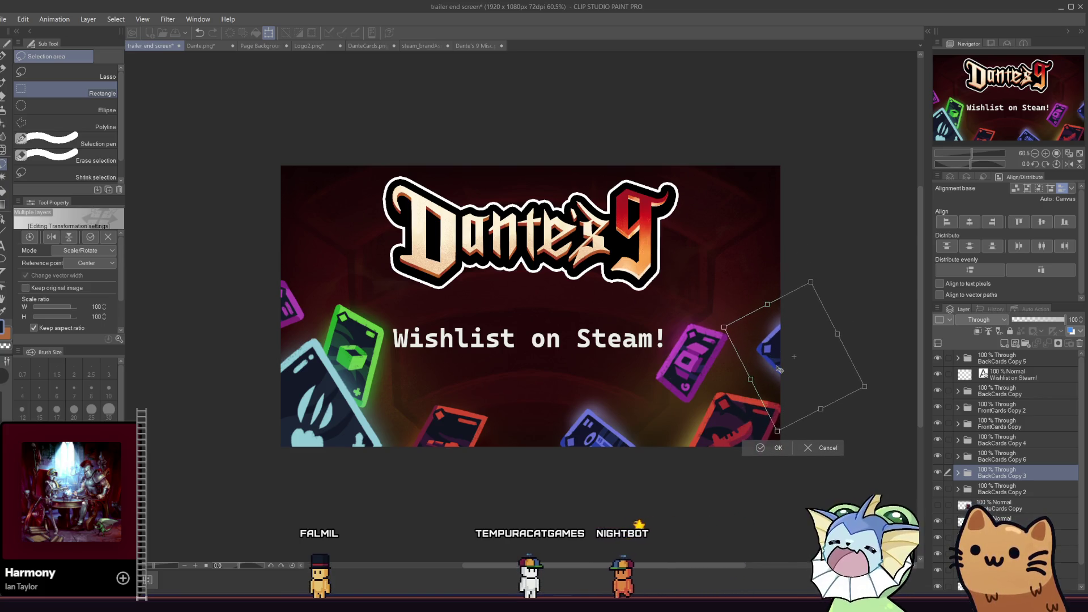
pyautogui.moveTo(771, 358); pyautogui.dragTo(762, 357)
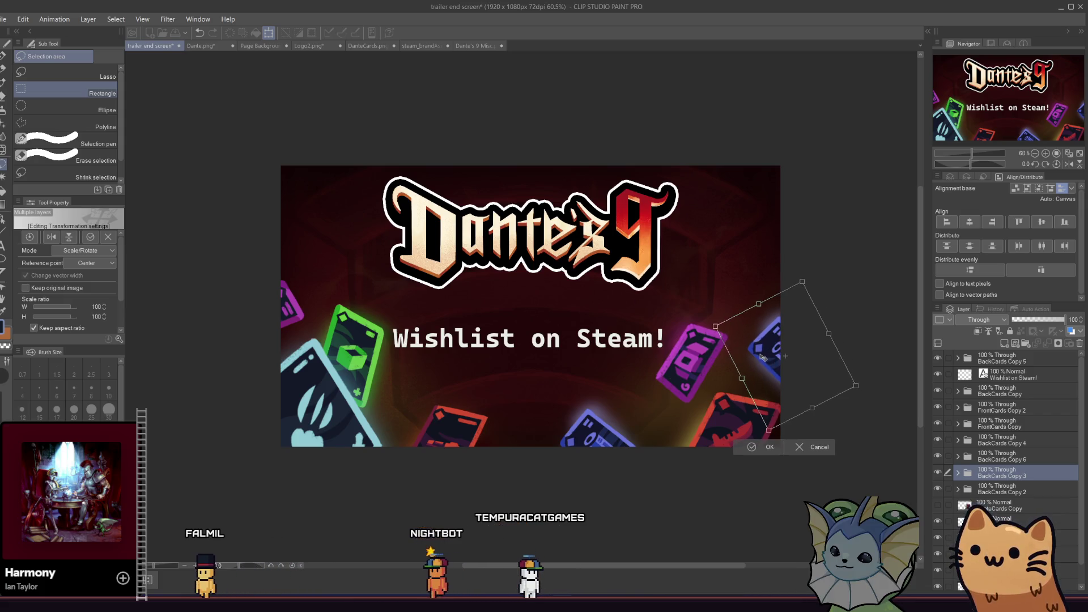
pyautogui.click(752, 447)
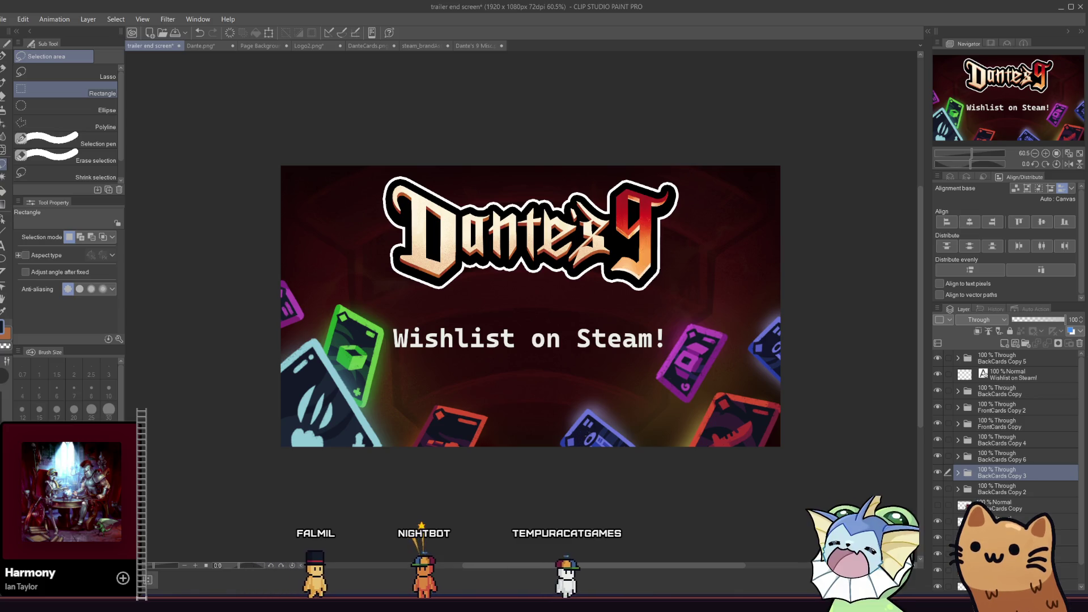
# Rotate the BackCards Copy 6 card 15° clockwise and nudge it up and left
pyautogui.click(1005, 457)
pyautogui.click(1007, 443)
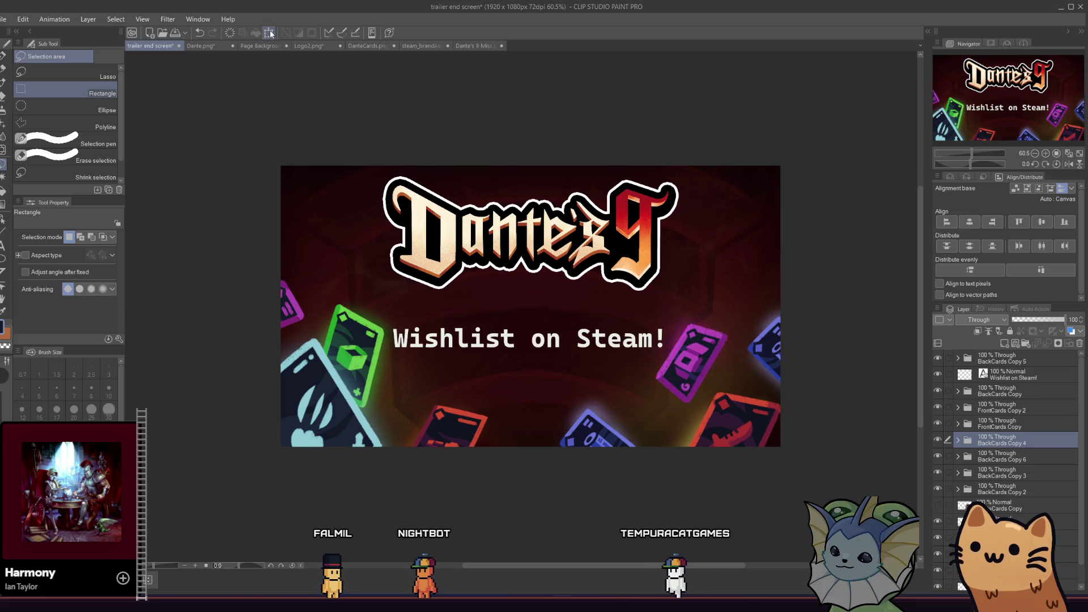
pyautogui.hotkey('ctrl', 't')
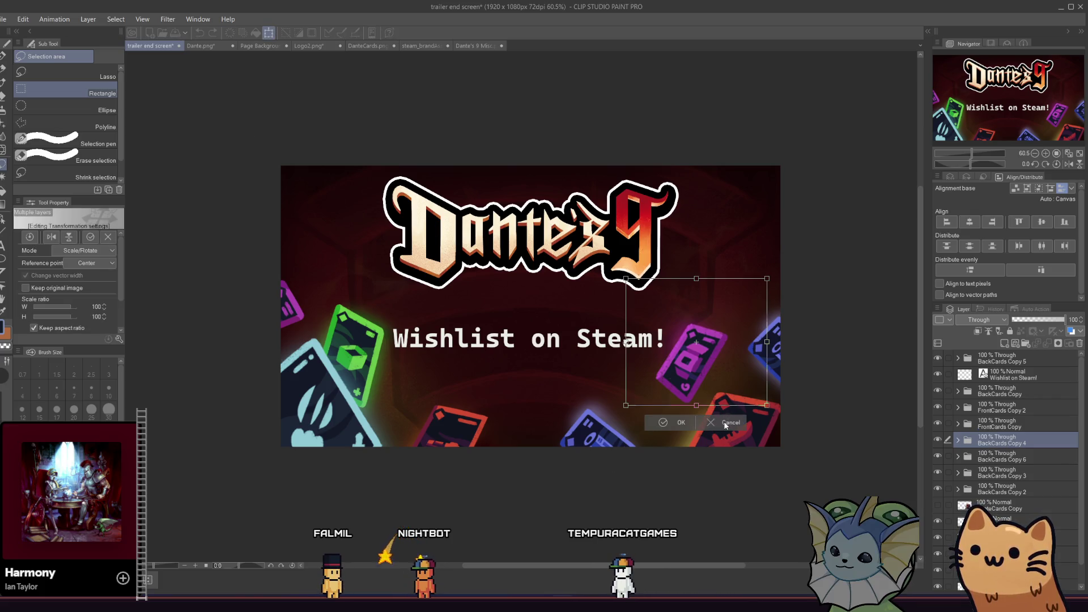
pyautogui.click(726, 423)
pyautogui.click(1004, 456)
pyautogui.hotkey('ctrl', 't')
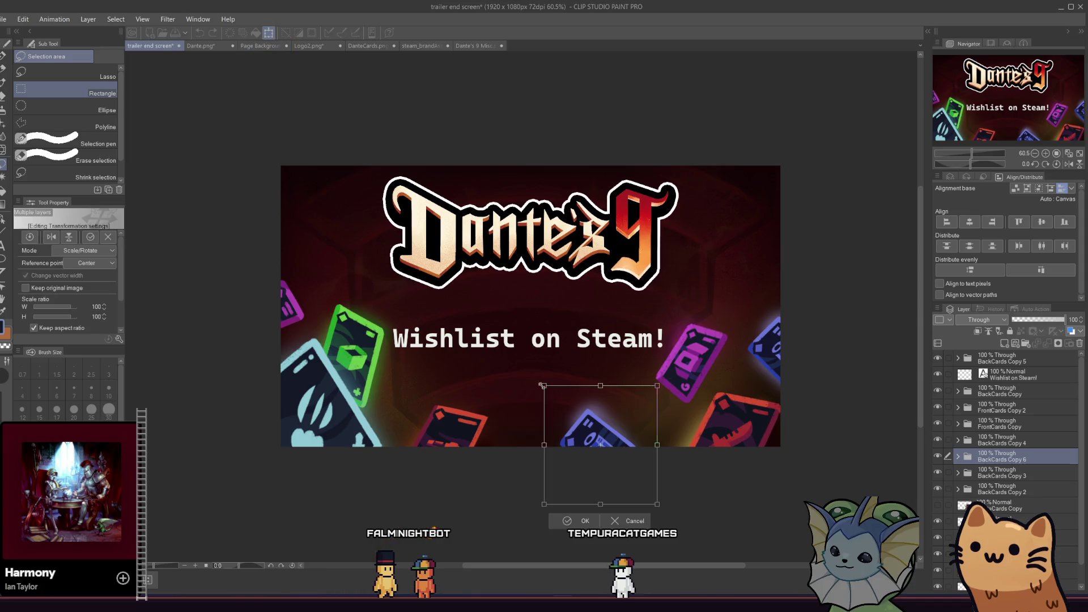
pyautogui.moveTo(541, 386); pyautogui.dragTo(559, 372)
pyautogui.moveTo(587, 426); pyautogui.dragTo(581, 418)
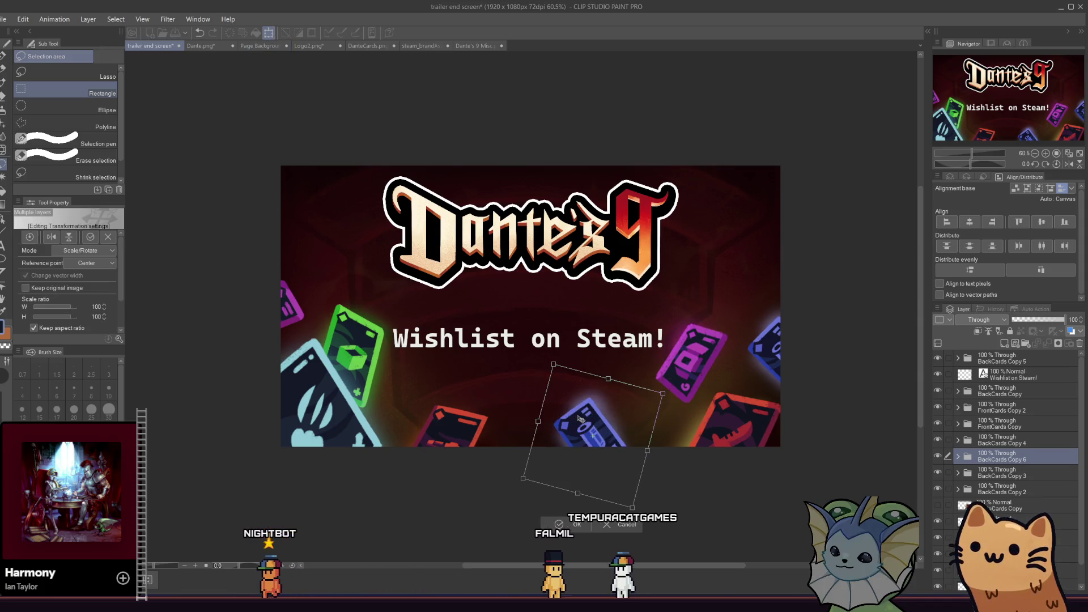
pyautogui.click(574, 526)
pyautogui.scroll(-3, 491, 416)
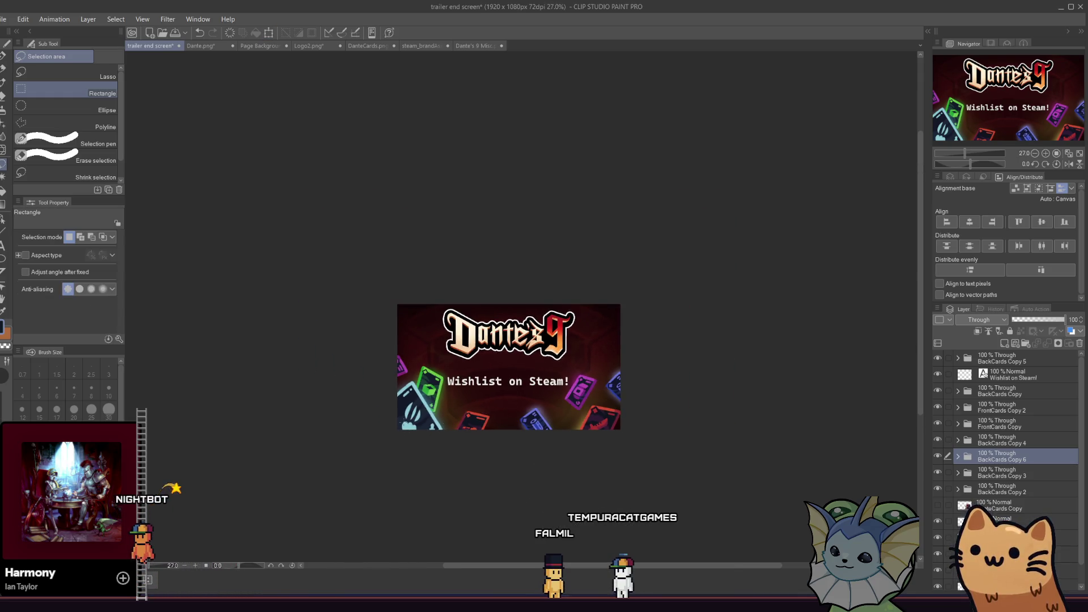
# Scale the bottom card up through 111% to 121% and nudge it slightly down and right
pyautogui.scroll(3, 482, 415)
pyautogui.scroll(2, 526, 409)
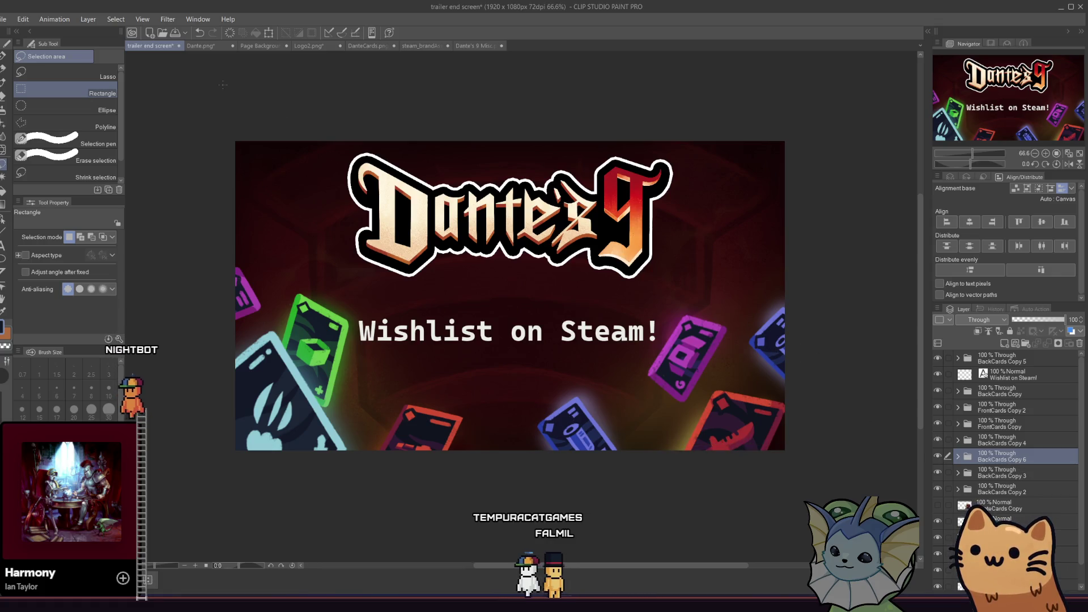
pyautogui.hotkey('ctrl', 't')
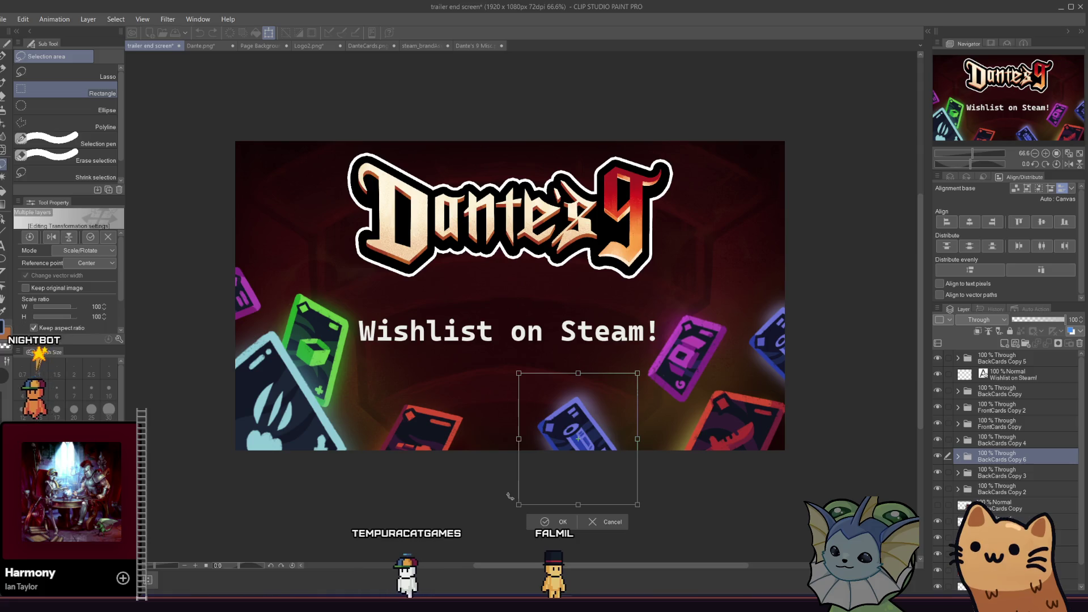
pyautogui.moveTo(515, 504); pyautogui.dragTo(506, 517)
pyautogui.moveTo(556, 425)
pyautogui.mouseDown()
pyautogui.moveTo(578, 444)
pyautogui.moveTo(603, 440)
pyautogui.mouseUp()
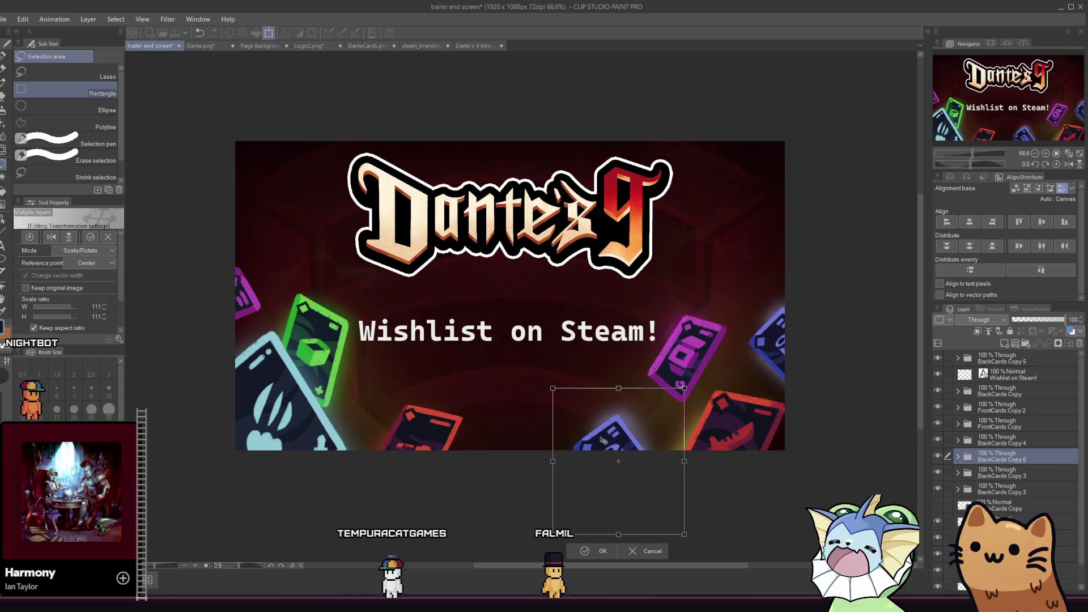
pyautogui.moveTo(552, 388); pyautogui.dragTo(539, 377)
pyautogui.moveTo(588, 420)
pyautogui.mouseDown()
pyautogui.moveTo(590, 437)
pyautogui.moveTo(589, 425)
pyautogui.mouseUp()
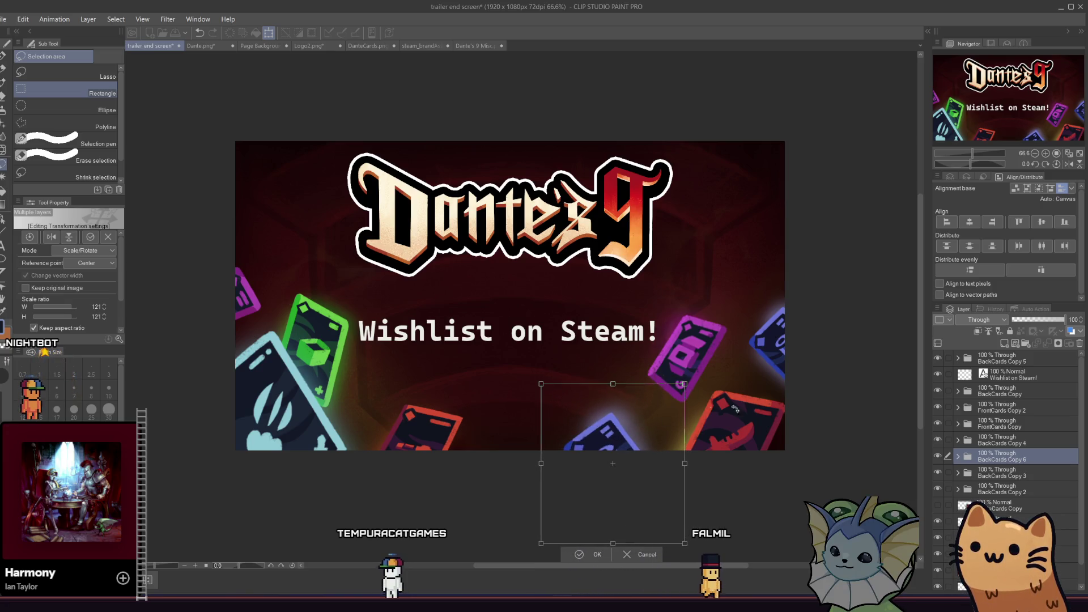
pyautogui.press('Return')
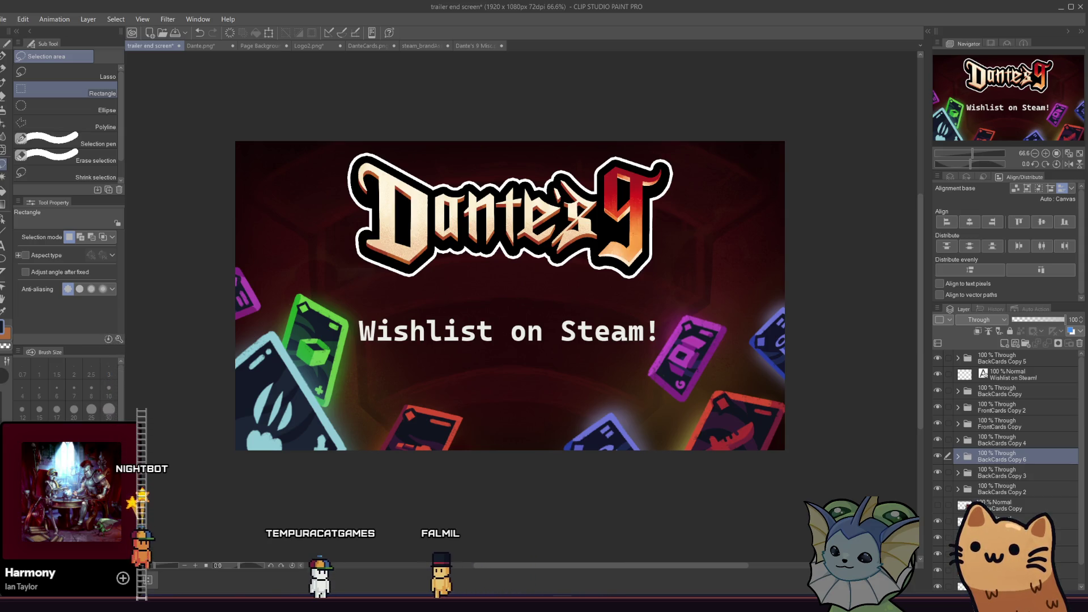
pyautogui.scroll(-1, 944, 552)
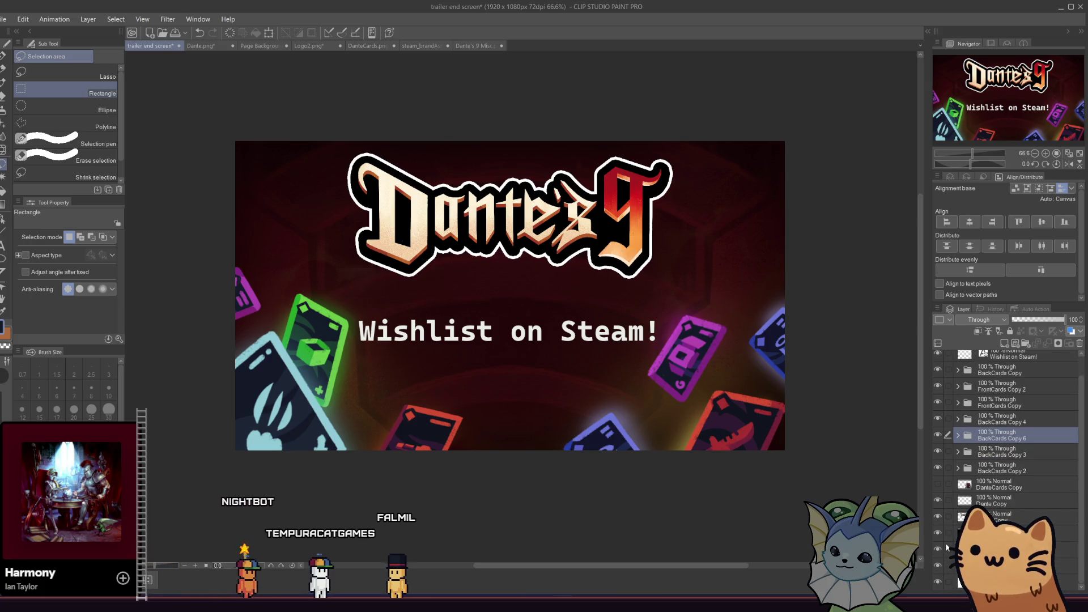
pyautogui.scroll(1, 943, 508)
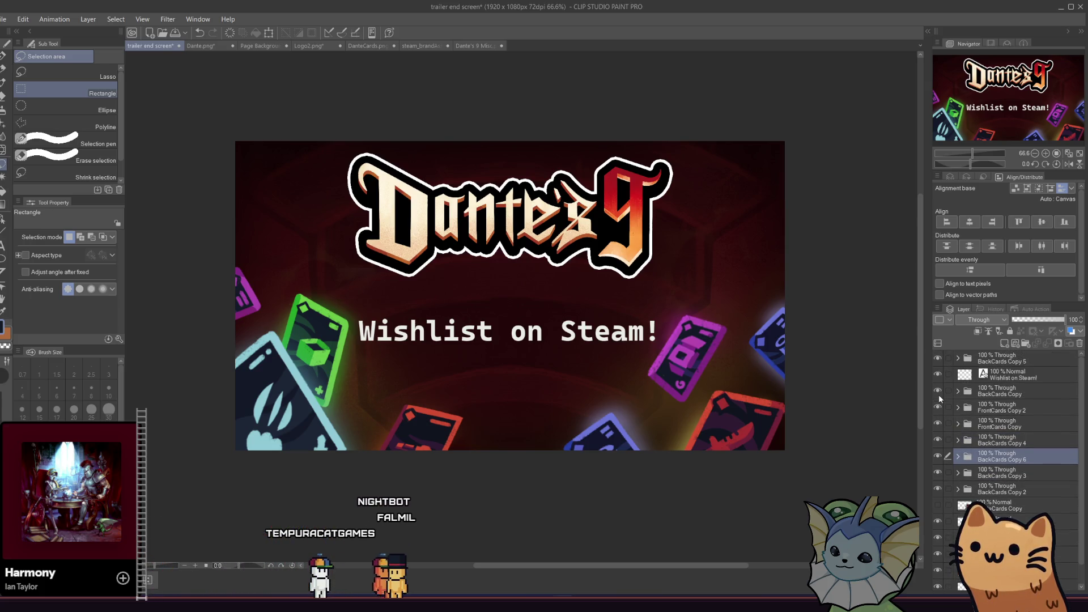
pyautogui.scroll(-1, 947, 480)
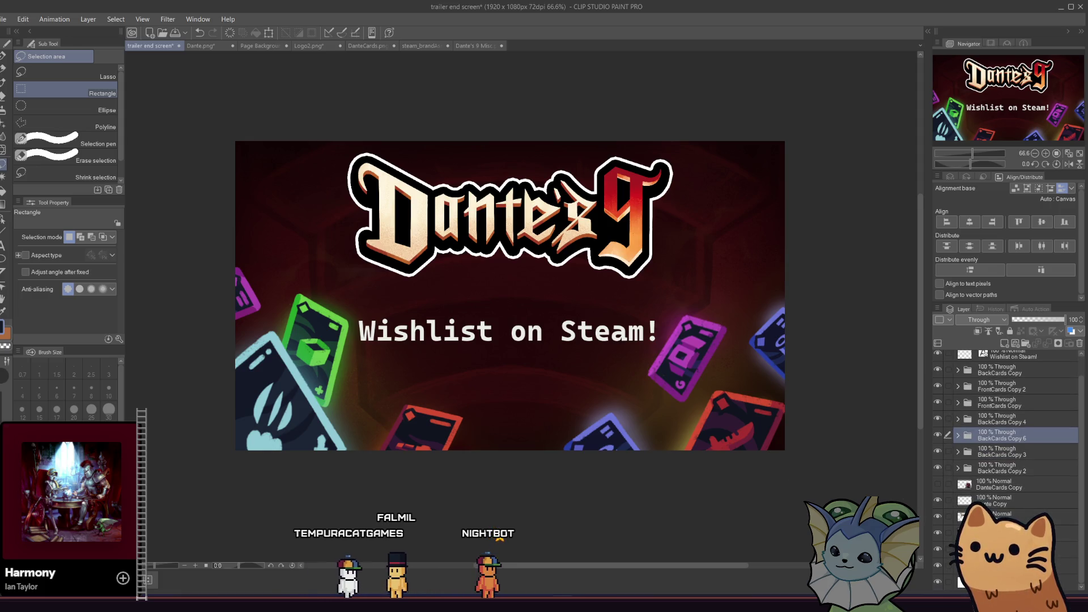
# Select the Hard light overlay layer and toggle its visibility to compare
pyautogui.click(949, 532)
pyautogui.click(938, 532)
pyautogui.click(937, 532)
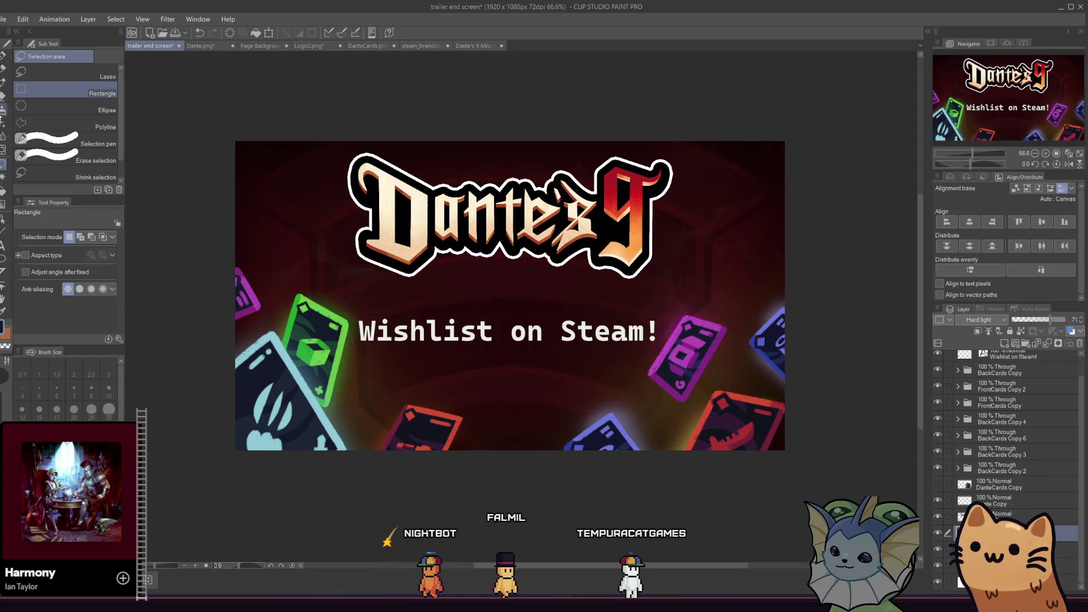
# Set a soft eraser to size 600 and density 17, then erase across the logo
pyautogui.click(3, 95)
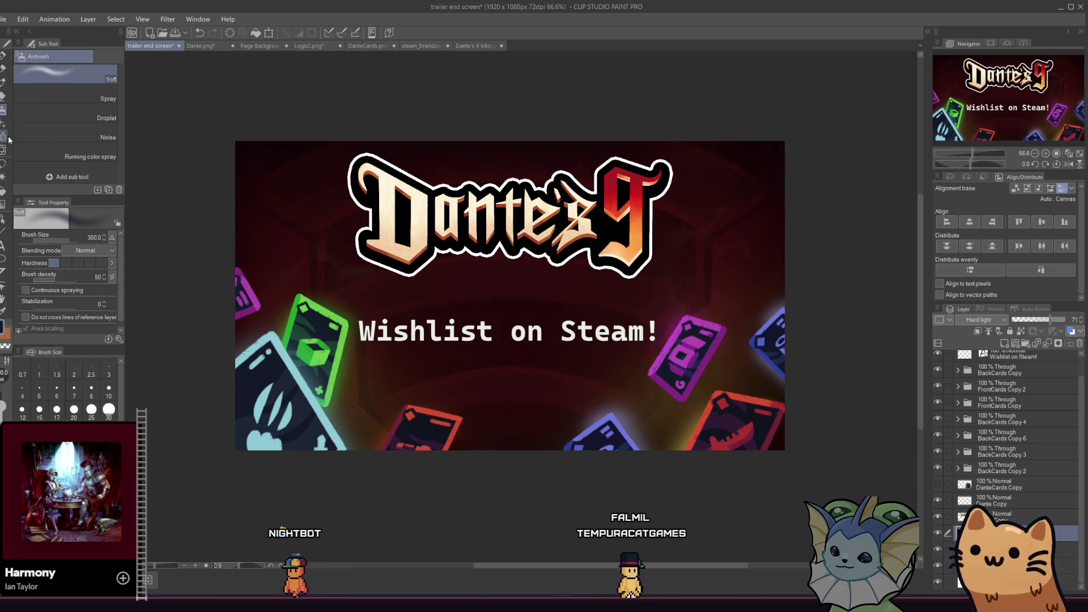
pyautogui.click(3, 95)
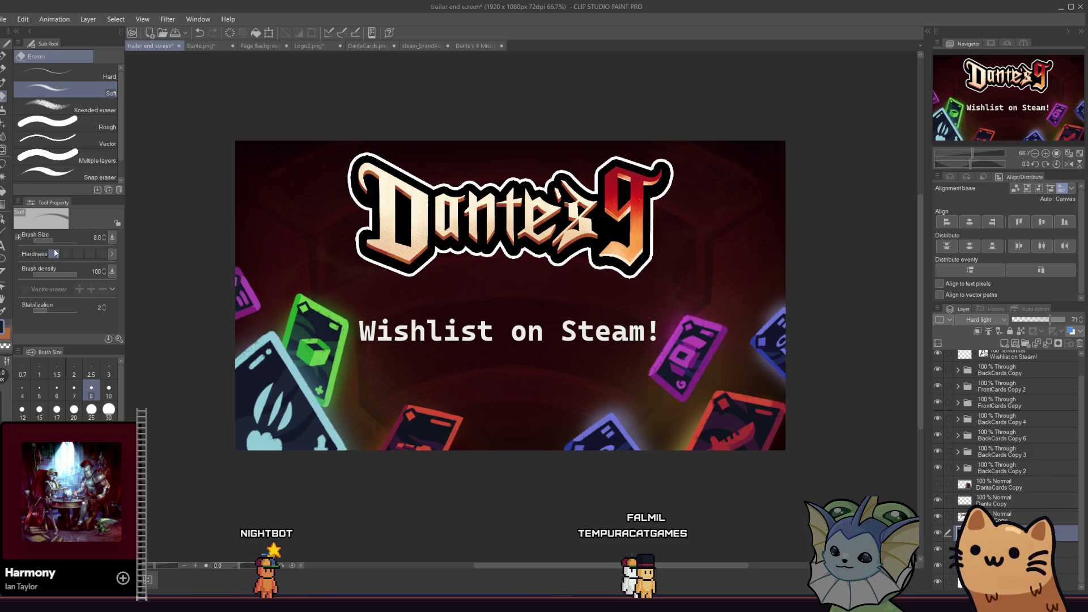
pyautogui.press(']')
pyautogui.press(']')
pyautogui.press(']')
pyautogui.scroll(-2, 63, 392)
pyautogui.press('[')
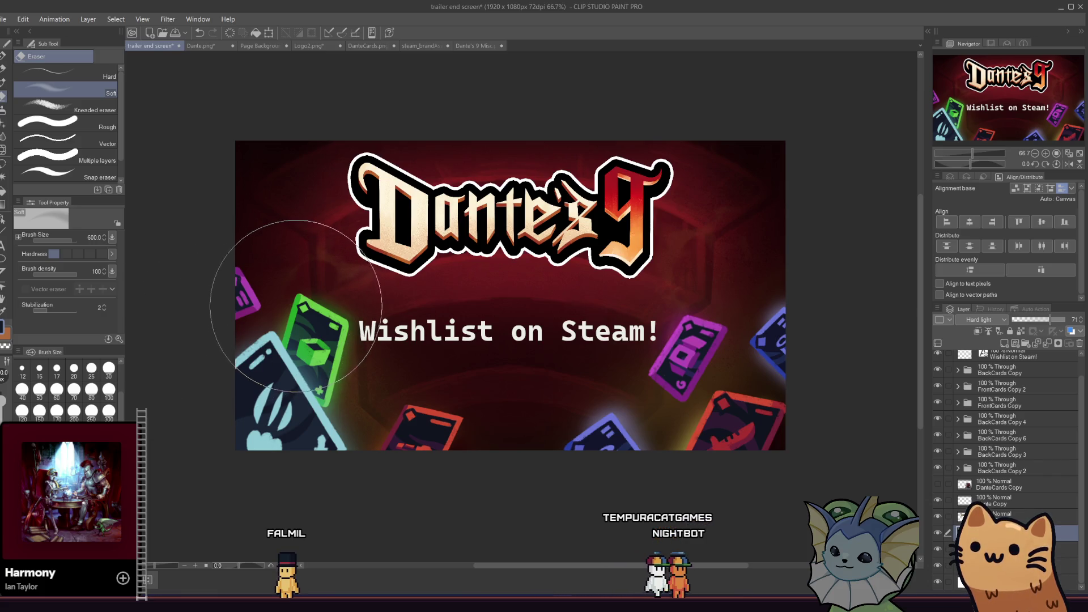
pyautogui.hotkey('ctrl', 'z')
pyautogui.hotkey('ctrl', 'z')
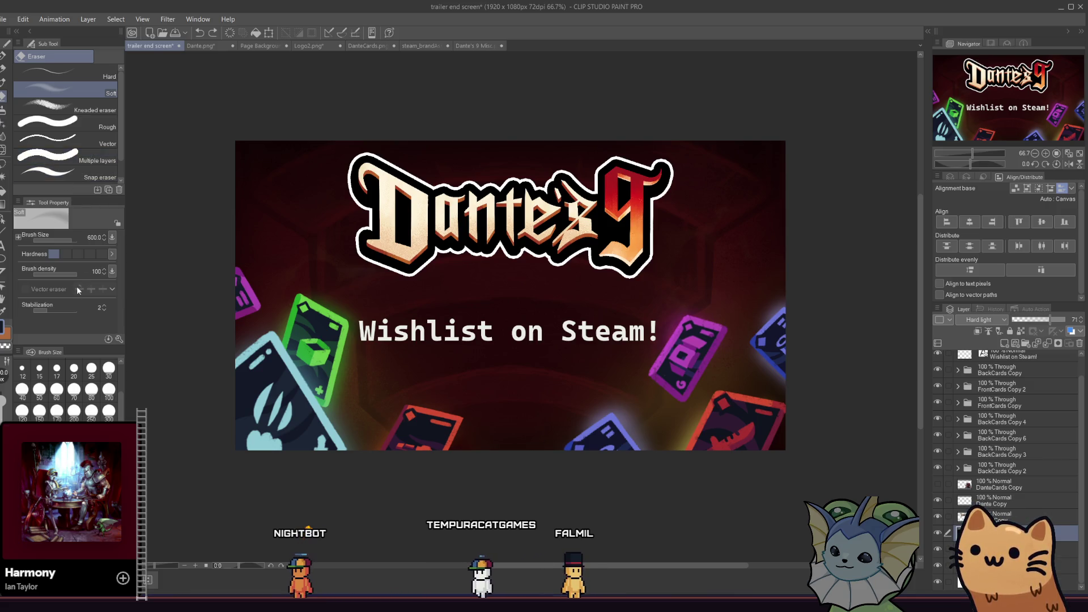
pyautogui.moveTo(77, 271); pyautogui.dragTo(39, 274)
pyautogui.moveTo(454, 228)
pyautogui.mouseDown()
pyautogui.moveTo(626, 221)
pyautogui.moveTo(589, 204)
pyautogui.moveTo(408, 213)
pyautogui.moveTo(388, 158)
pyautogui.moveTo(712, 207)
pyautogui.moveTo(688, 194)
pyautogui.moveTo(371, 221)
pyautogui.moveTo(635, 228)
pyautogui.mouseUp()
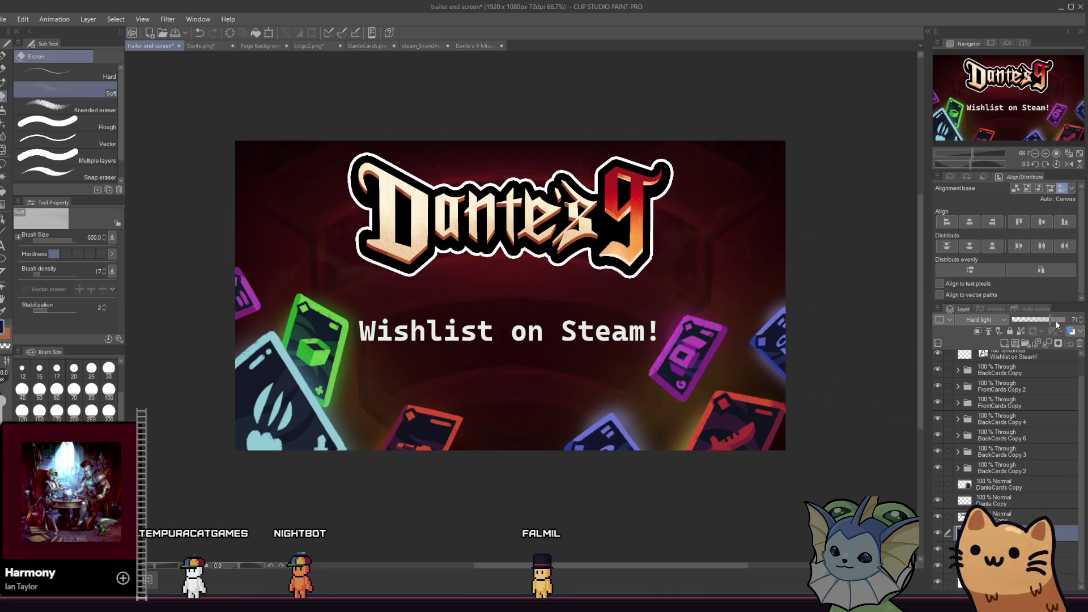
# Try the overlay at 100% and 23% opacity, toggling it, and settle on 38%
pyautogui.moveTo(1058, 324); pyautogui.dragTo(1076, 327)
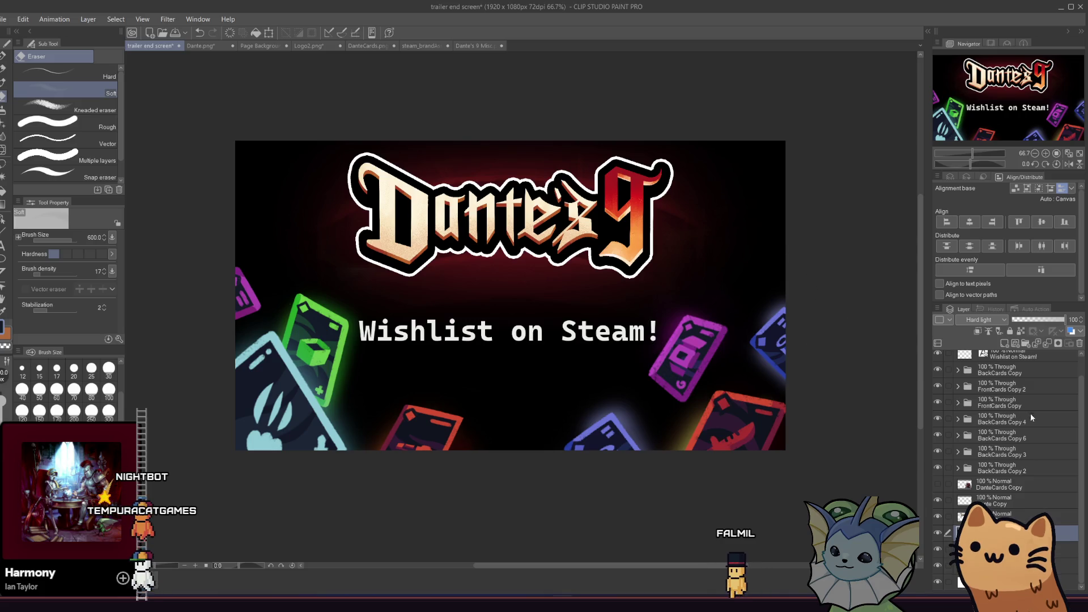
pyautogui.click(938, 533)
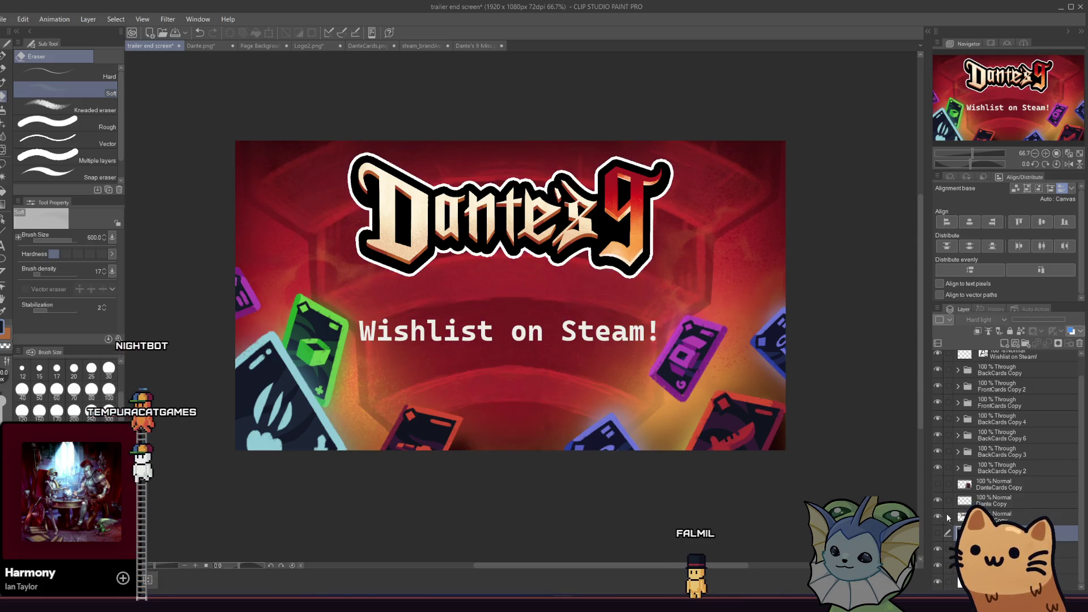
pyautogui.click(938, 533)
pyautogui.click(1025, 319)
pyautogui.moveTo(1025, 318)
pyautogui.mouseDown()
pyautogui.moveTo(1065, 322)
pyautogui.moveTo(1055, 322)
pyautogui.mouseUp()
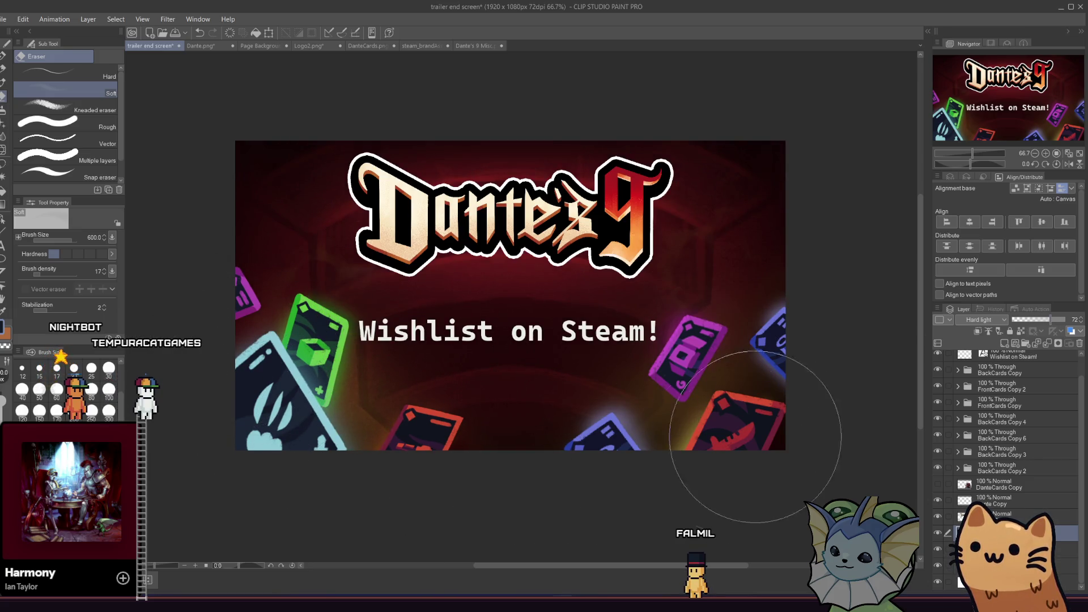
# Set the eraser size to 60 and select the Wishlist on Steam! text layer
pyautogui.click(57, 390)
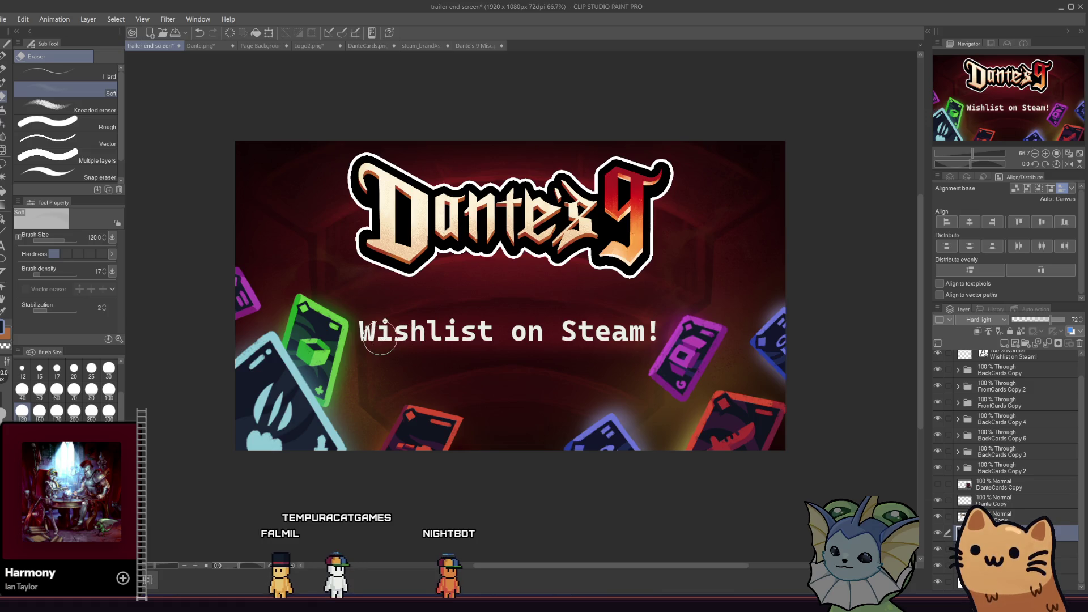
pyautogui.scroll(-2, 666, 355)
pyautogui.scroll(-2, 397, 357)
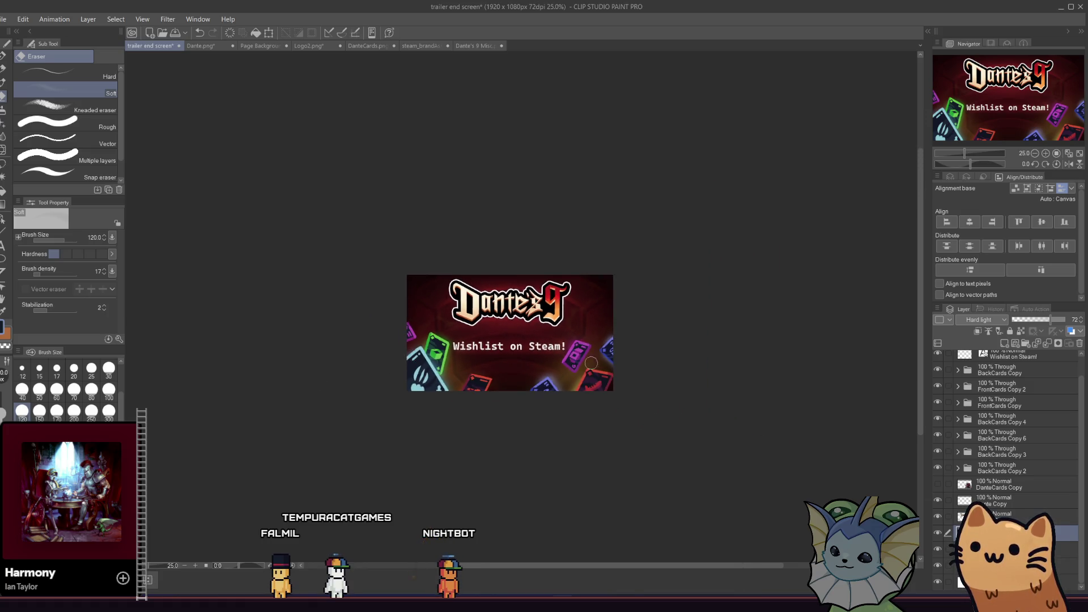
pyautogui.scroll(4, 644, 357)
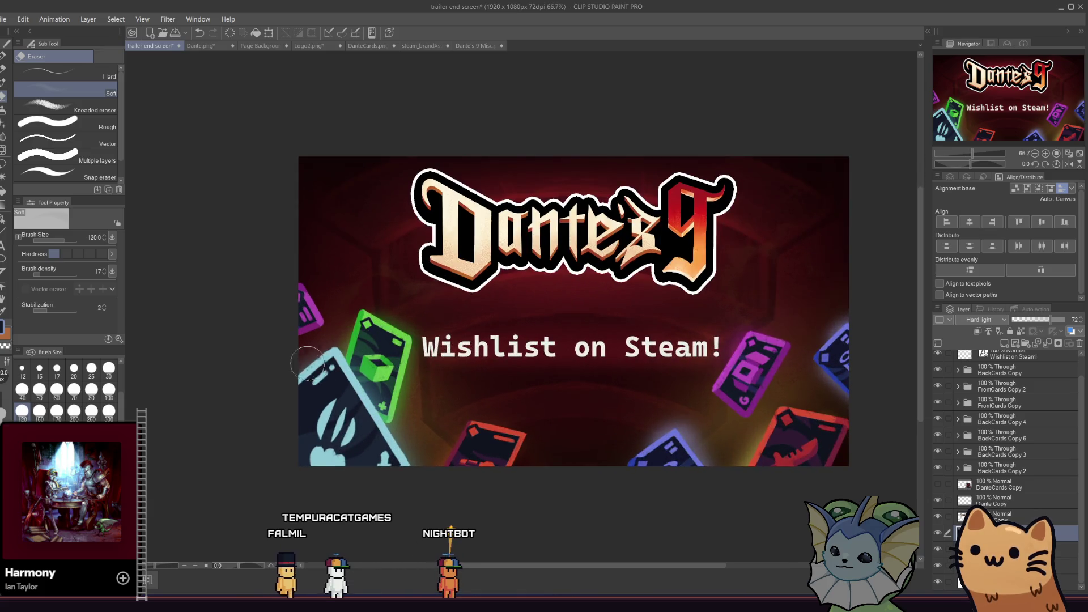
pyautogui.scroll(-1, 639, 383)
pyautogui.scroll(1, 1002, 396)
pyautogui.click(1010, 373)
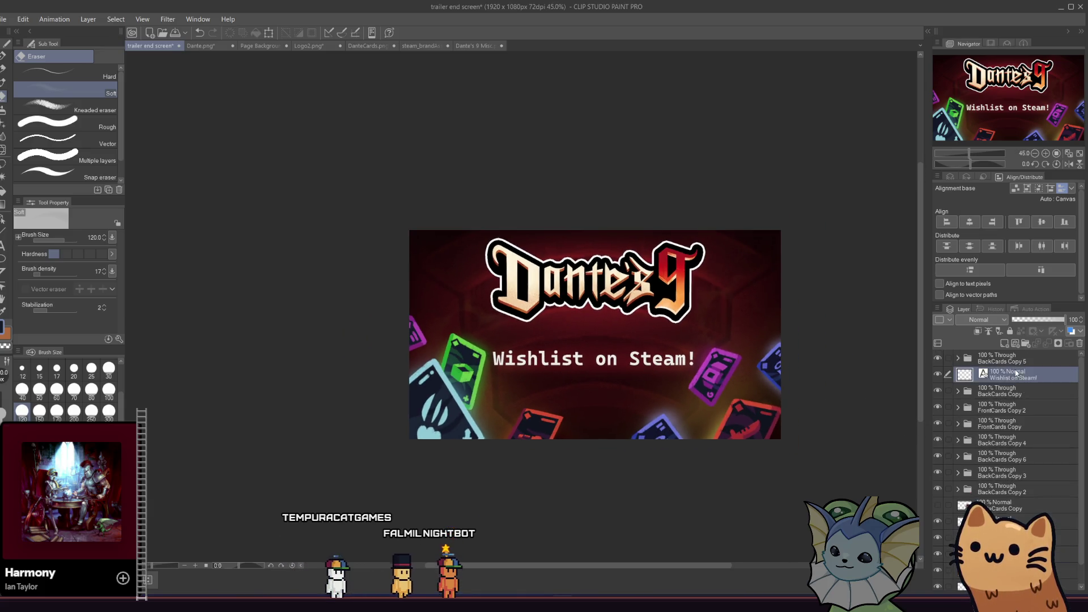
pyautogui.scroll(1, 781, 362)
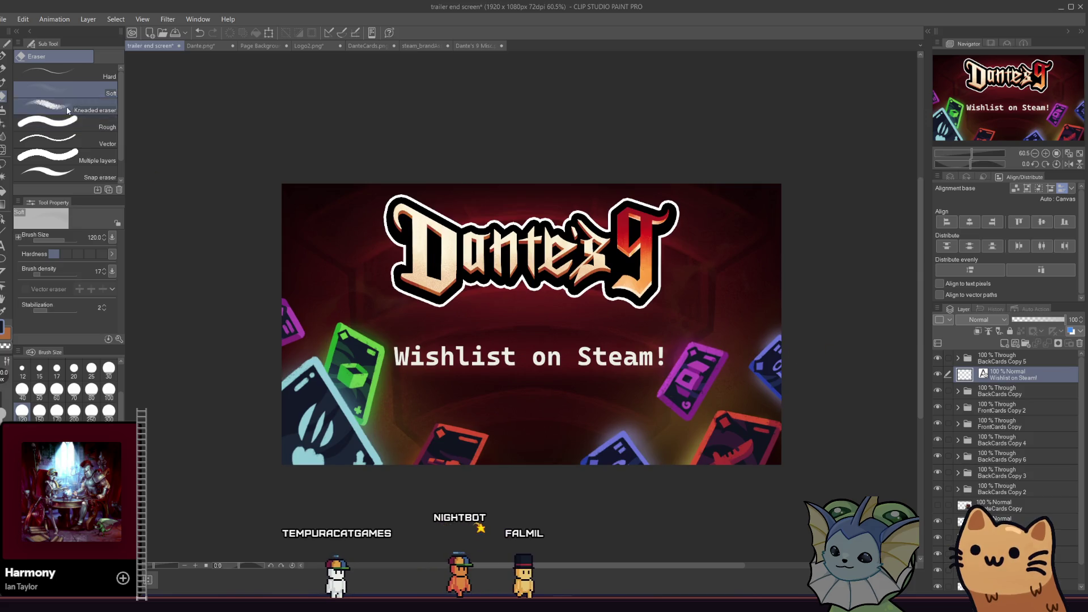
pyautogui.click(3, 65)
pyautogui.scroll(2, 663, 391)
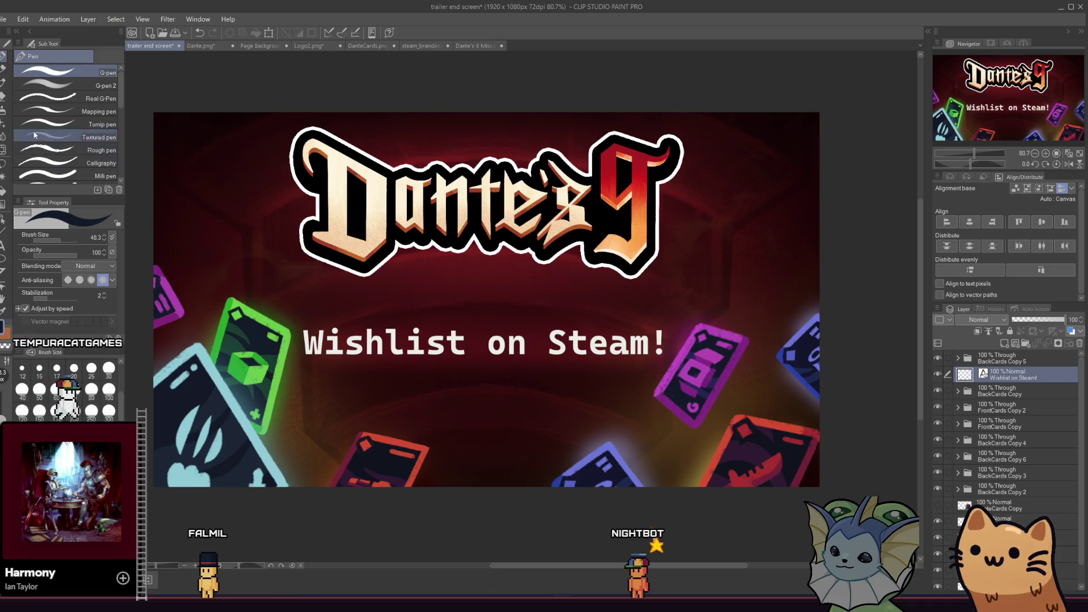
pyautogui.click(3, 19)
pyautogui.moveTo(66, 72)
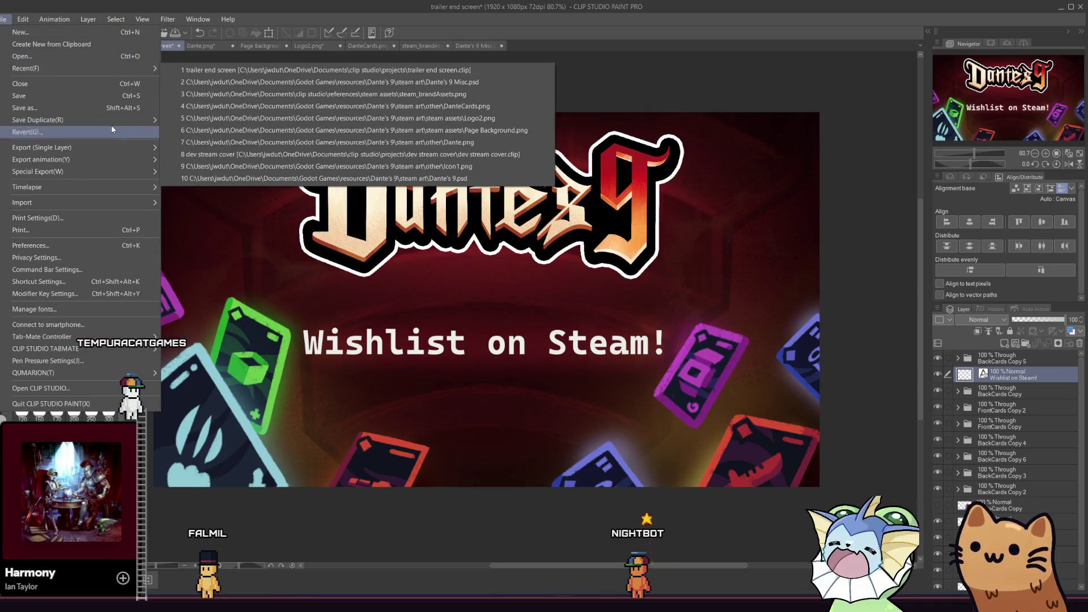
pyautogui.click(239, 564)
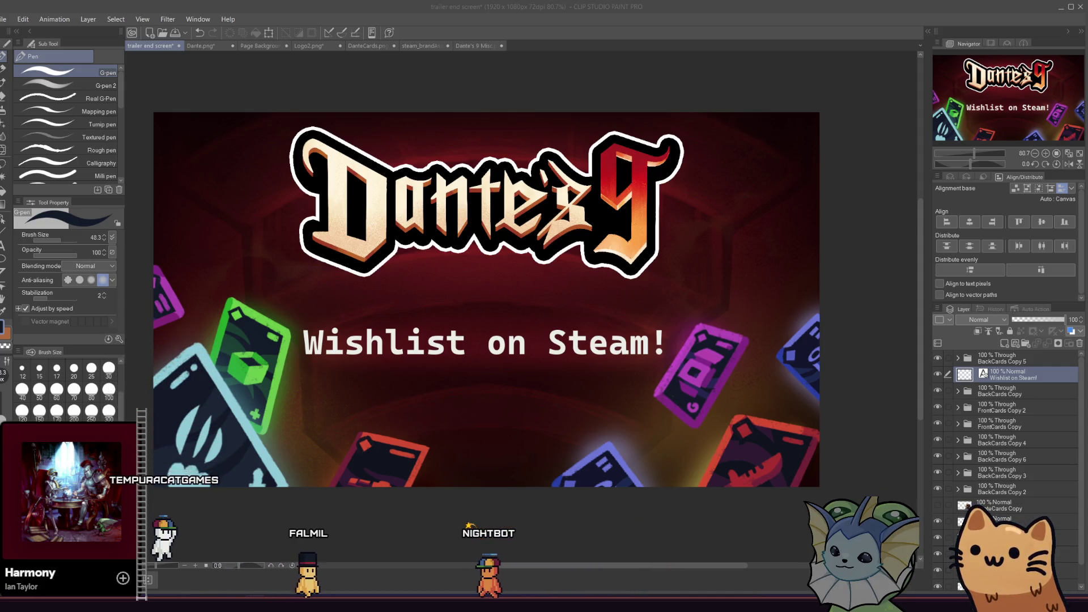
pyautogui.scroll(-3, 240, 342)
pyautogui.scroll(-1, 239, 342)
pyautogui.scroll(1, 124, 297)
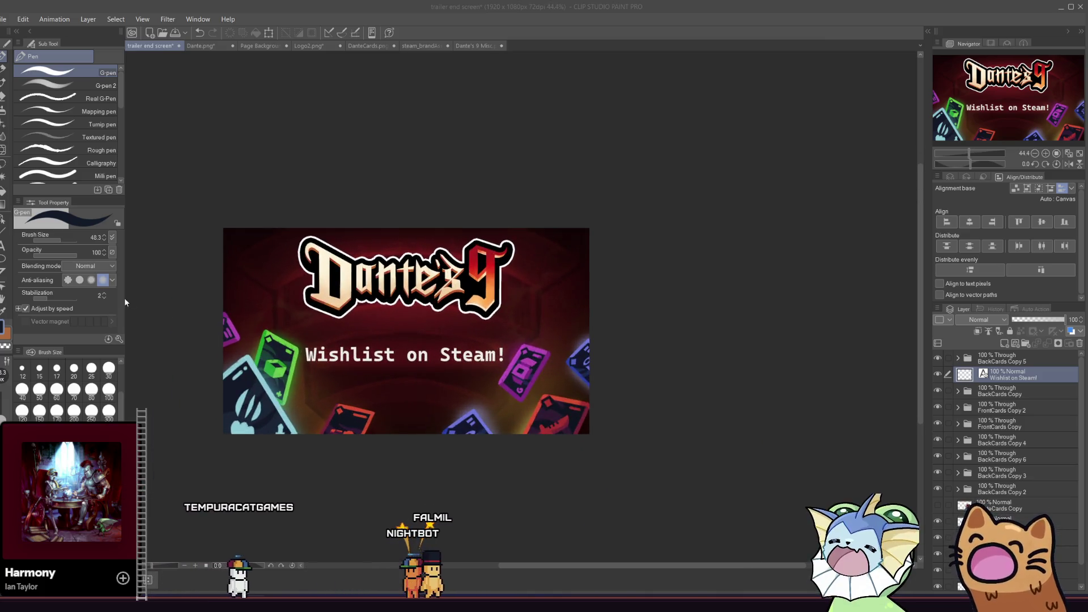
pyautogui.scroll(2, 223, 338)
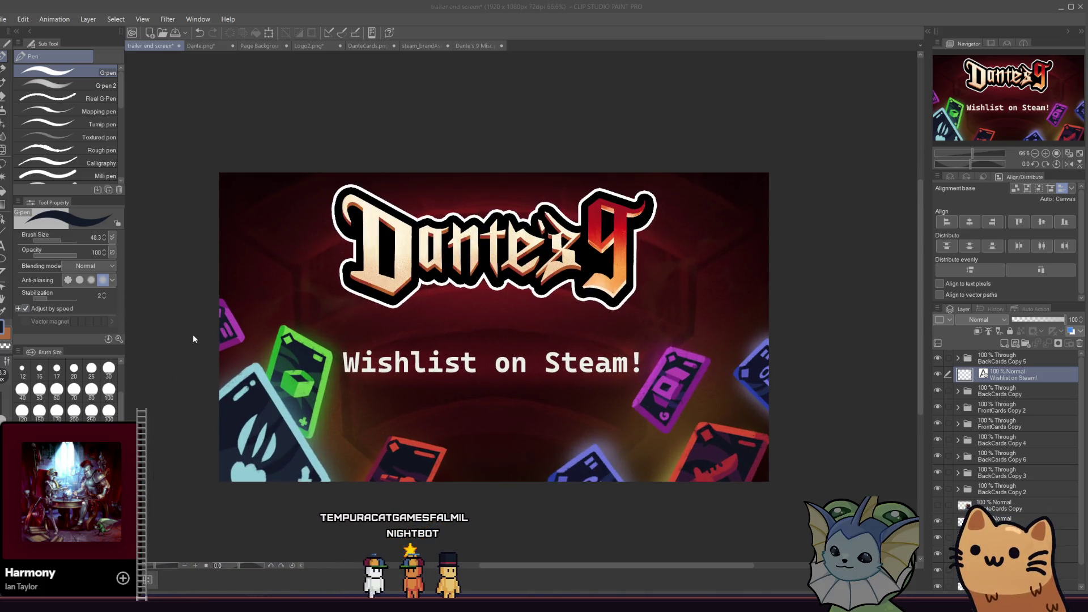
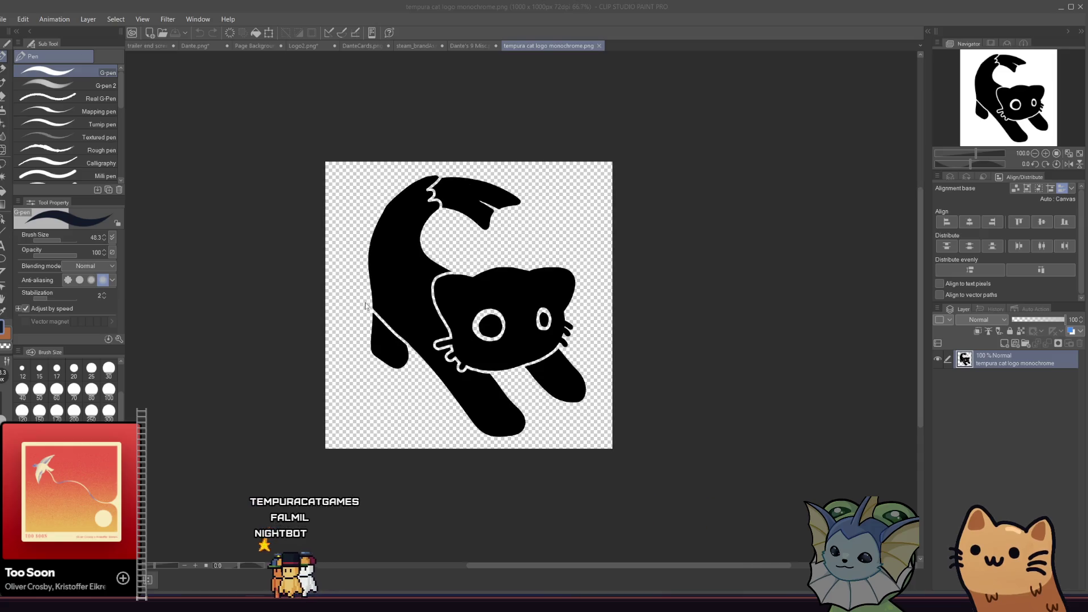
# Select the whole monochrome cat logo canvas and paste it onto the trailer end screen
pyautogui.scroll(-1, 681, 326)
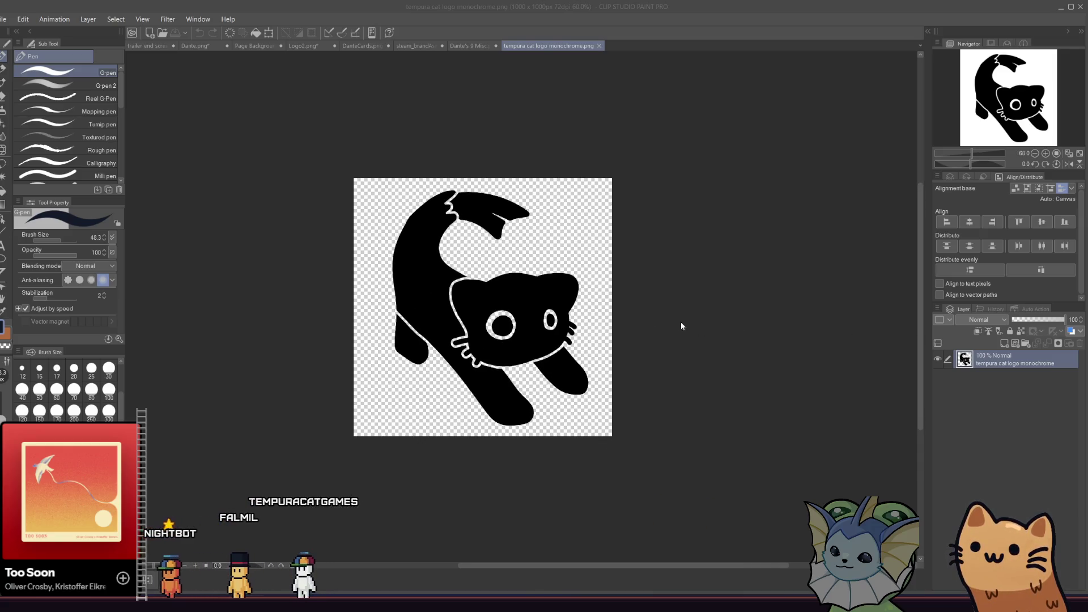
pyautogui.click(689, 481)
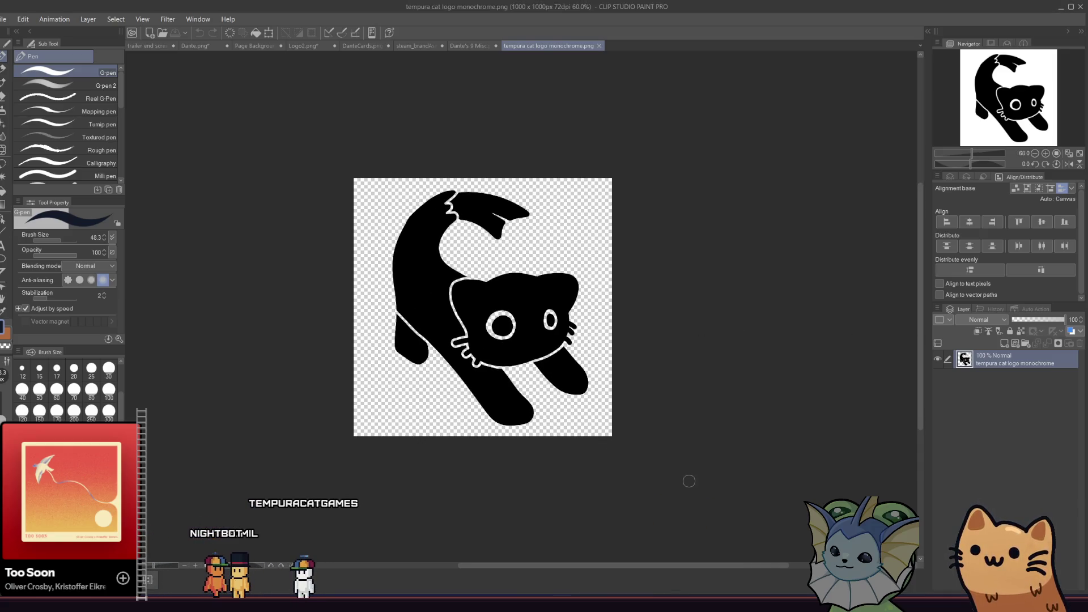
pyautogui.click(3, 163)
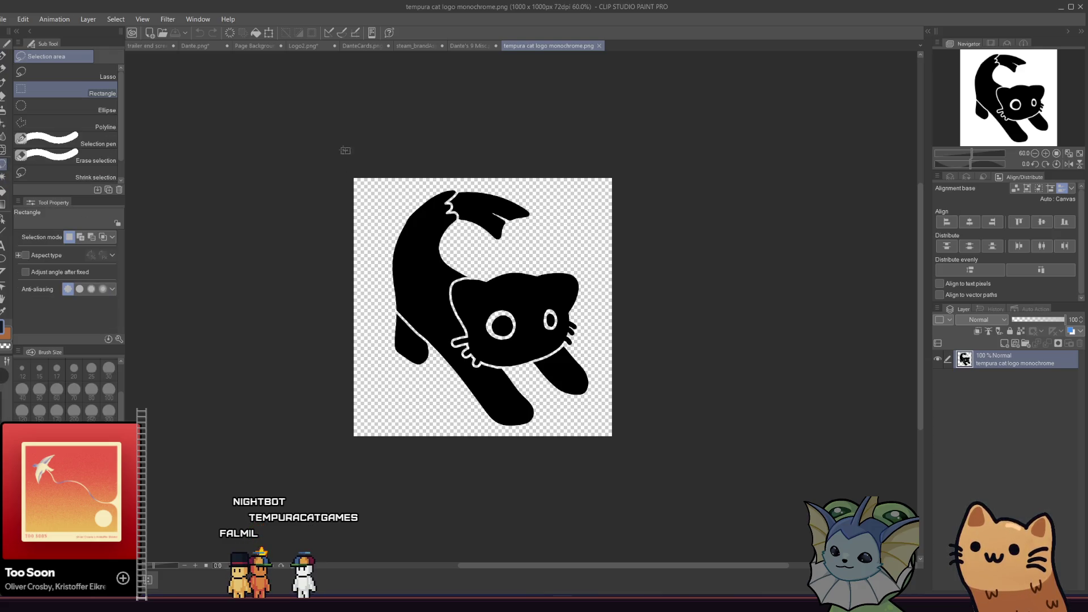
pyautogui.moveTo(345, 150); pyautogui.dragTo(742, 548)
pyautogui.click(130, 47)
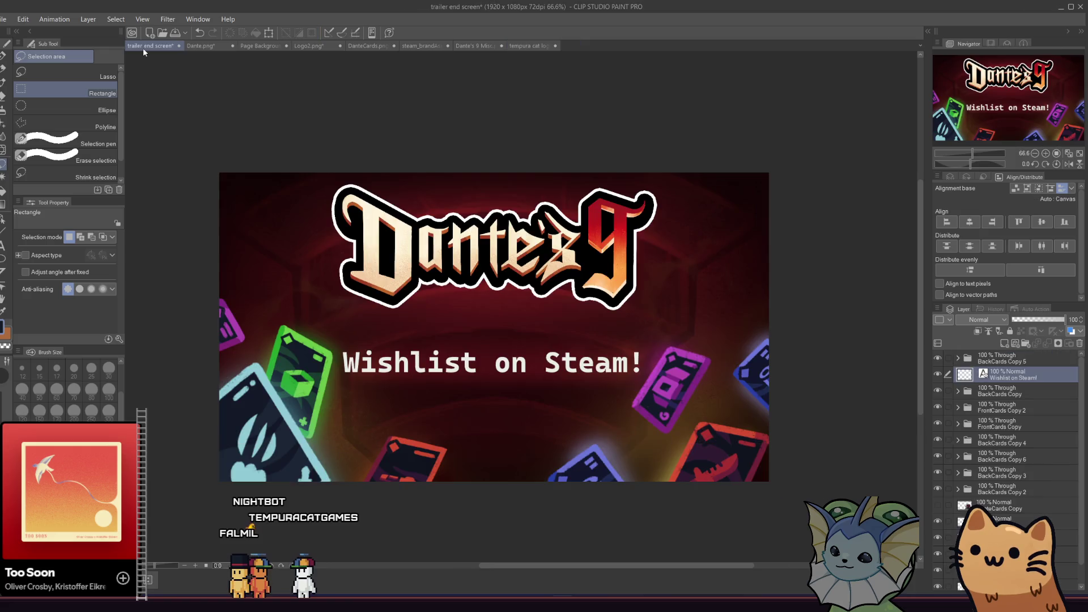
pyautogui.hotkey('ctrl', 'v')
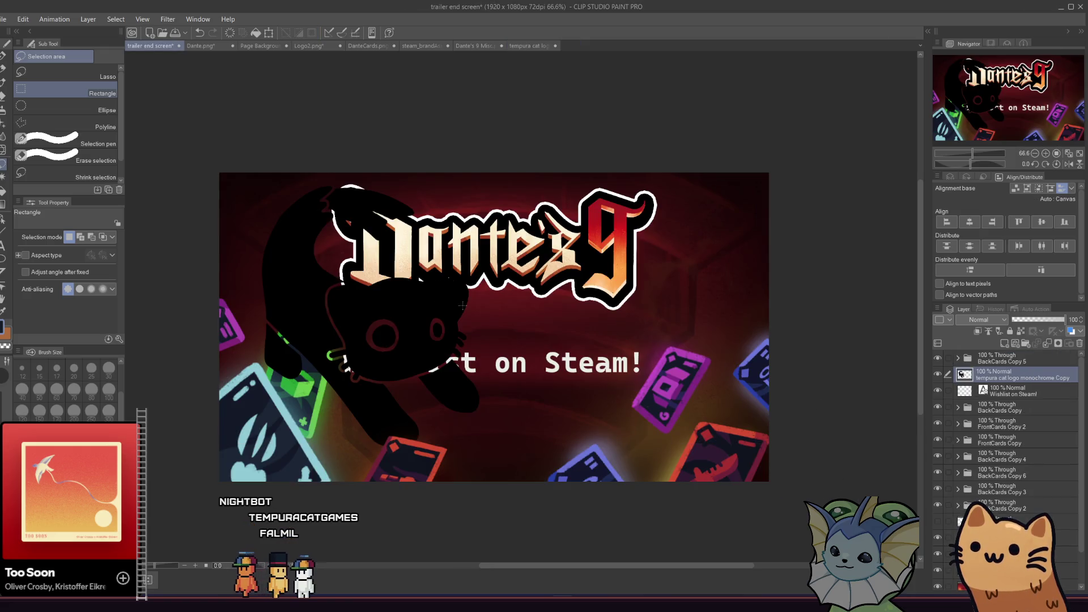
# Shrink the pasted cat logo to 25% and centre it horizontally below 'Wishlist on Steam!'
pyautogui.click(268, 32)
pyautogui.moveTo(260, 186)
pyautogui.mouseDown()
pyautogui.moveTo(459, 422)
pyautogui.moveTo(478, 435)
pyautogui.moveTo(493, 426)
pyautogui.moveTo(484, 447)
pyautogui.mouseUp()
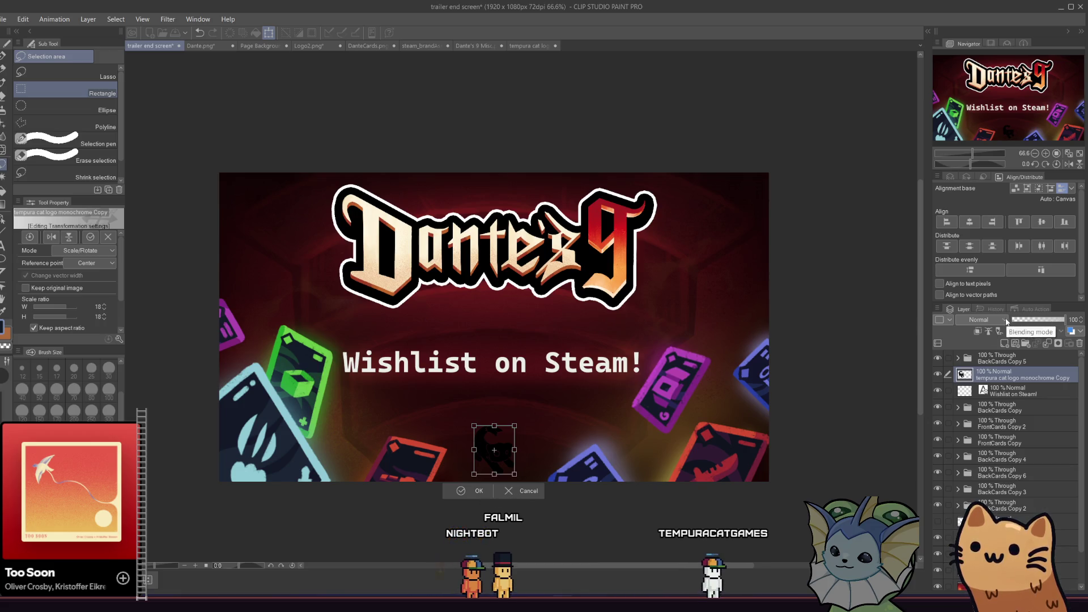
pyautogui.scroll(2, 532, 482)
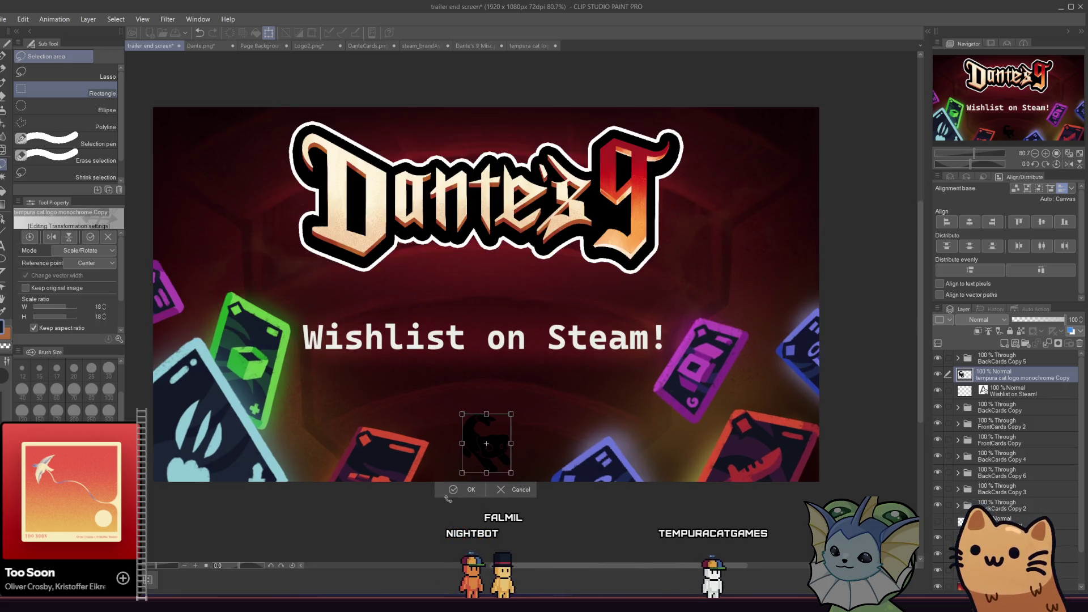
pyautogui.click(972, 223)
pyautogui.click(300, 224)
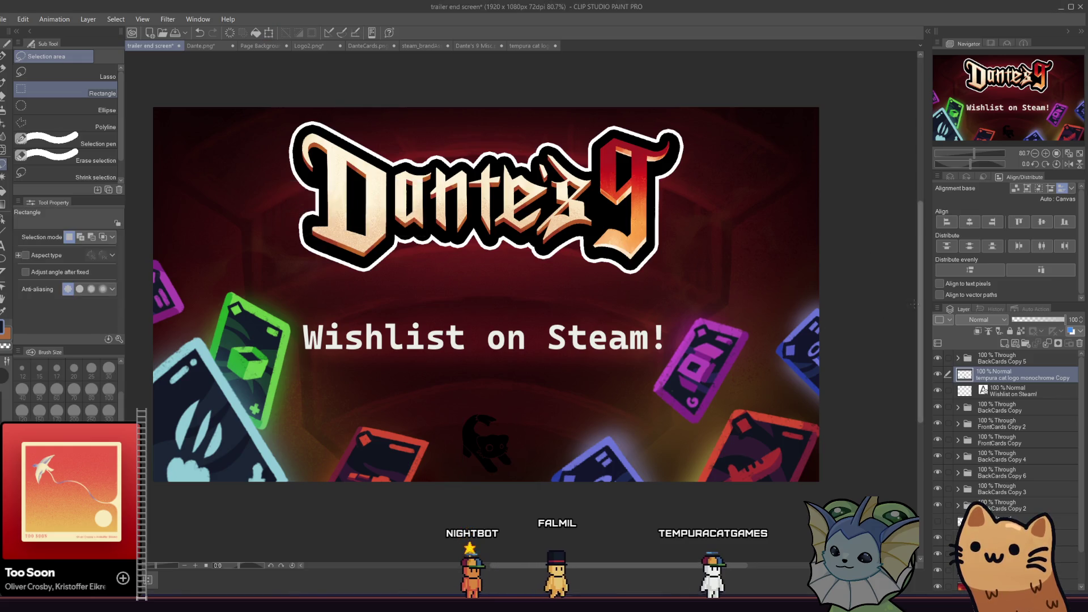
pyautogui.scroll(2, 475, 441)
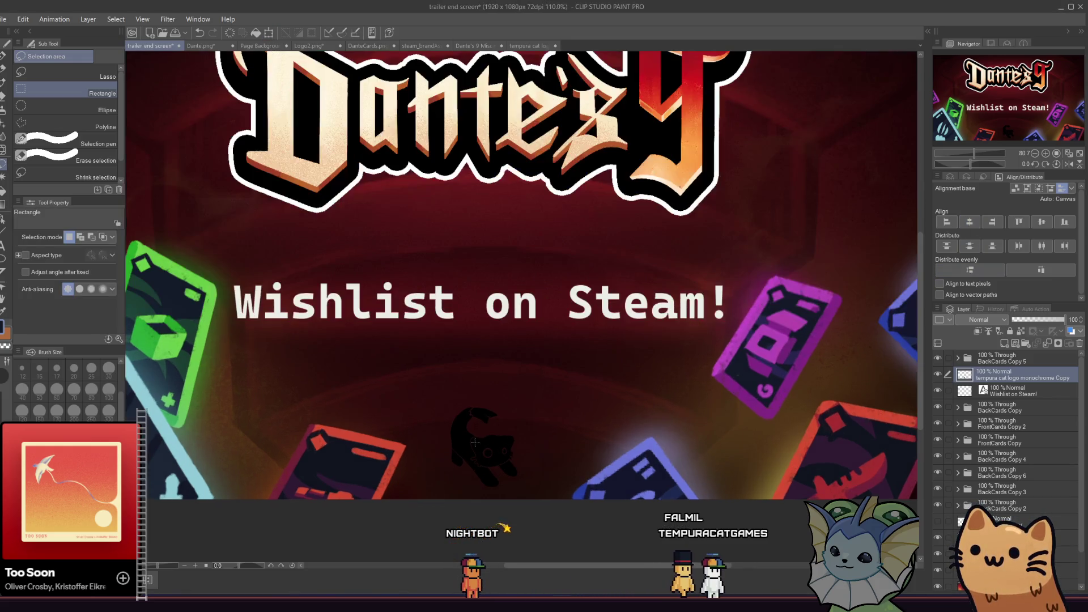
pyautogui.scroll(-5, 412, 417)
pyautogui.scroll(4, 397, 408)
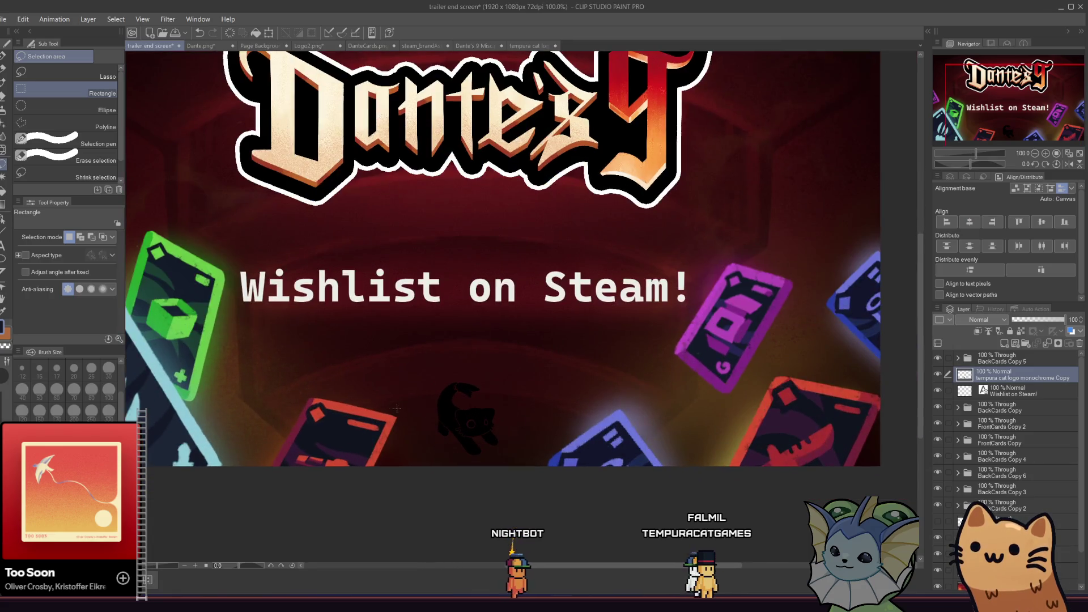
pyautogui.moveTo(346, 392); pyautogui.dragTo(308, 378)
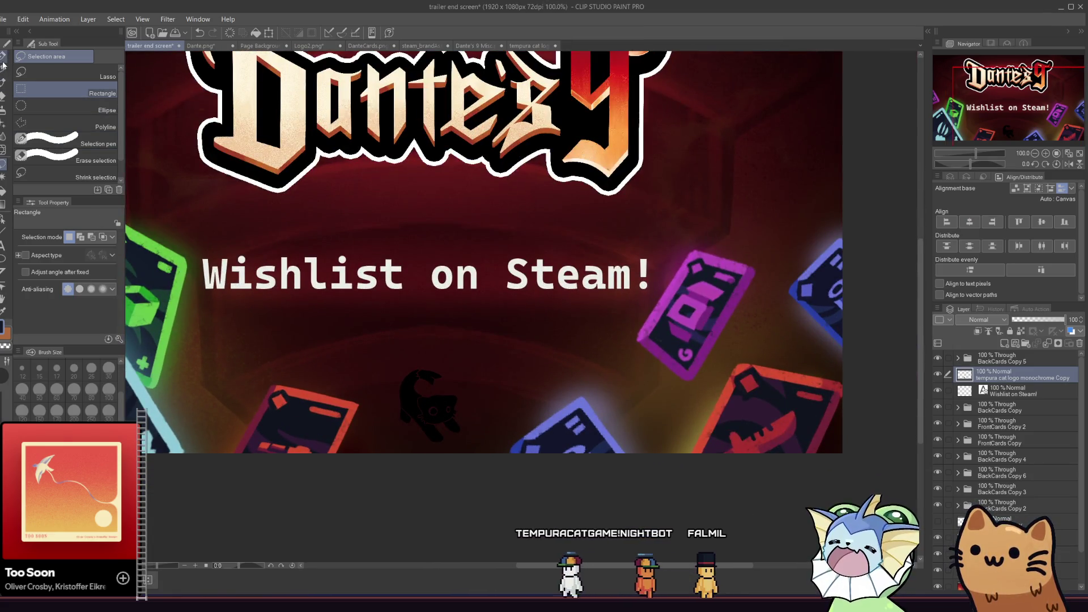
pyautogui.click(530, 45)
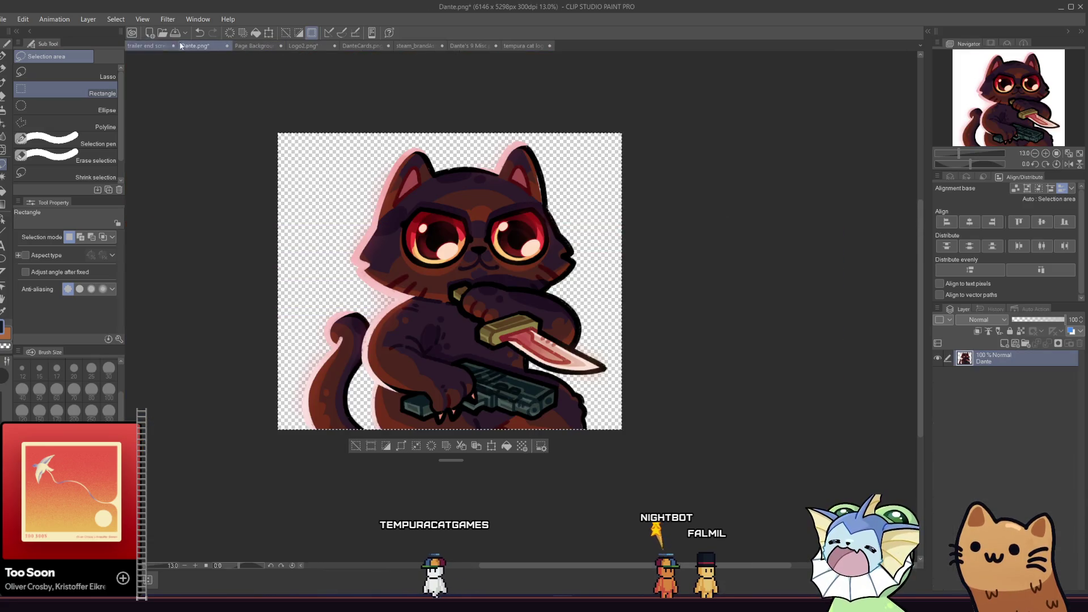
# In the tempura cat logo, briefly show then hide Folder 3's coloured line art and Layer 10's text
pyautogui.click(153, 45)
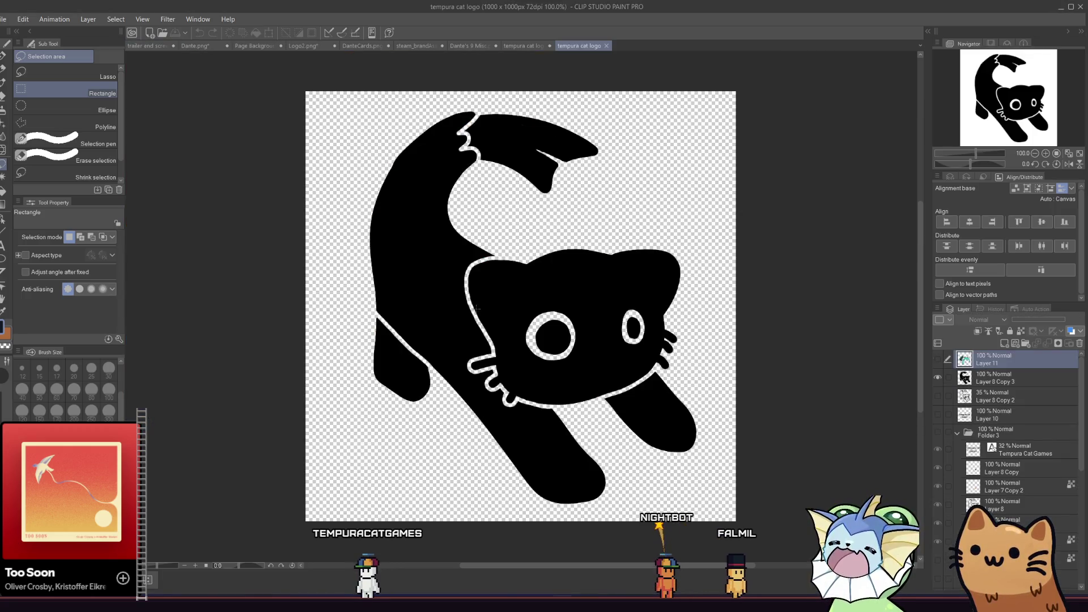
pyautogui.scroll(-5, 936, 431)
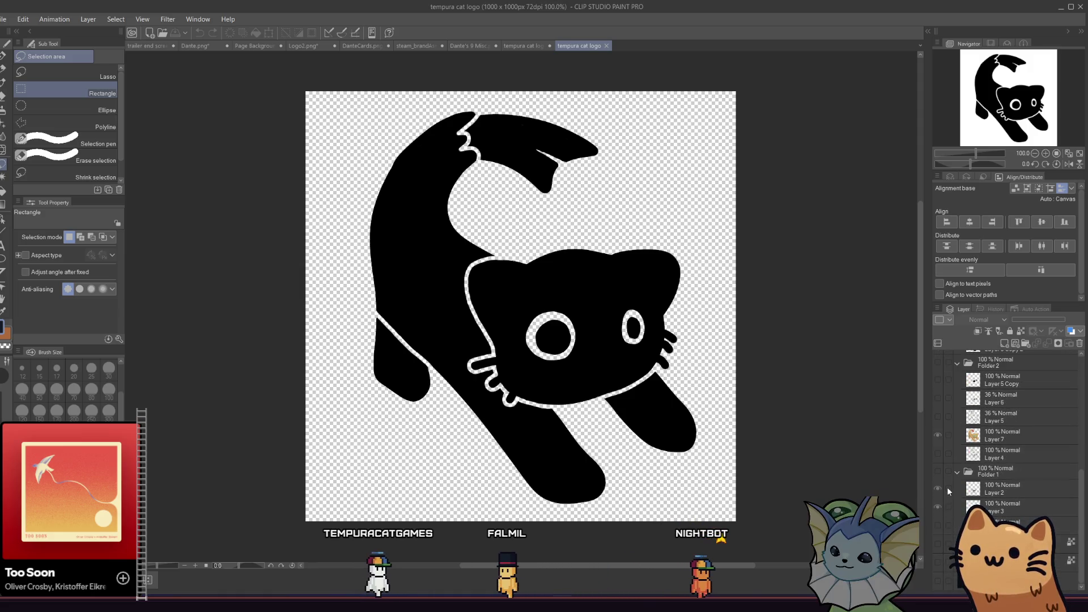
pyautogui.scroll(5, 944, 508)
pyautogui.scroll(5, 944, 465)
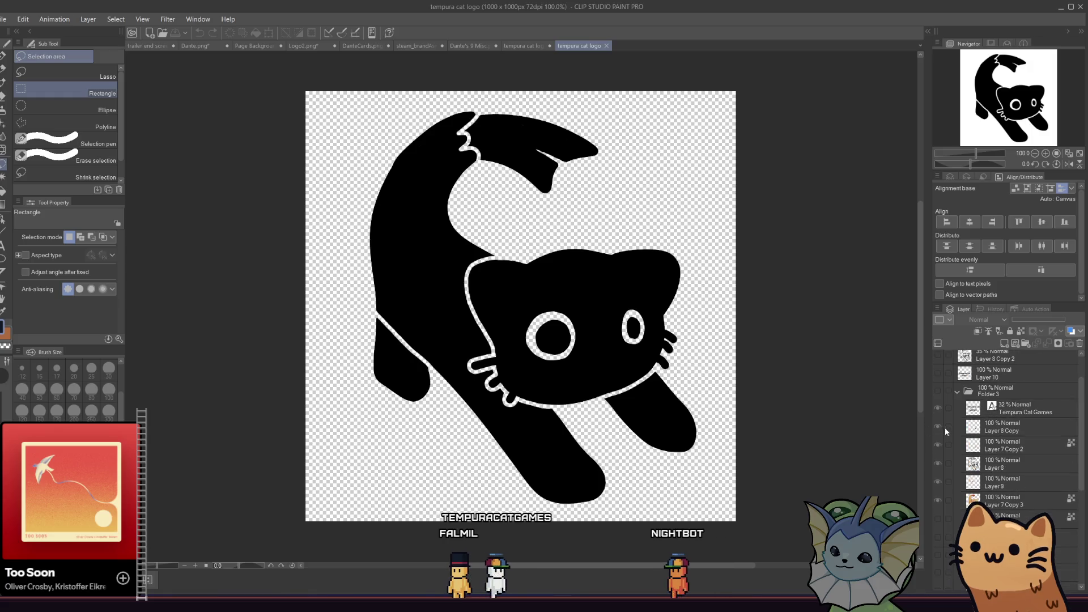
pyautogui.click(948, 448)
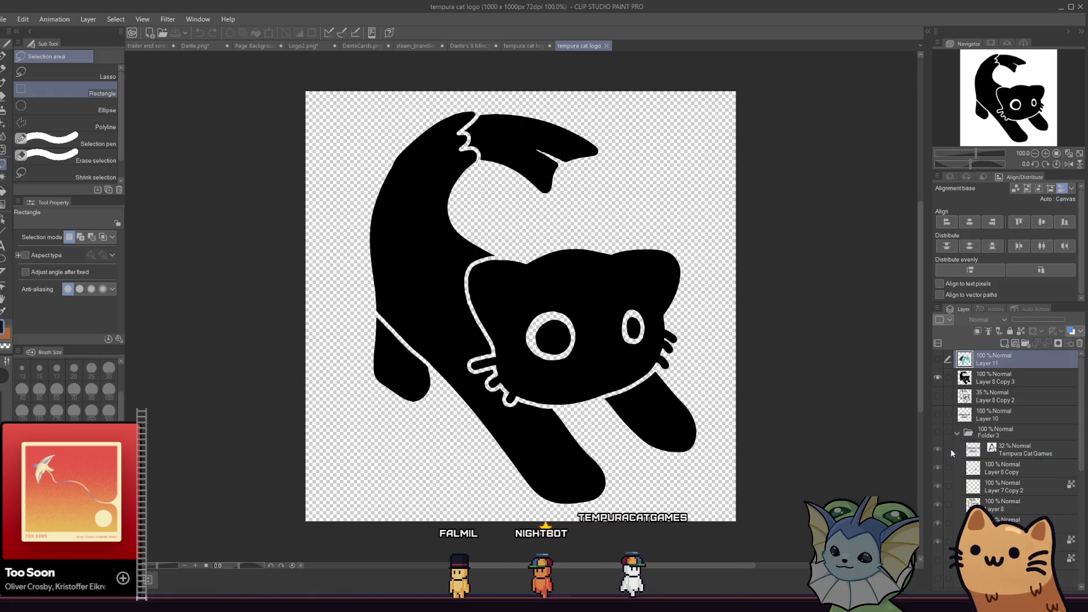
pyautogui.click(947, 434)
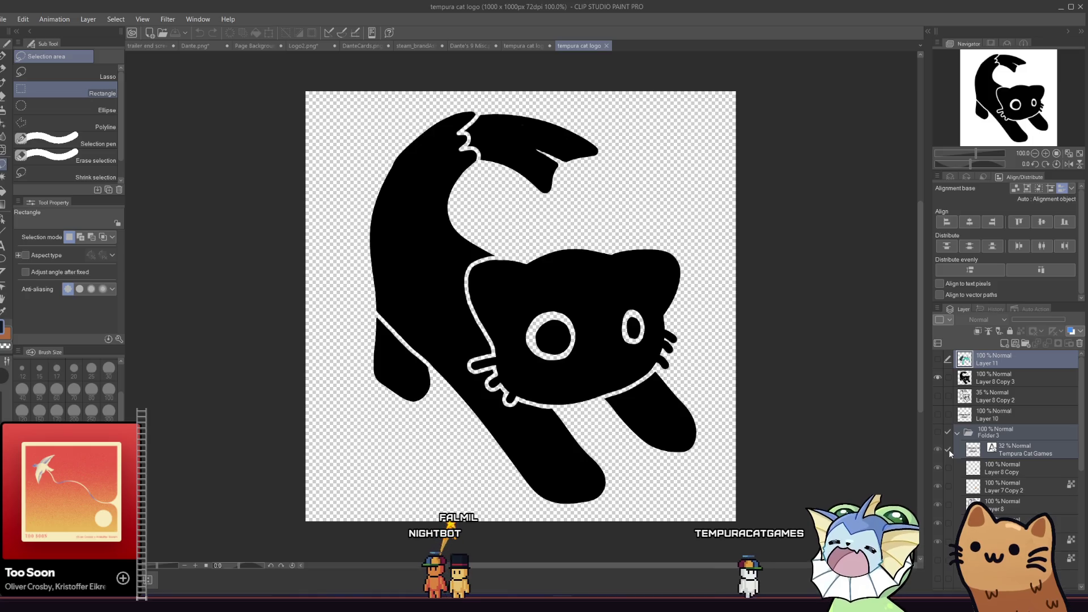
pyautogui.click(937, 433)
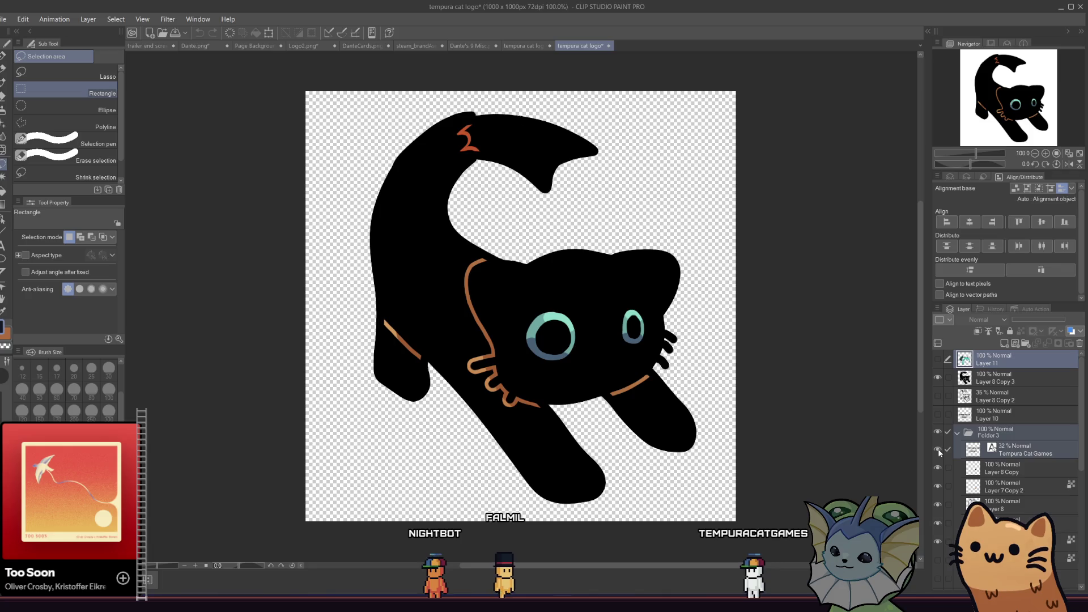
pyautogui.click(937, 433)
pyautogui.click(938, 416)
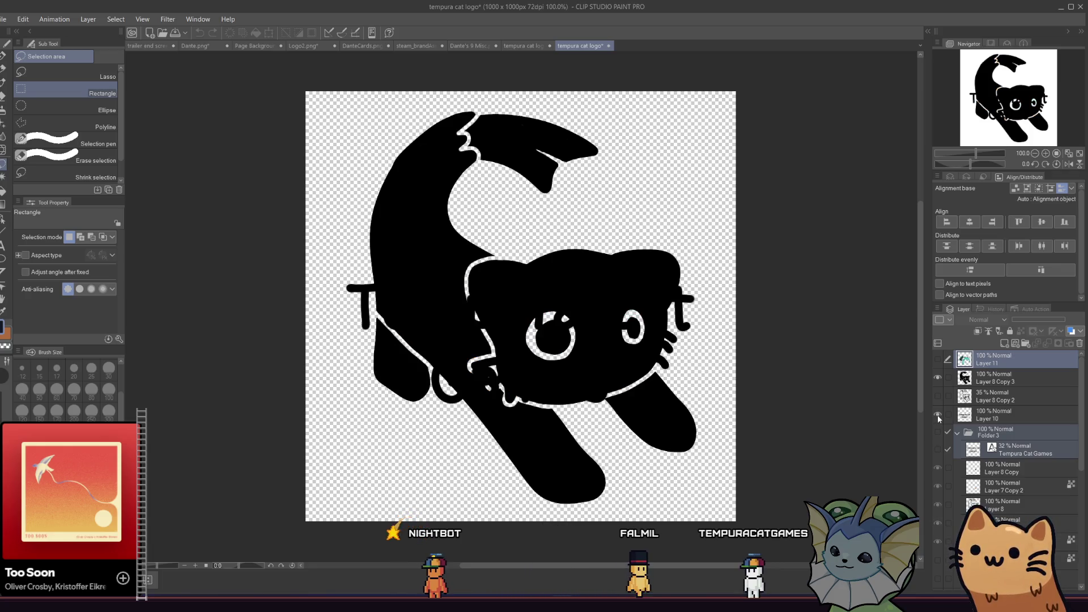
pyautogui.click(937, 414)
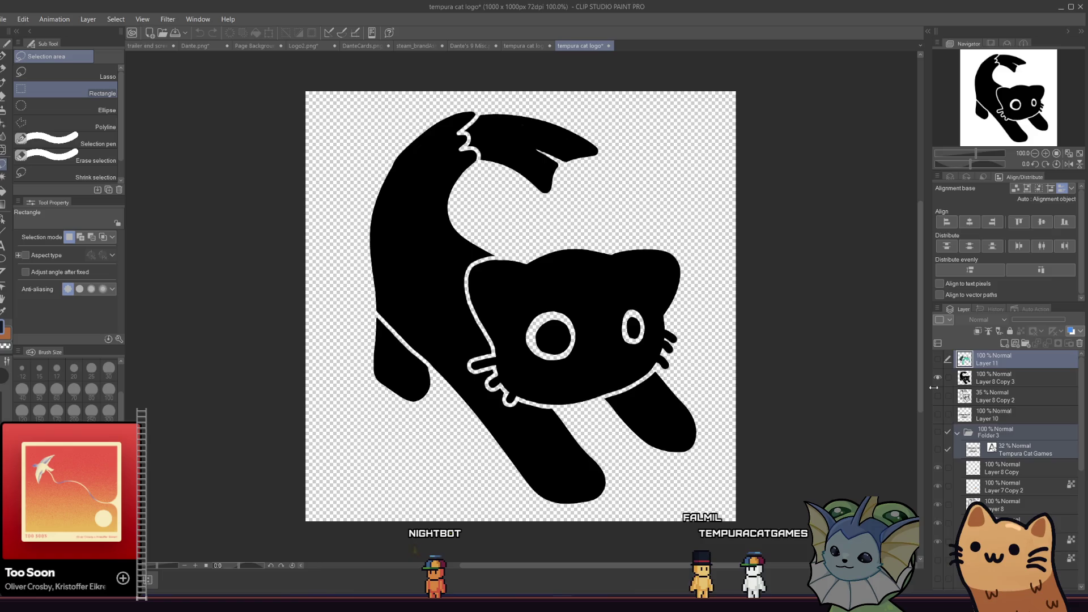
# Close the layered tempura cat logo file, answering the save prompt
pyautogui.scroll(-5, 950, 414)
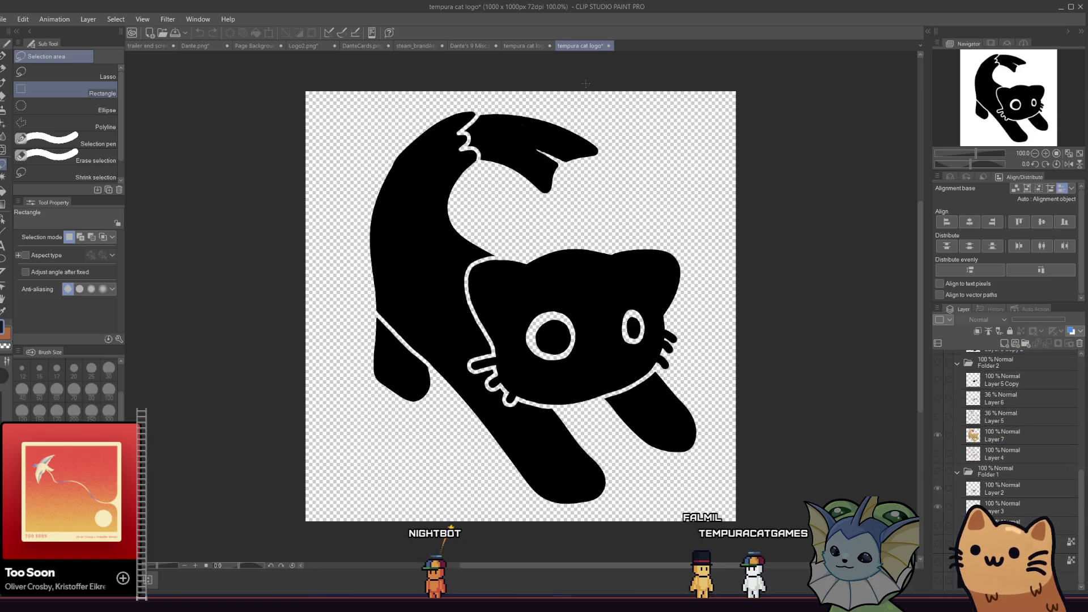
pyautogui.hotkey('ctrl', 'w')
pyautogui.click(372, 224)
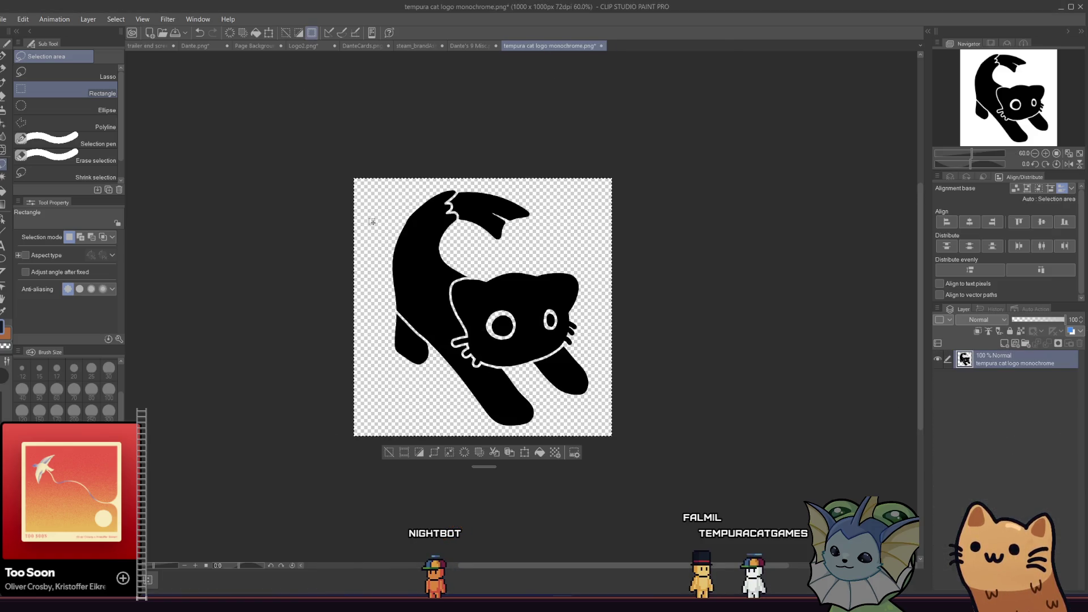
# Copy the monochrome cat logo and paste it into the trailer end screen
pyautogui.hotkey('ctrl', 'c')
pyautogui.click(149, 46)
pyautogui.hotkey('ctrl', 'v')
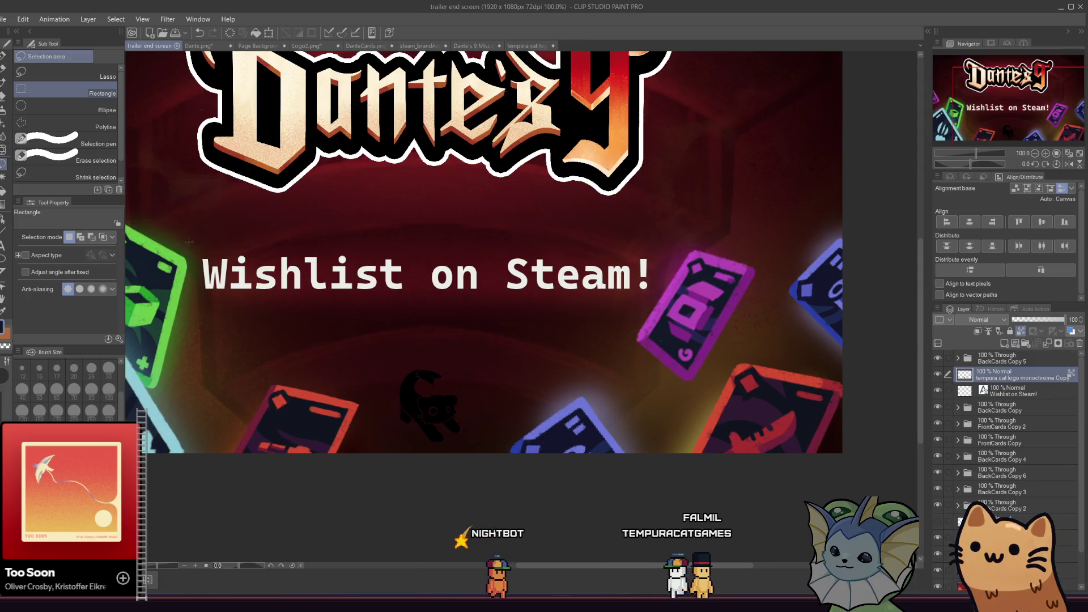
# Paint the pasted cat logo orange with the pen
pyautogui.press('p')
pyautogui.press('x')
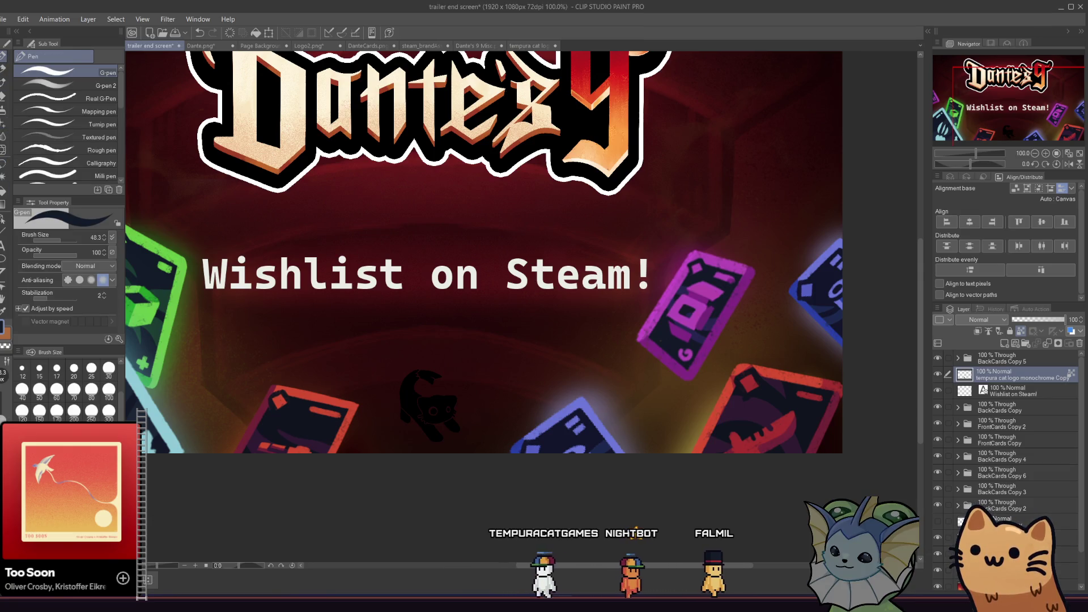
pyautogui.moveTo(423, 374); pyautogui.dragTo(411, 431)
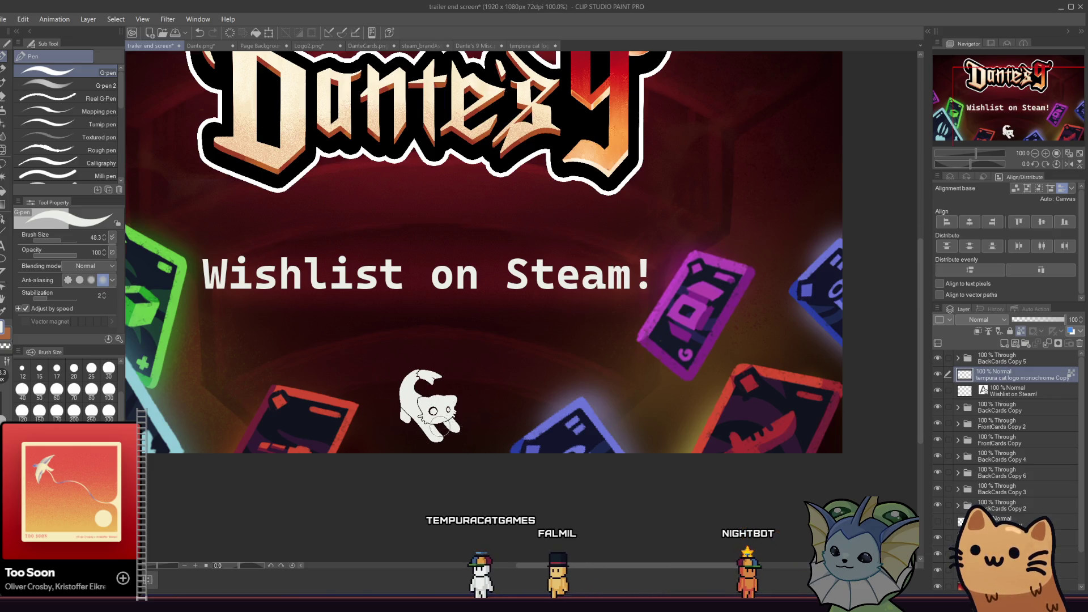
pyautogui.scroll(-4, 442, 419)
pyautogui.scroll(3, 434, 418)
pyautogui.scroll(3, 434, 418)
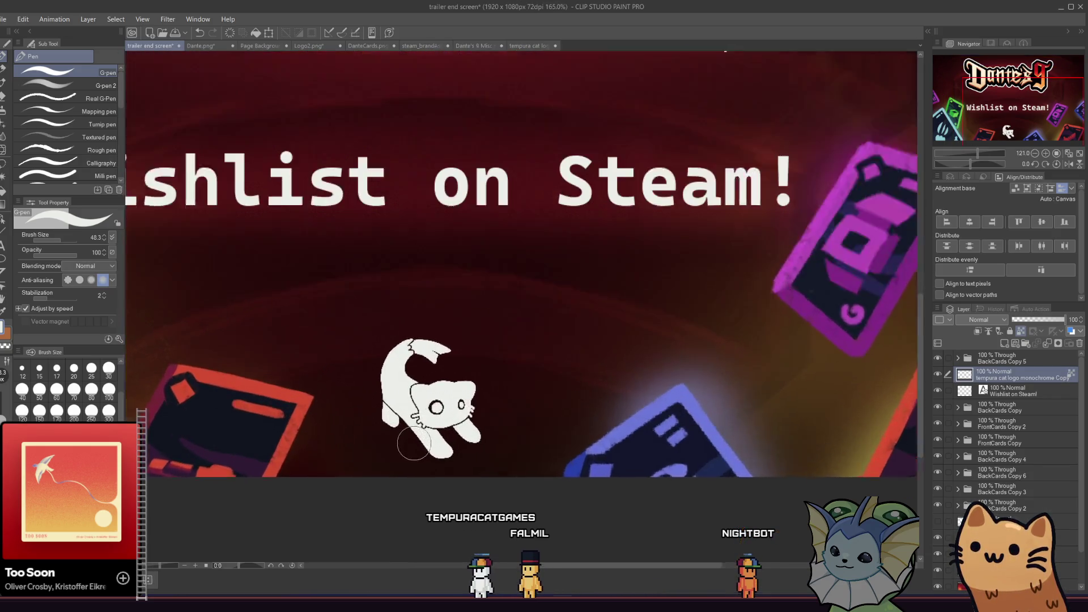
pyautogui.scroll(2, 399, 397)
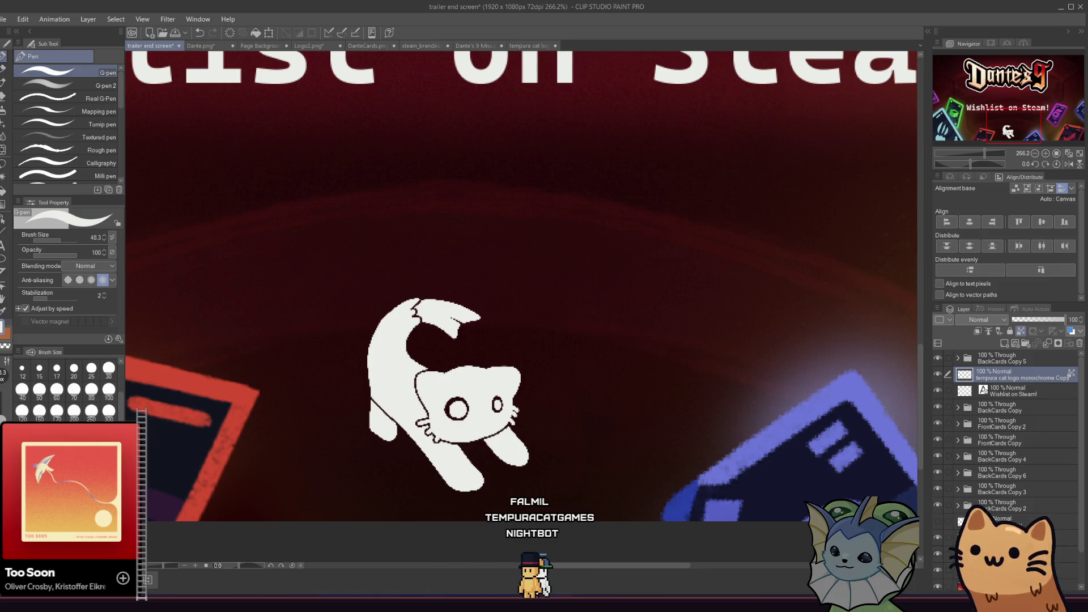
pyautogui.moveTo(410, 317); pyautogui.dragTo(398, 409)
pyautogui.moveTo(411, 294)
pyautogui.mouseDown()
pyautogui.moveTo(465, 431)
pyautogui.moveTo(515, 448)
pyautogui.mouseUp()
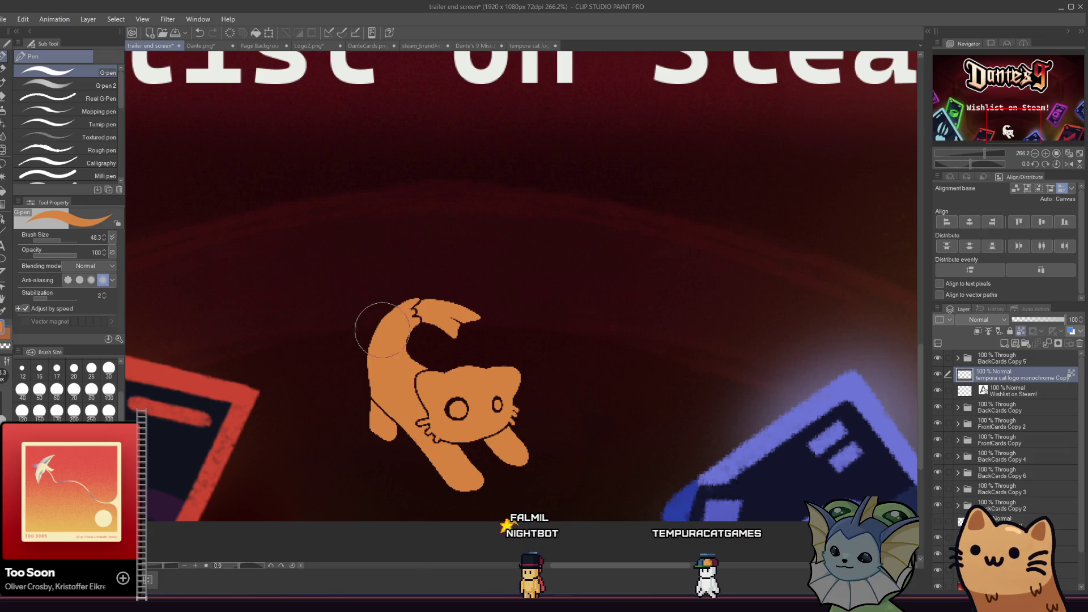
pyautogui.scroll(-8, 542, 383)
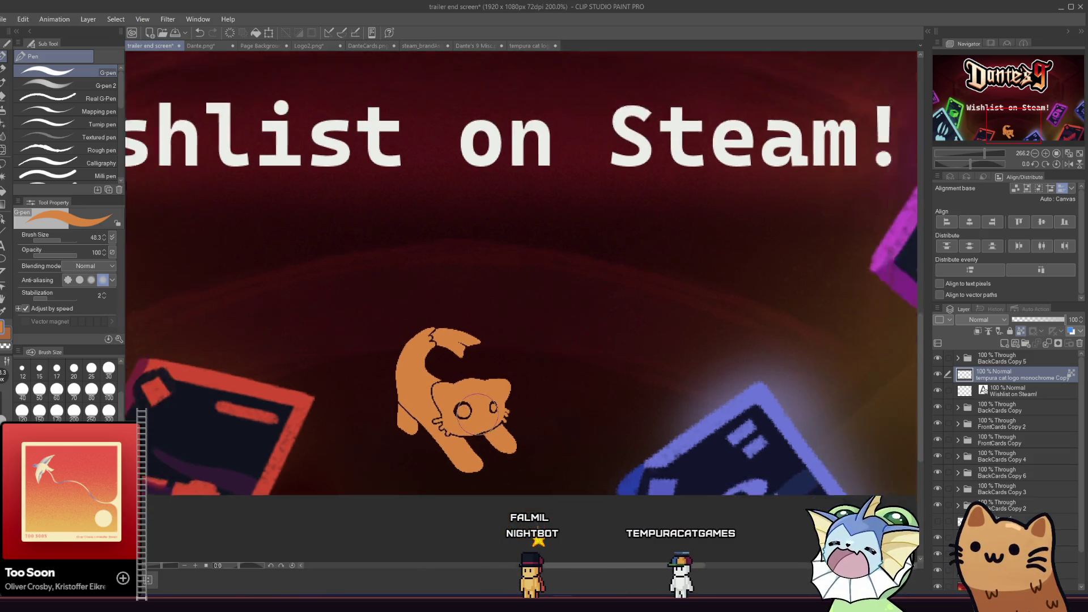
pyautogui.scroll(-1, 363, 428)
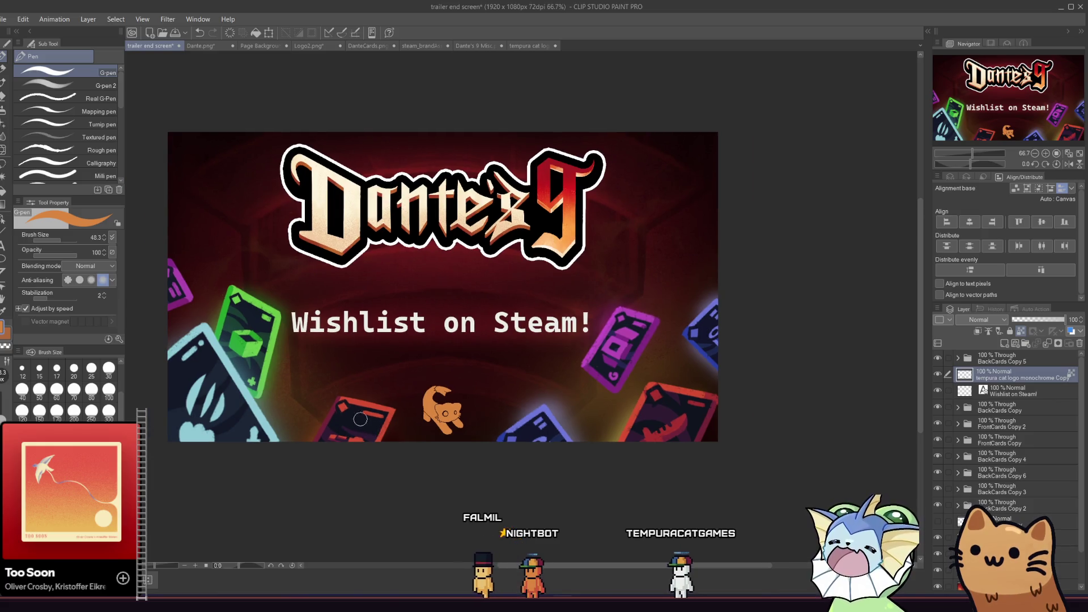
# Scale the cat logo down to 25% and position it just below 'Wishlist on Steam!'
pyautogui.scroll(-1, 336, 418)
pyautogui.scroll(-1, 336, 418)
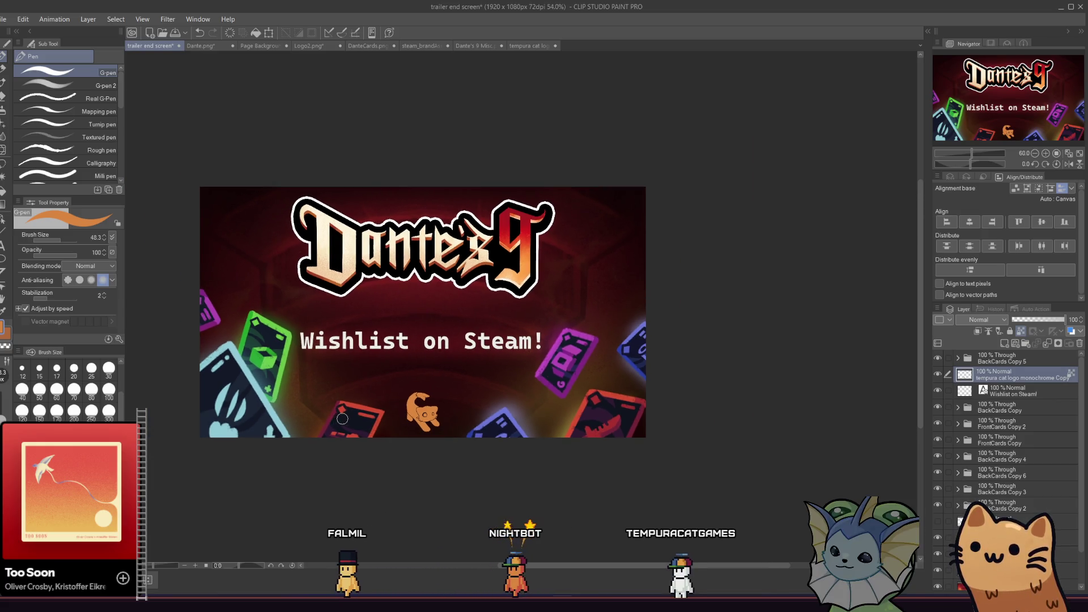
pyautogui.scroll(2, 336, 418)
pyautogui.scroll(-1, 132, 292)
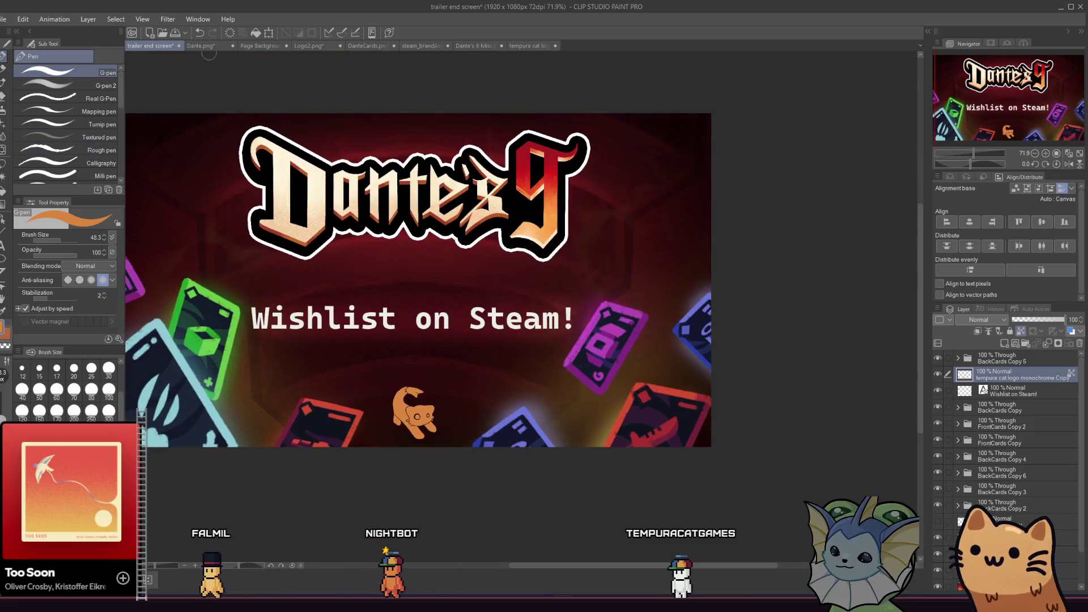
pyautogui.hotkey('ctrl', 't')
pyautogui.moveTo(393, 387); pyautogui.dragTo(241, 218)
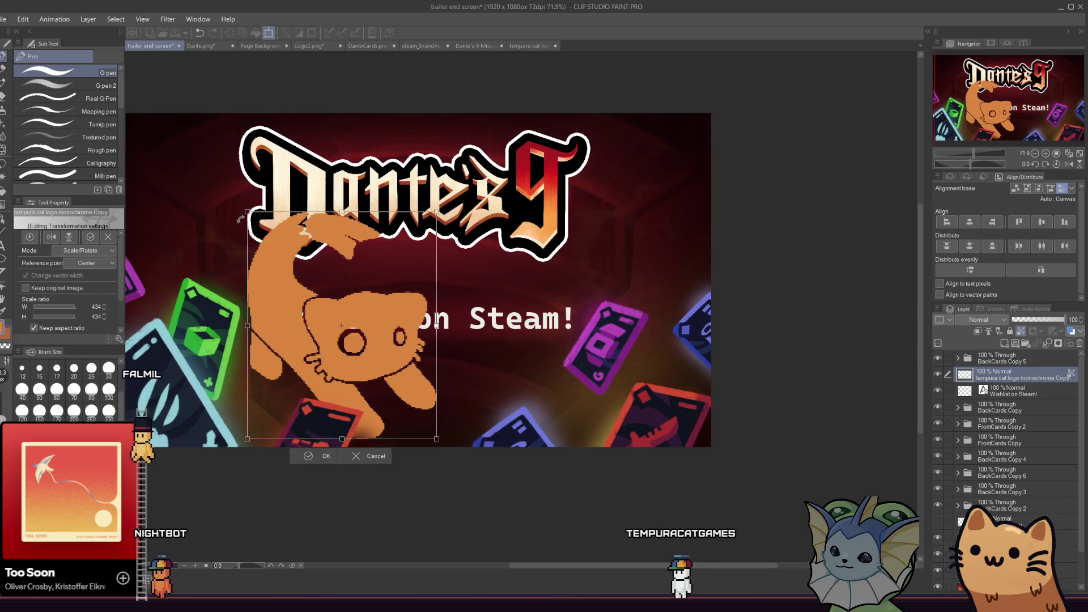
pyautogui.hotkey('ctrl', 'z')
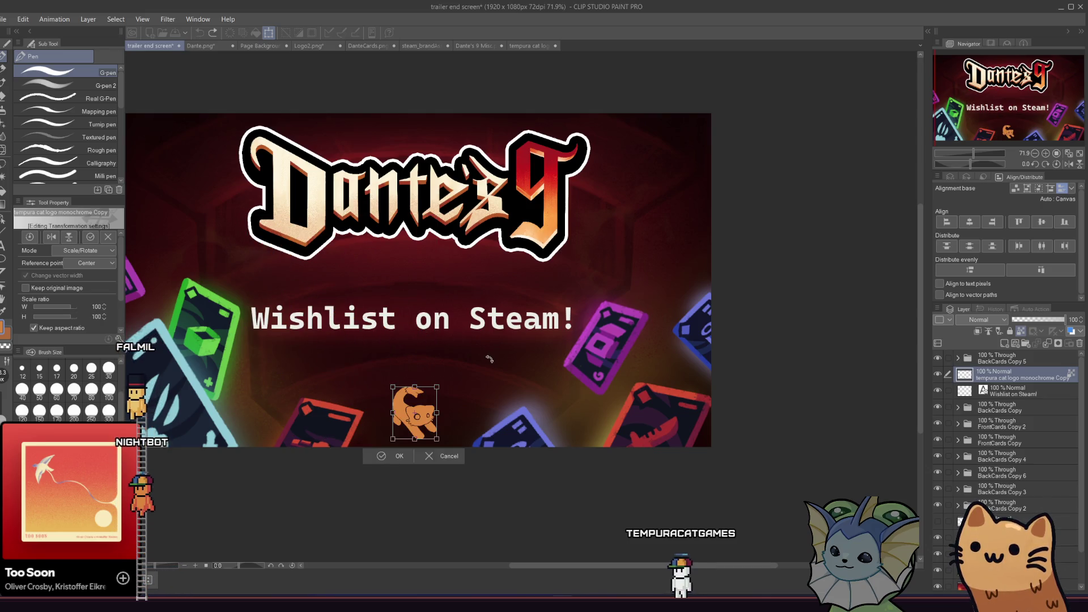
pyautogui.click(385, 457)
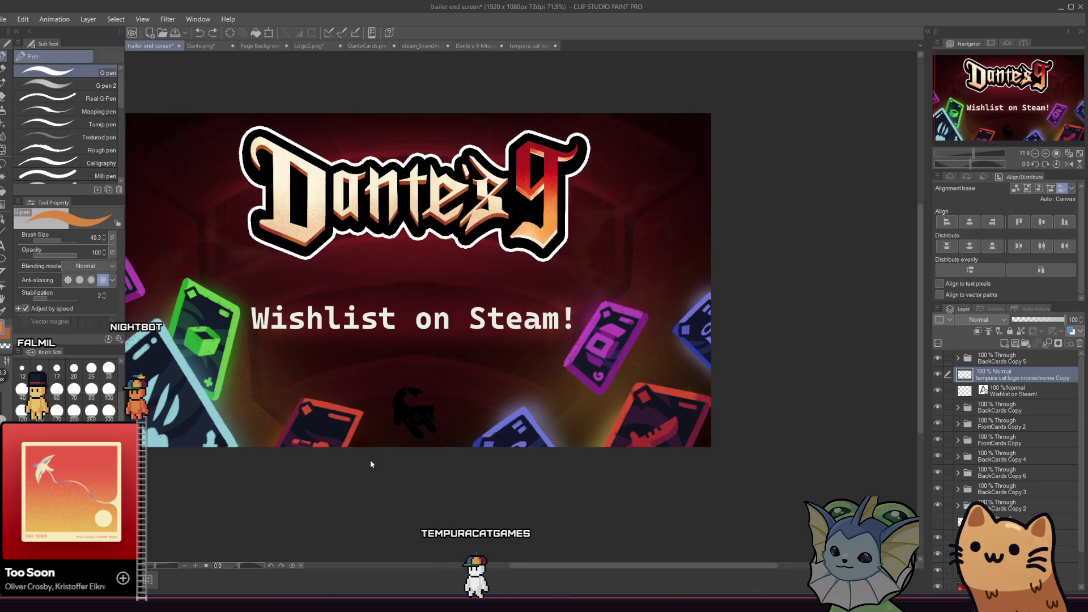
pyautogui.hotkey('ctrl', 'y')
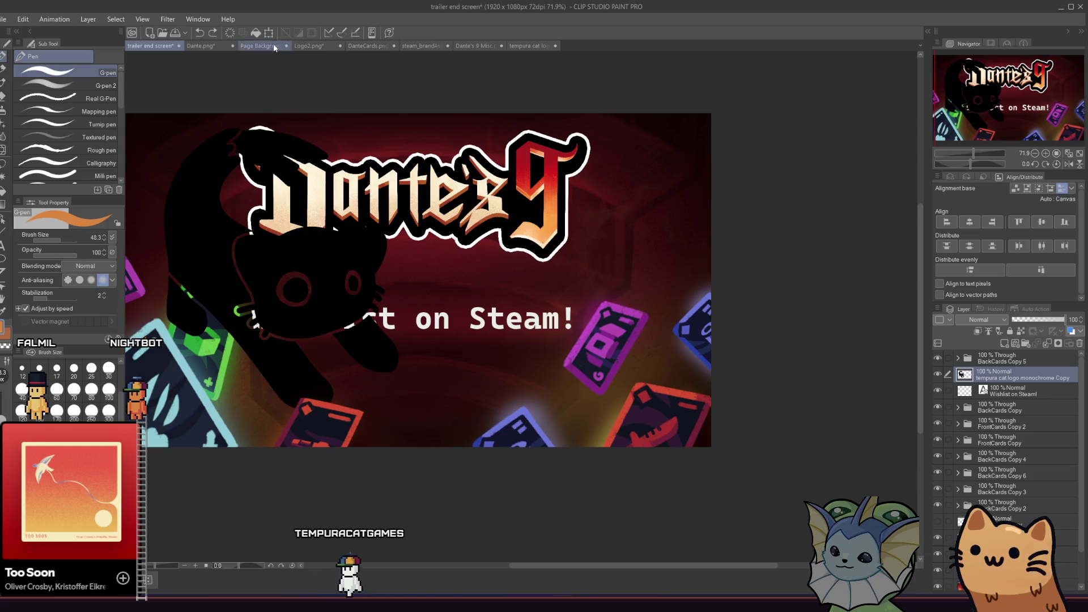
pyautogui.hotkey('ctrl', 't')
pyautogui.hotkey('ctrl', 'z')
pyautogui.moveTo(363, 312); pyautogui.dragTo(368, 319)
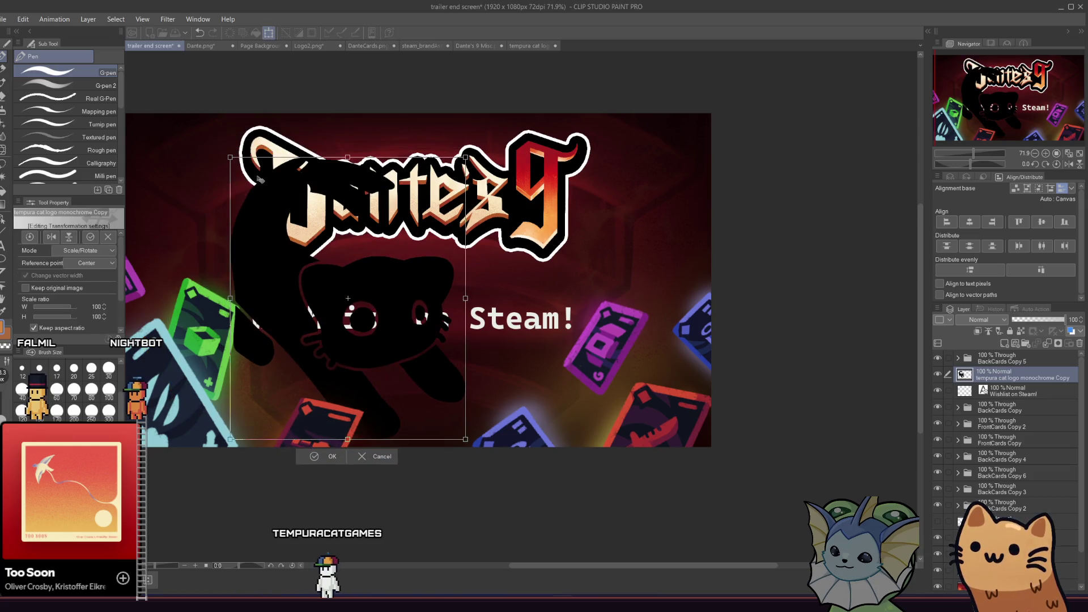
pyautogui.moveTo(229, 157); pyautogui.dragTo(375, 335)
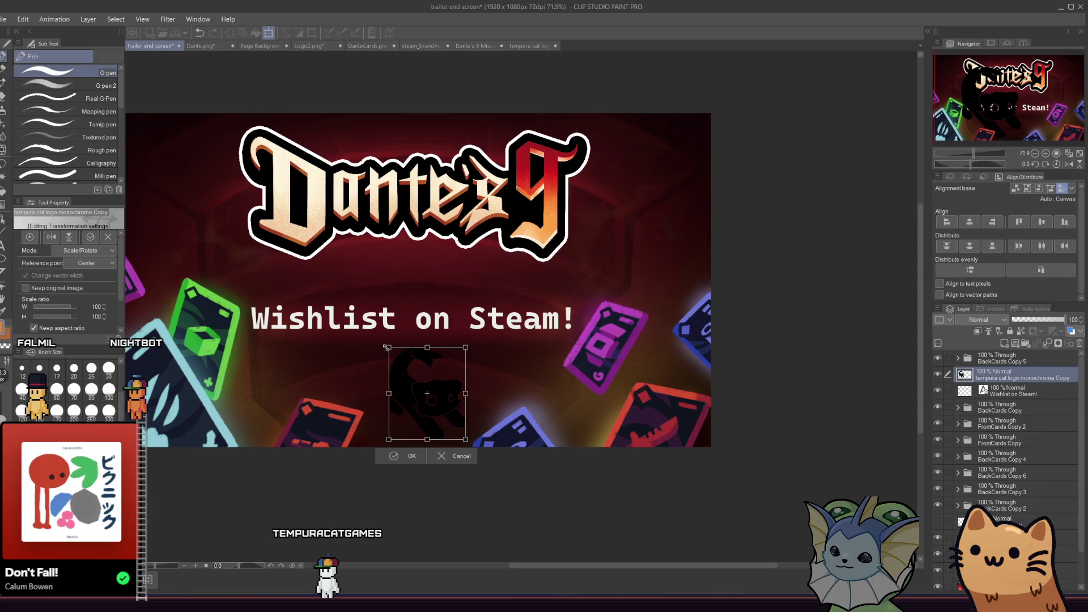
pyautogui.moveTo(401, 377)
pyautogui.mouseDown()
pyautogui.moveTo(389, 382)
pyautogui.moveTo(401, 388)
pyautogui.mouseUp()
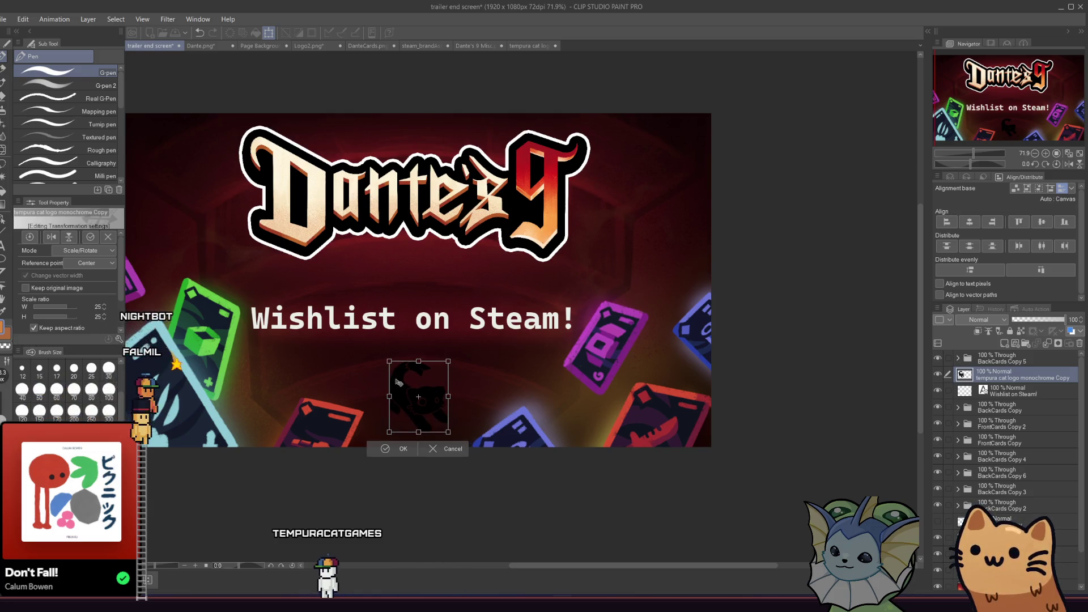
pyautogui.click(385, 448)
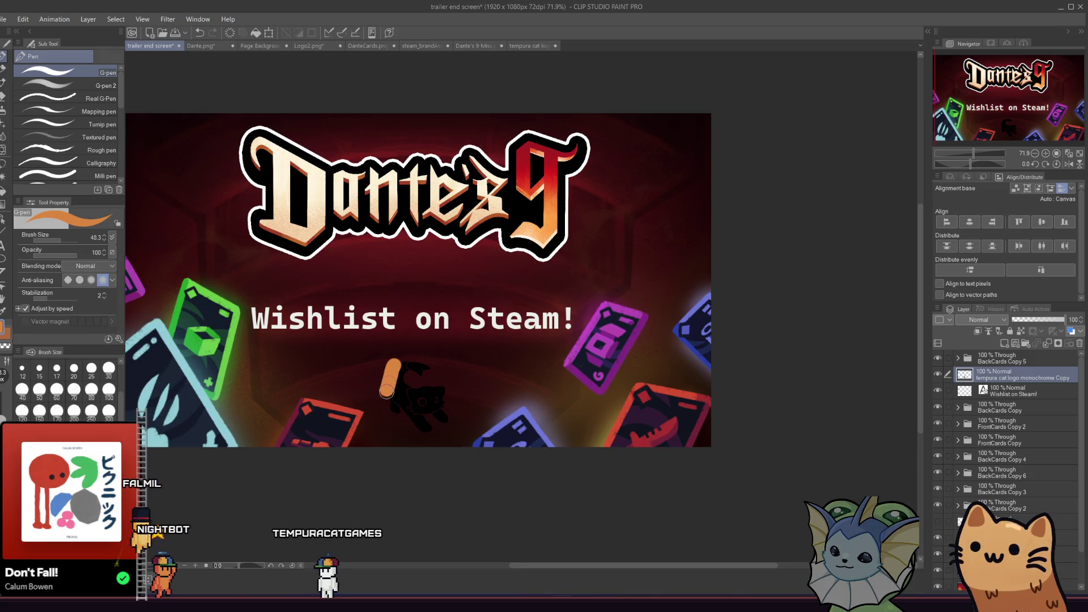
# Lock the cat layer's transparency and paint the logo orange with the G-pen
pyautogui.click(1021, 331)
pyautogui.moveTo(396, 391)
pyautogui.mouseDown()
pyautogui.moveTo(411, 399)
pyautogui.moveTo(384, 379)
pyautogui.moveTo(426, 397)
pyautogui.moveTo(443, 387)
pyautogui.mouseUp()
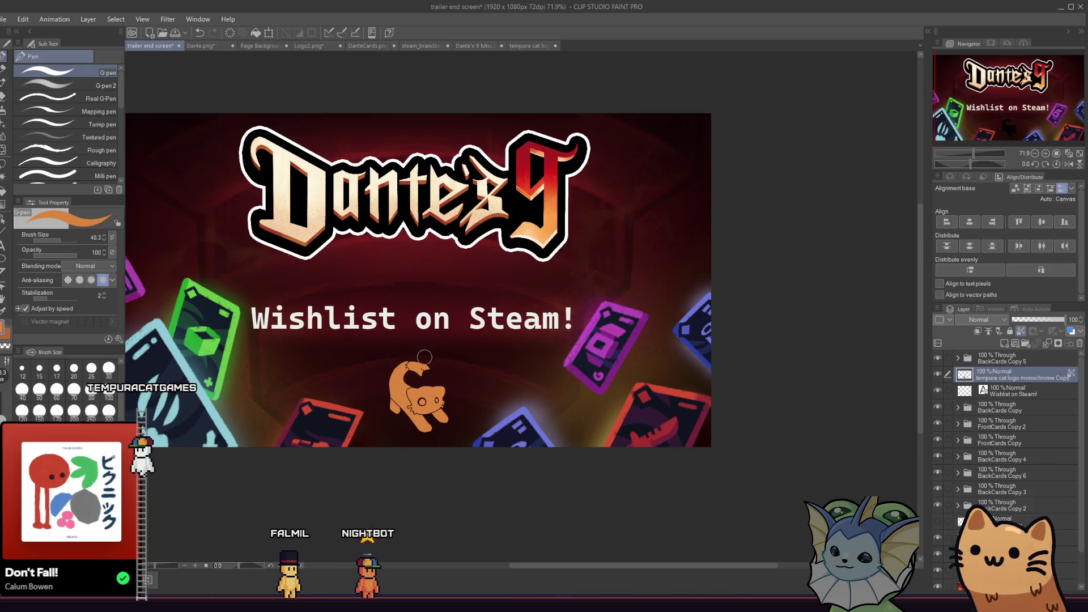
pyautogui.scroll(-3, 475, 391)
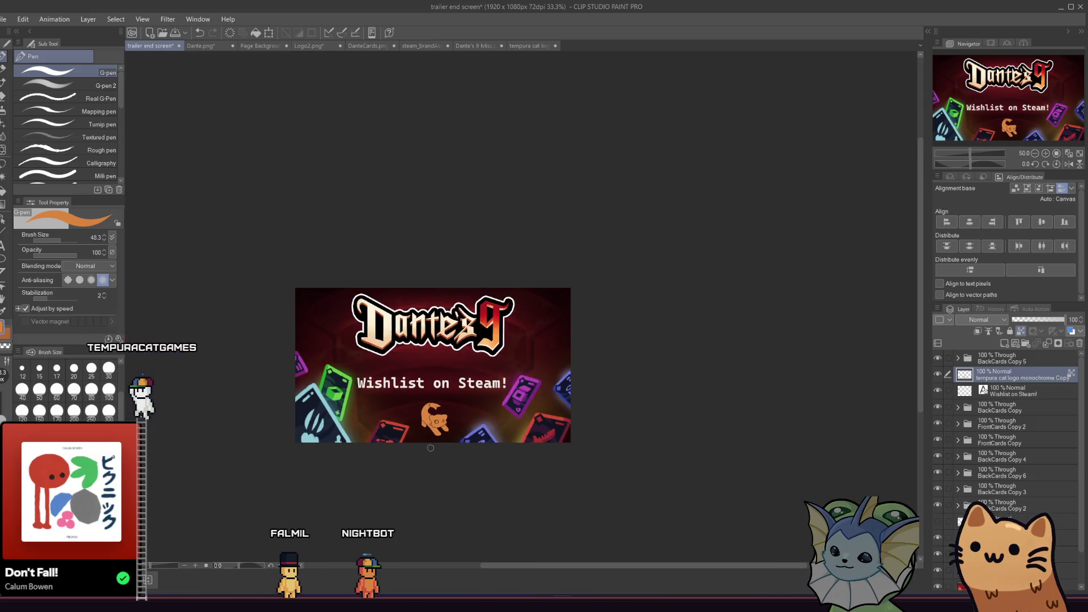
# Switch to the Move layer tool and collapse the Gun Copy 5 and BackCards Copy 5 folders
pyautogui.scroll(2, 589, 444)
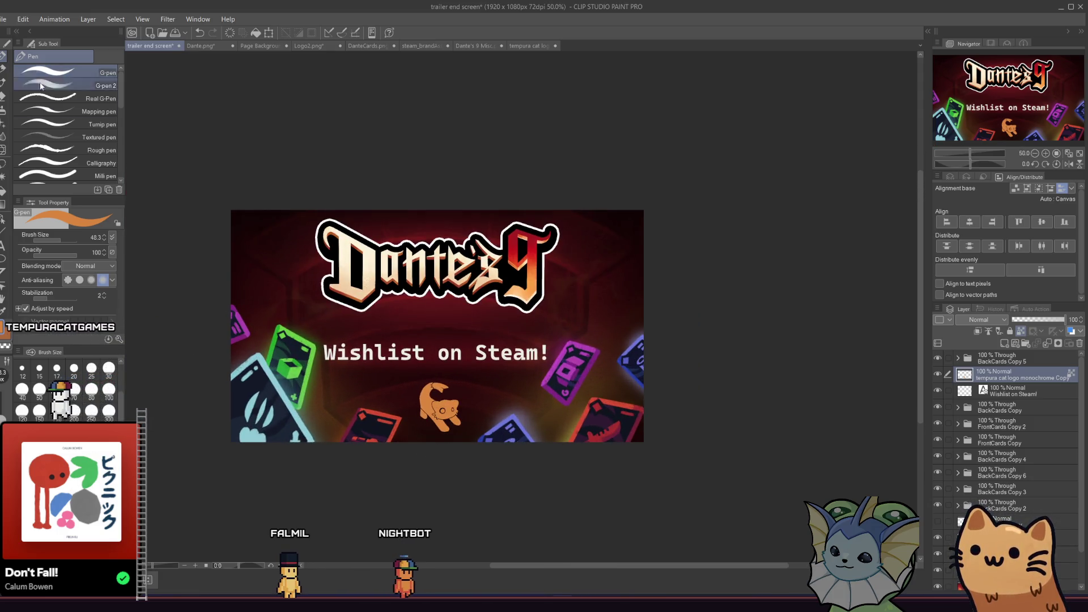
pyautogui.click(6, 163)
pyautogui.click(4, 218)
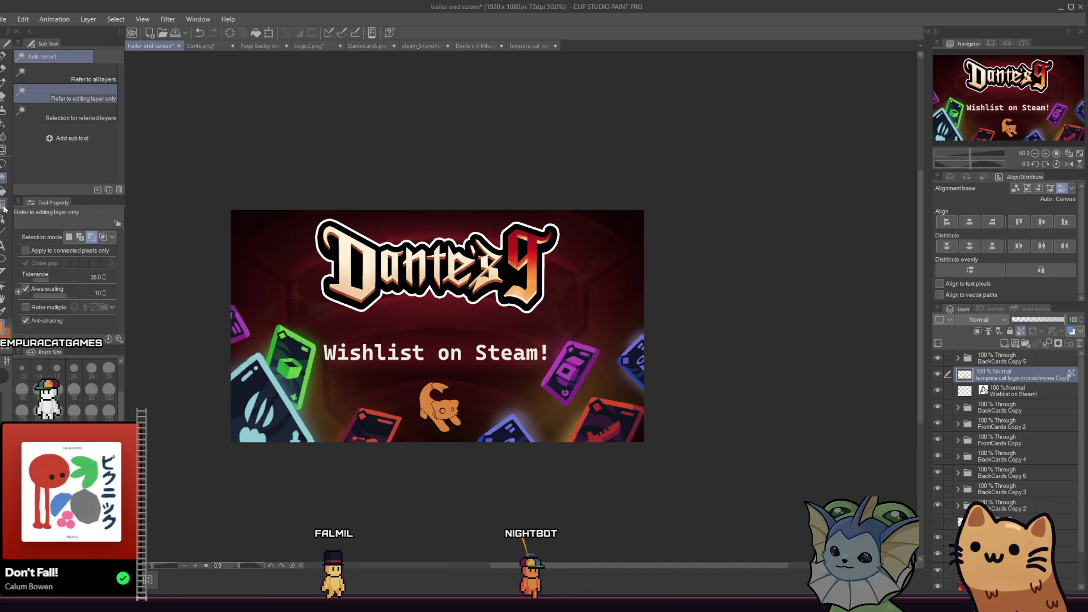
pyautogui.click(97, 102)
pyautogui.click(96, 94)
pyautogui.click(601, 420)
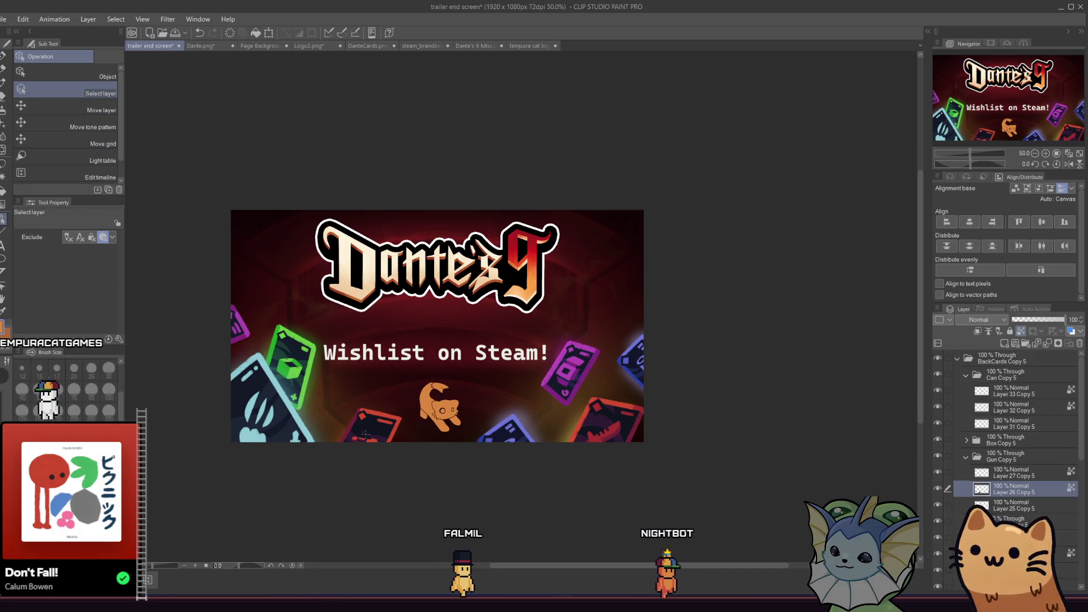
pyautogui.click(967, 457)
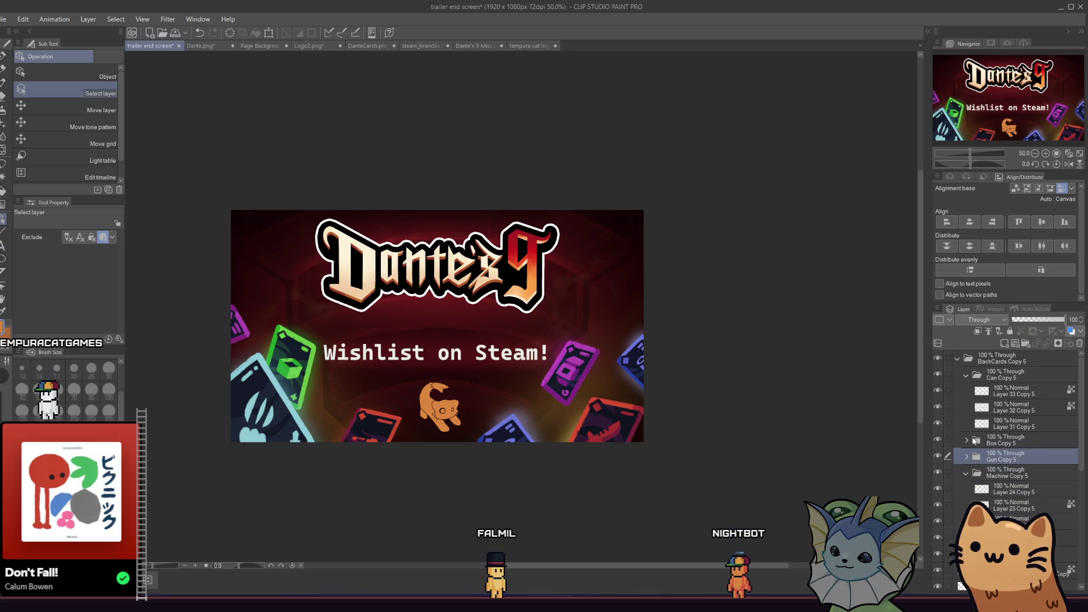
pyautogui.click(970, 440)
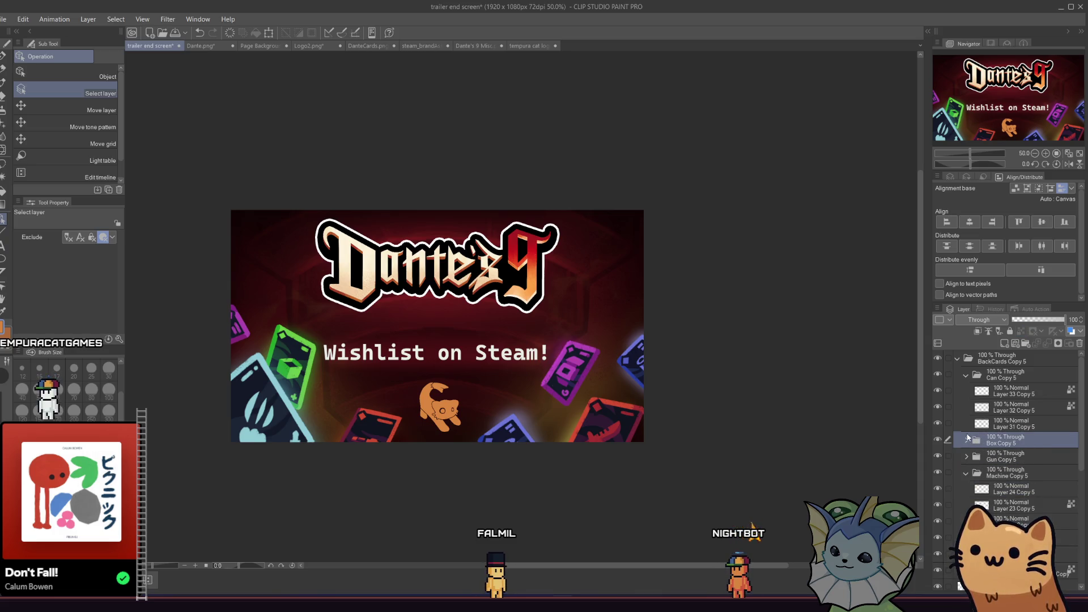
pyautogui.click(959, 362)
pyautogui.click(959, 359)
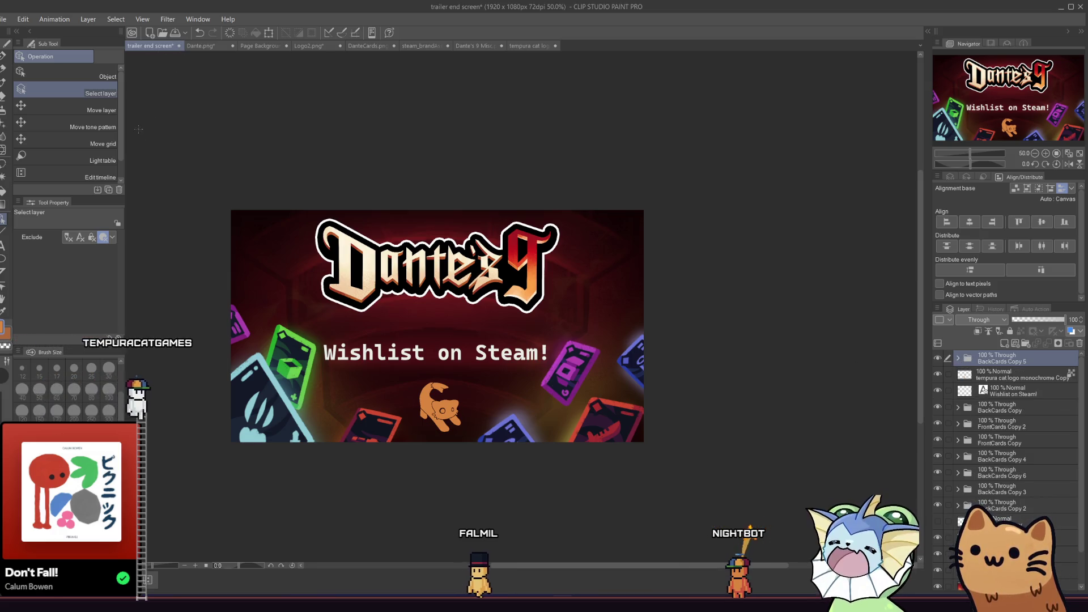
# Move the red bottom-left card and reorder BackCards Copy 5 below FrontCards Copy
pyautogui.click(68, 108)
pyautogui.scroll(1, 372, 439)
pyautogui.moveTo(373, 440); pyautogui.dragTo(302, 416)
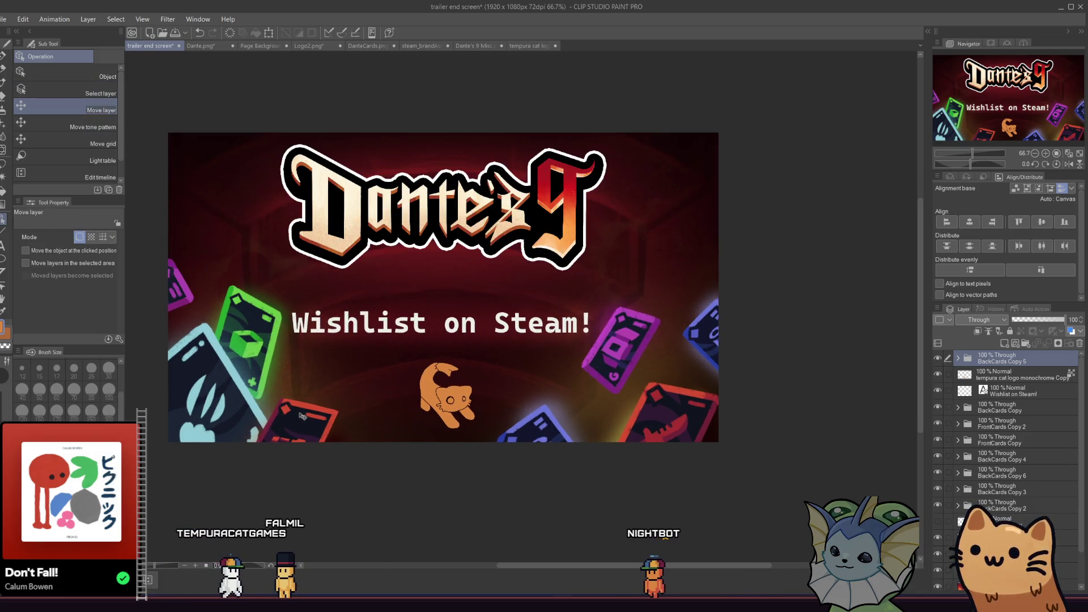
pyautogui.moveTo(1007, 363); pyautogui.dragTo(1023, 454)
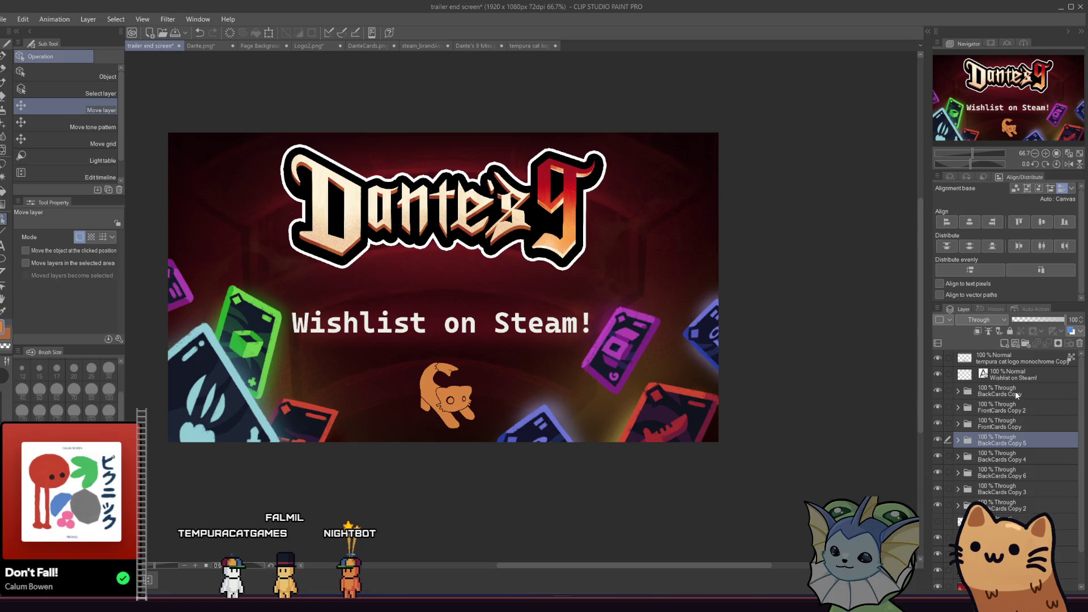
pyautogui.moveTo(311, 430)
pyautogui.mouseDown()
pyautogui.moveTo(339, 436)
pyautogui.moveTo(340, 423)
pyautogui.mouseUp()
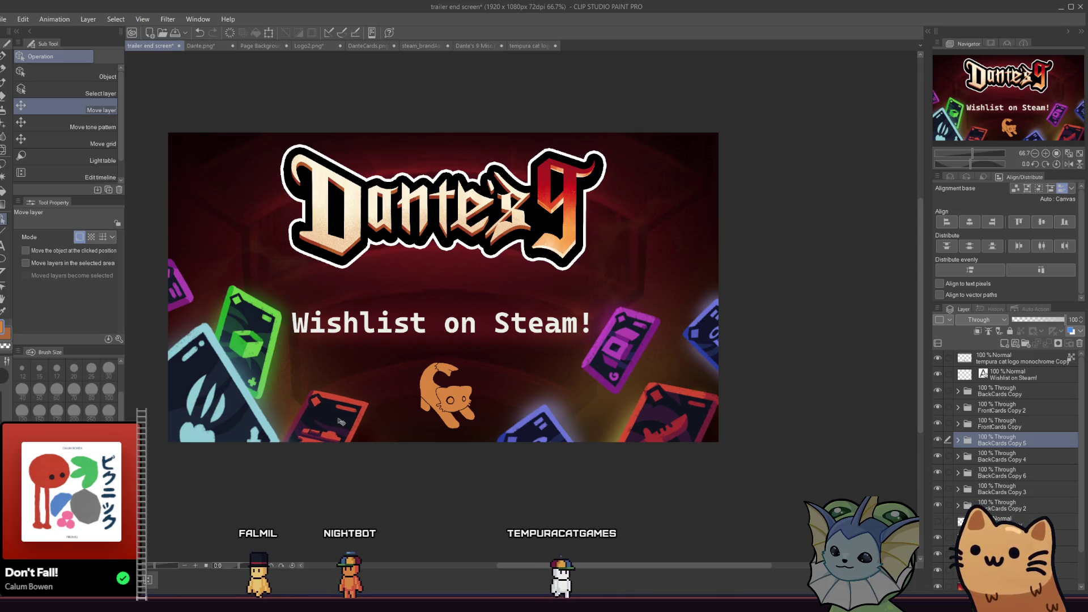
# Check the FrontCards Copy card by toggling its visibility, then nudge BackCards Copy 6
pyautogui.click(1008, 495)
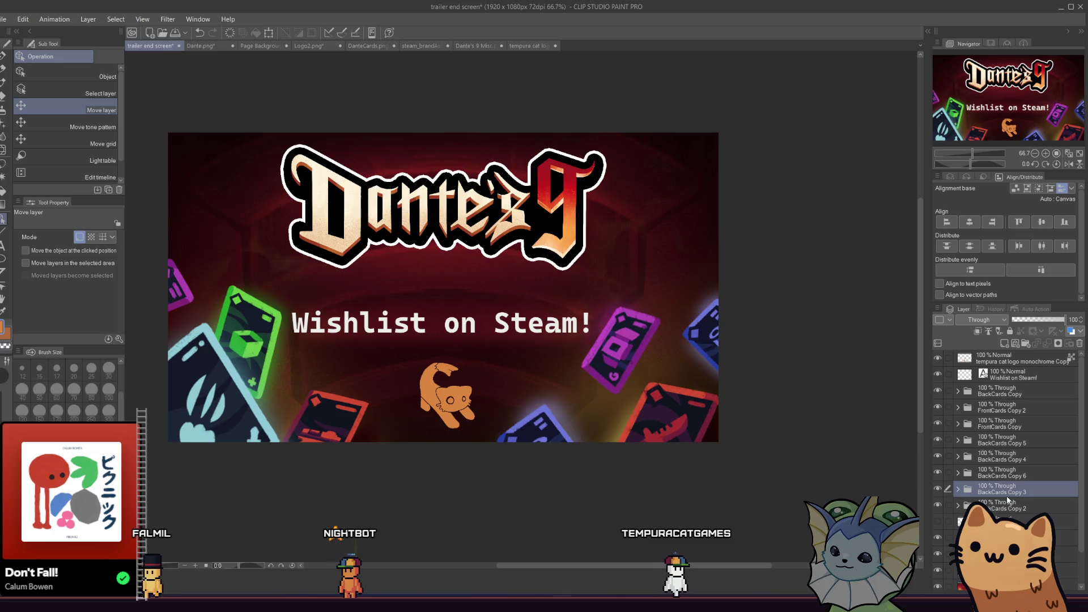
pyautogui.click(938, 424)
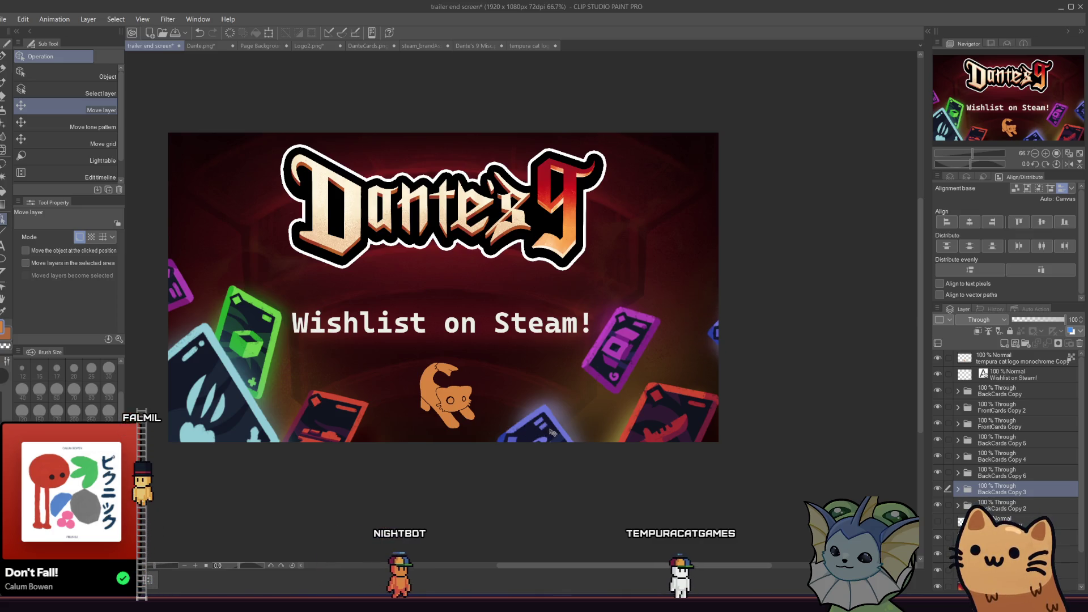
pyautogui.click(938, 423)
pyautogui.click(1004, 473)
pyautogui.moveTo(544, 422); pyautogui.dragTo(560, 418)
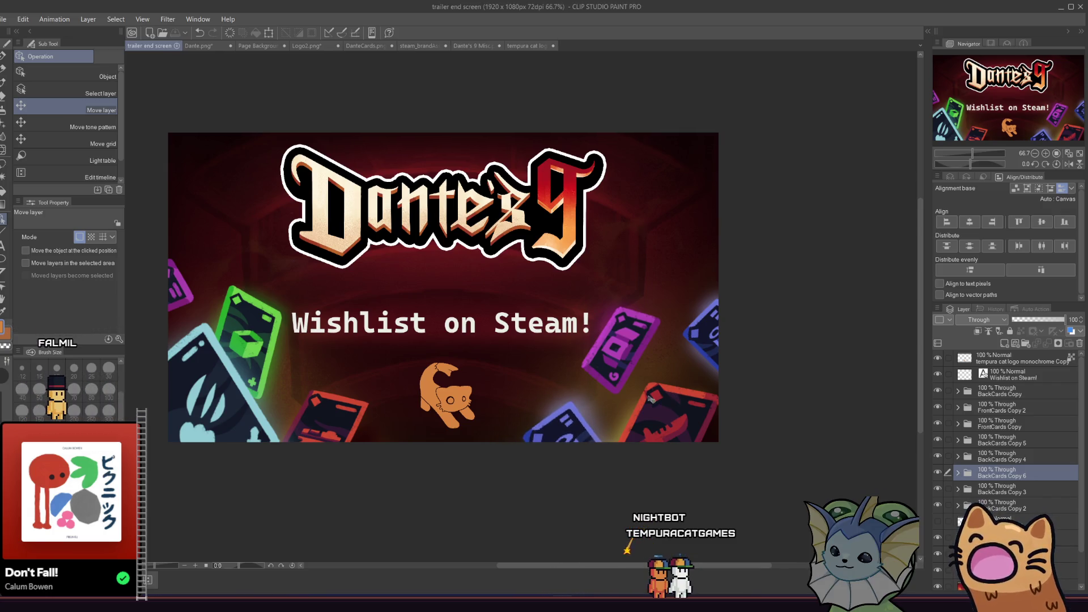
pyautogui.scroll(3, 560, 438)
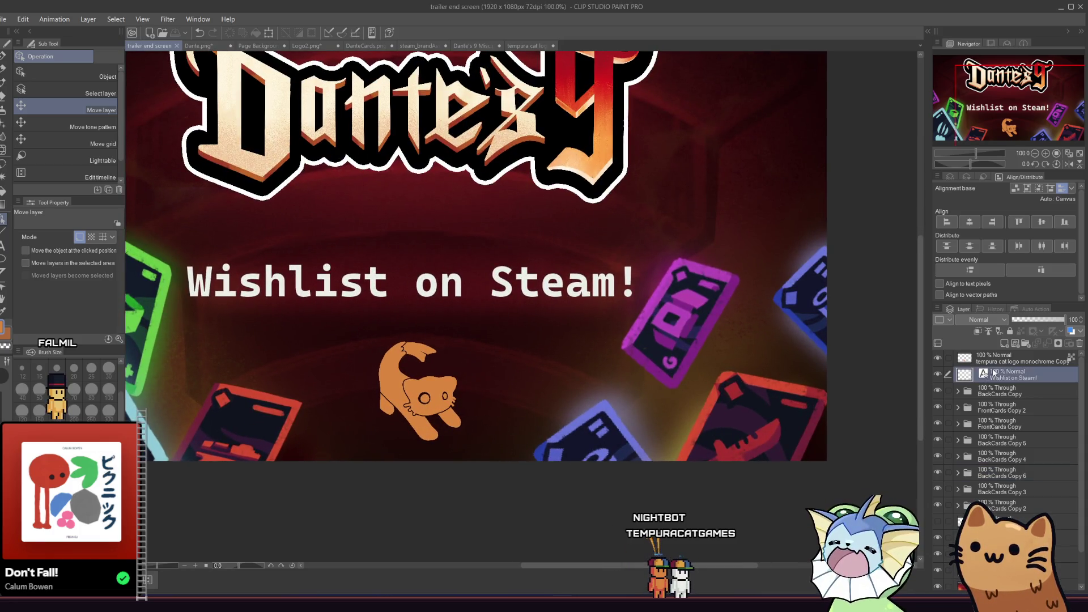
# Centre the cat logo horizontally just below 'Wishlist on Steam!' and raise it slightly
pyautogui.click(1006, 361)
pyautogui.scroll(1, 412, 384)
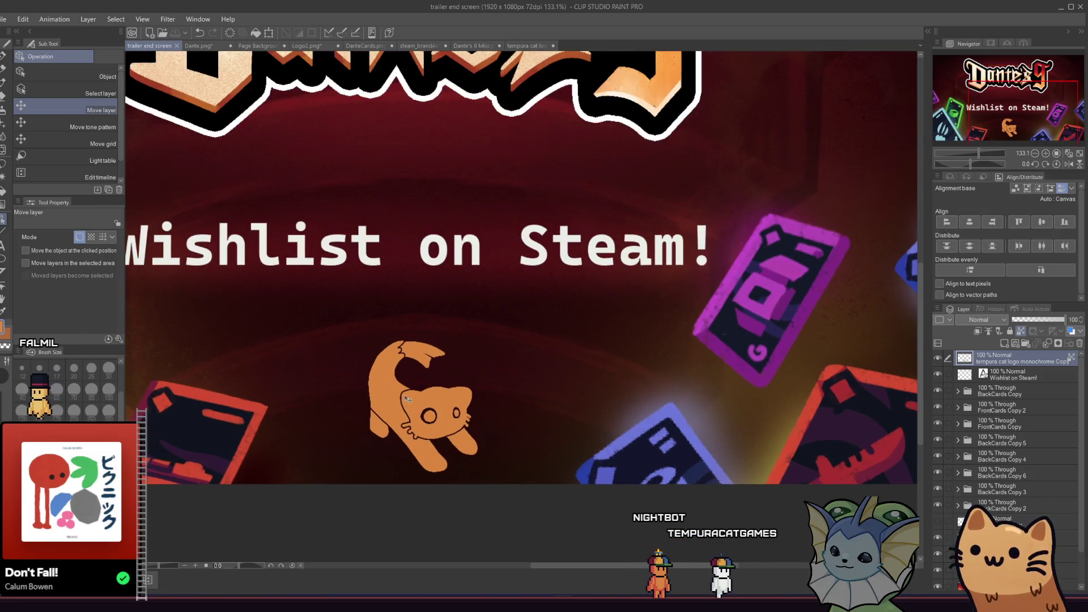
pyautogui.moveTo(412, 384); pyautogui.dragTo(395, 388)
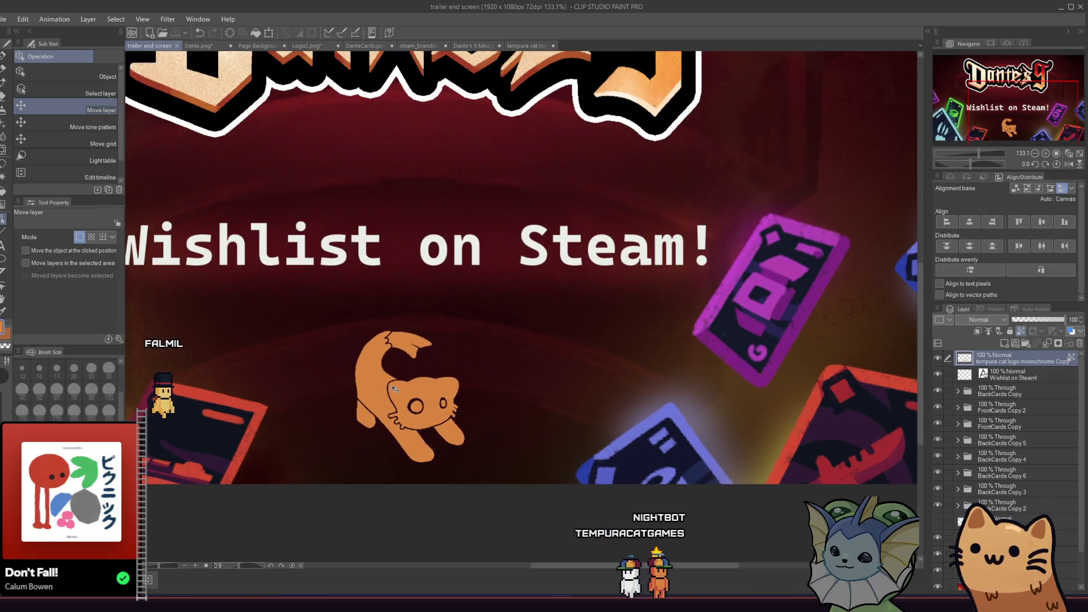
pyautogui.click(968, 224)
pyautogui.moveTo(435, 411); pyautogui.dragTo(436, 404)
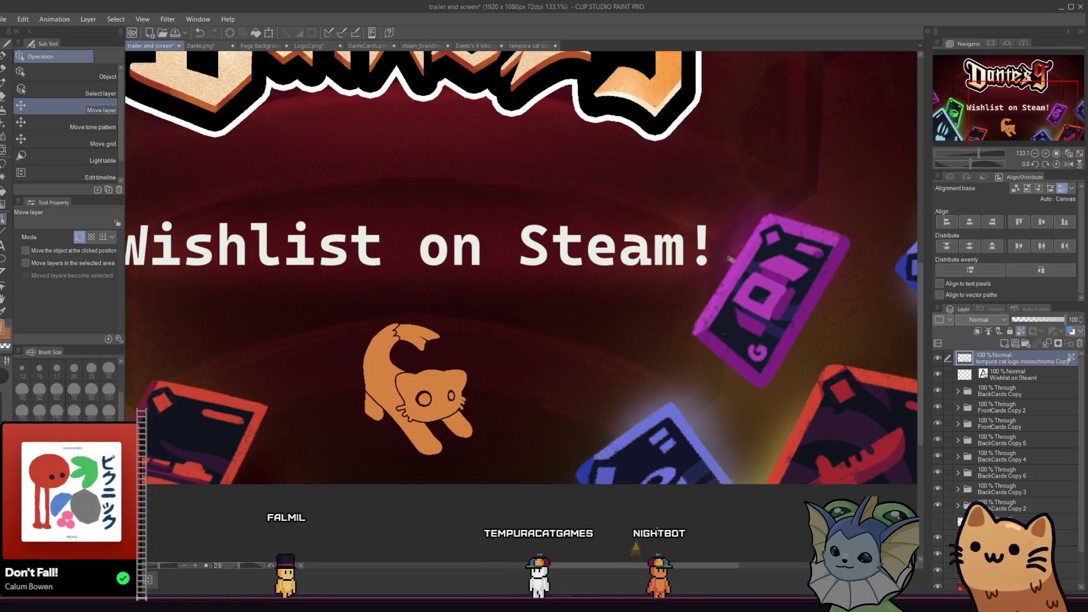
pyautogui.scroll(5, 424, 389)
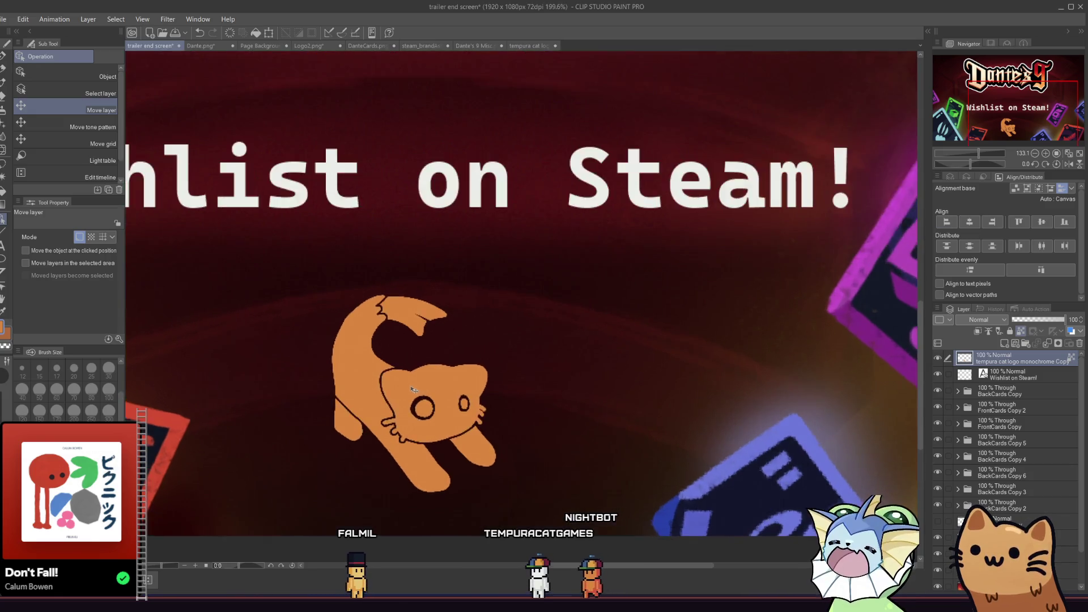
pyautogui.scroll(-6, 424, 389)
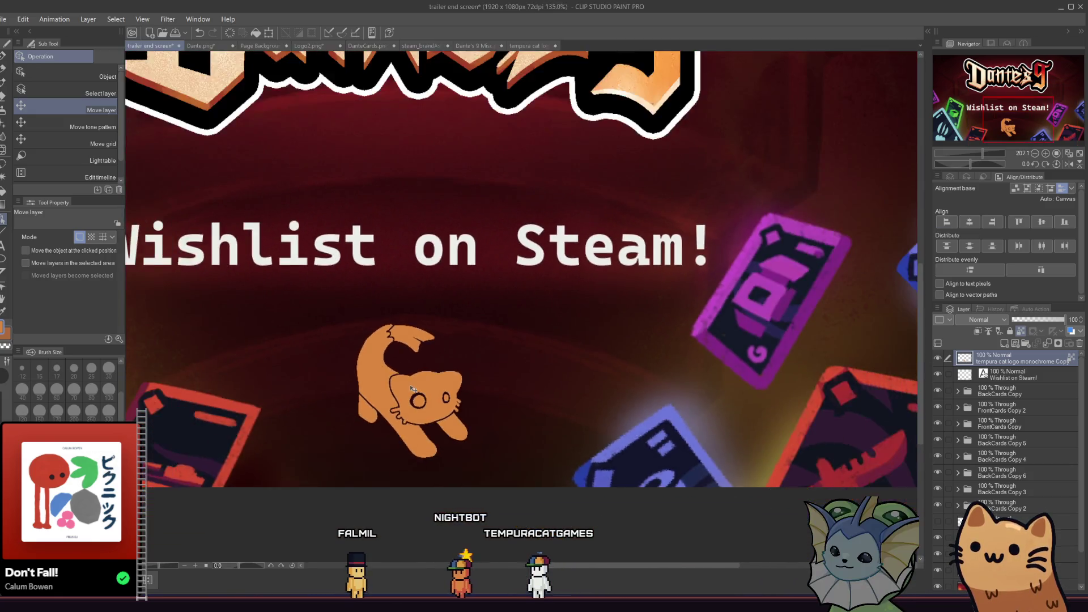
pyautogui.scroll(-1, 462, 420)
pyautogui.scroll(3, 394, 392)
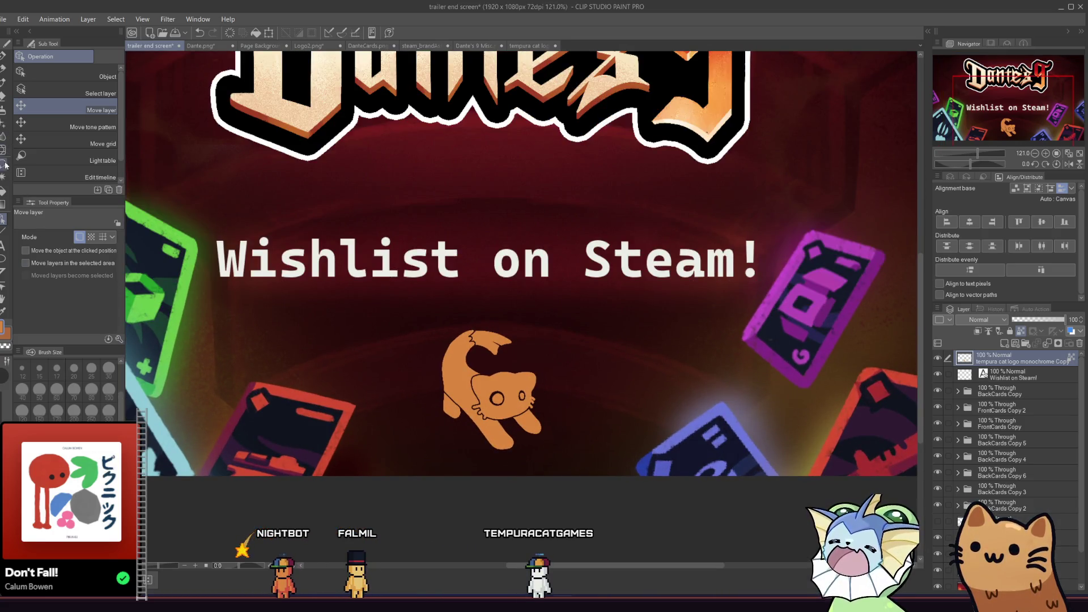
pyautogui.click(5, 247)
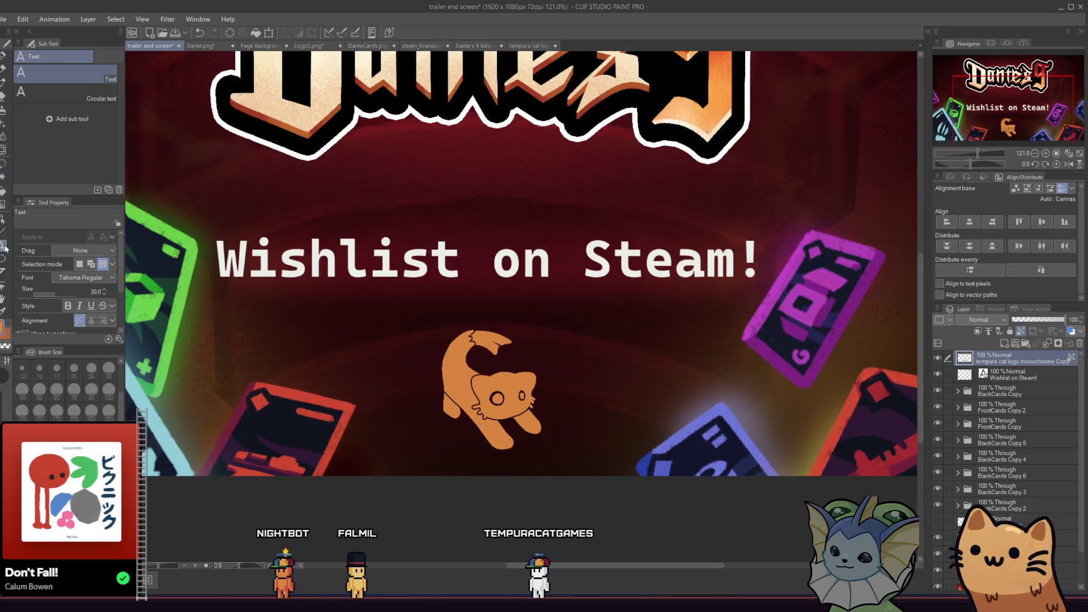
pyautogui.click(425, 459)
pyautogui.write('TEMP')
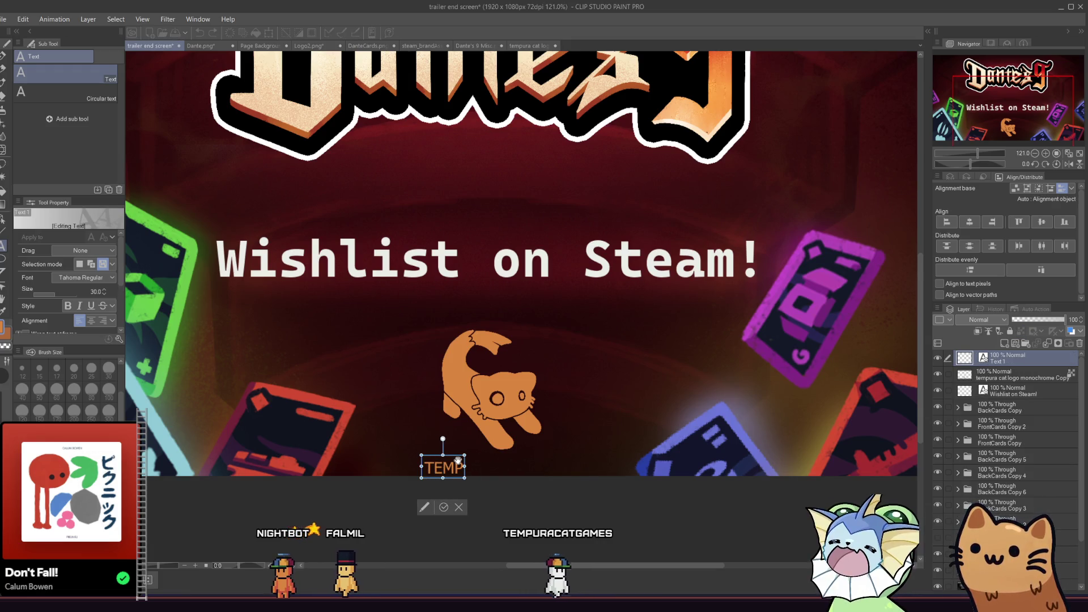
pyautogui.write('URA')
pyautogui.write('CAT GAMES')
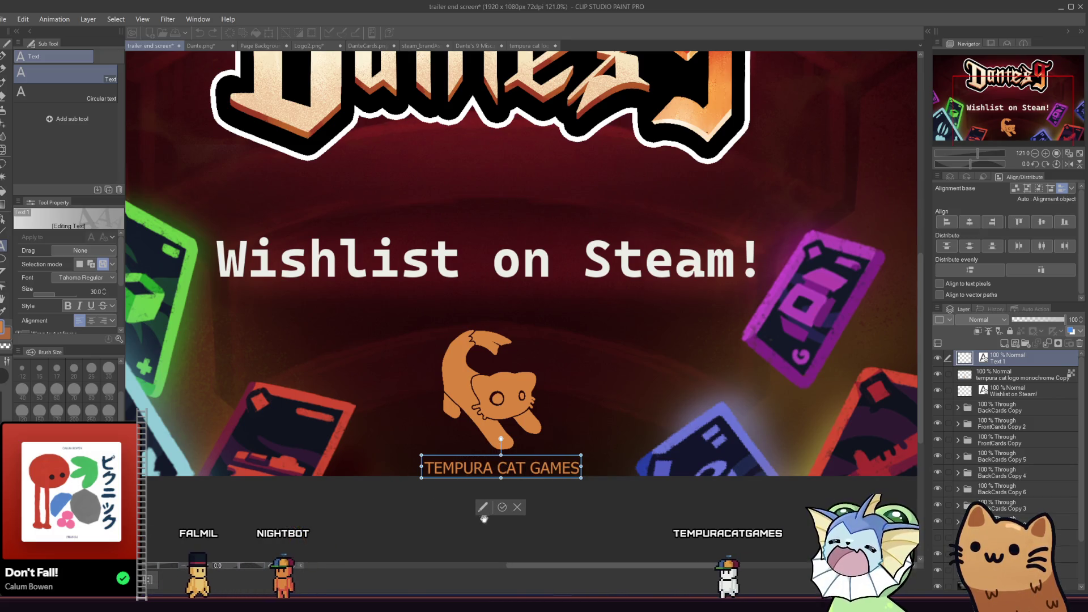
pyautogui.click(81, 279)
pyautogui.scroll(-6, 78, 352)
pyautogui.scroll(15, 78, 359)
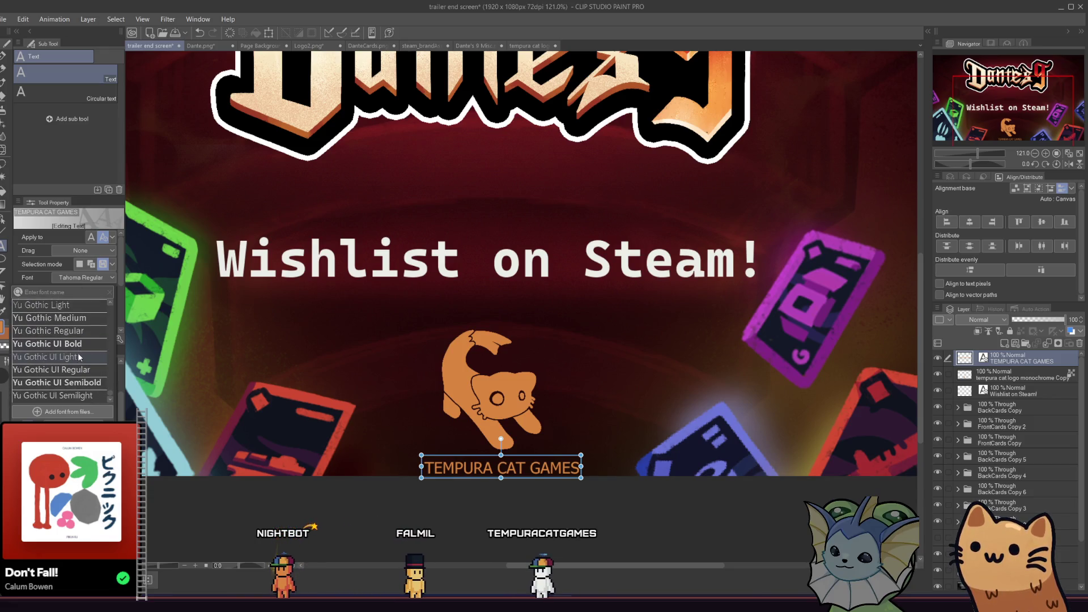
pyautogui.scroll(-5, 104, 315)
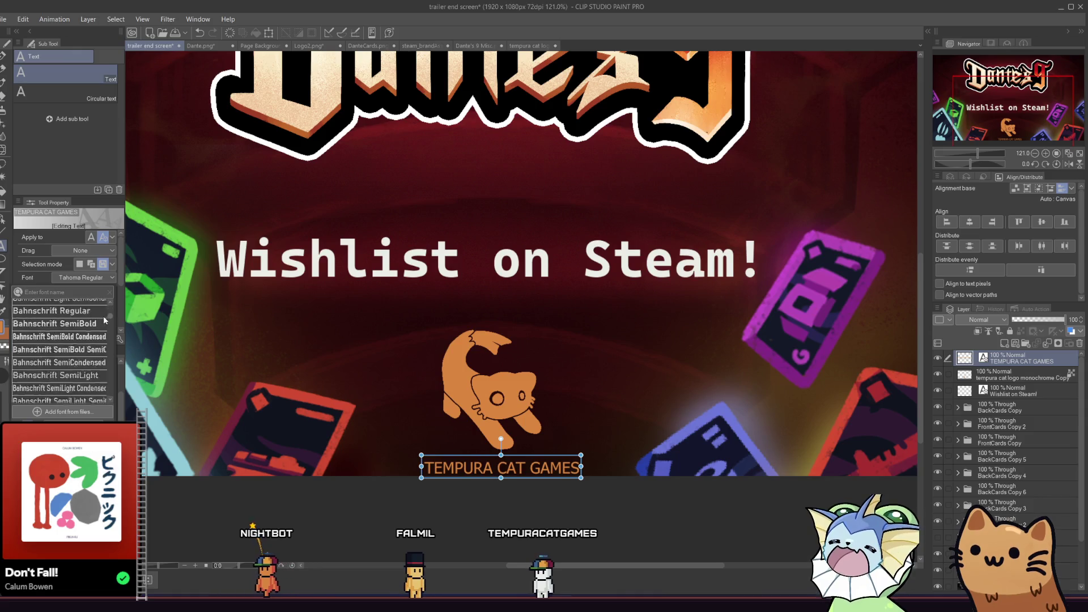
pyautogui.click(70, 341)
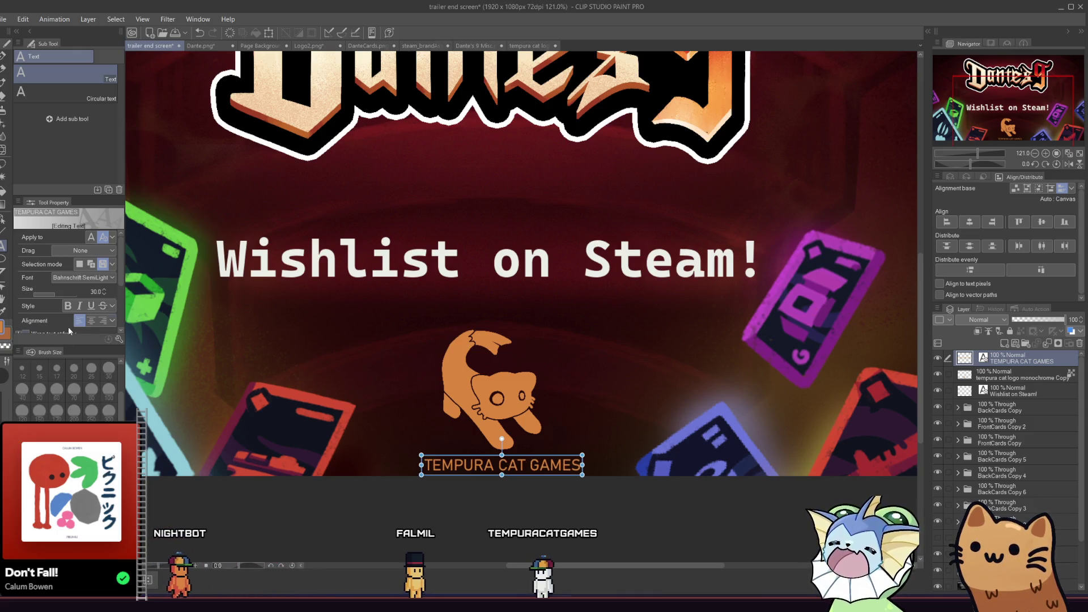
pyautogui.click(88, 280)
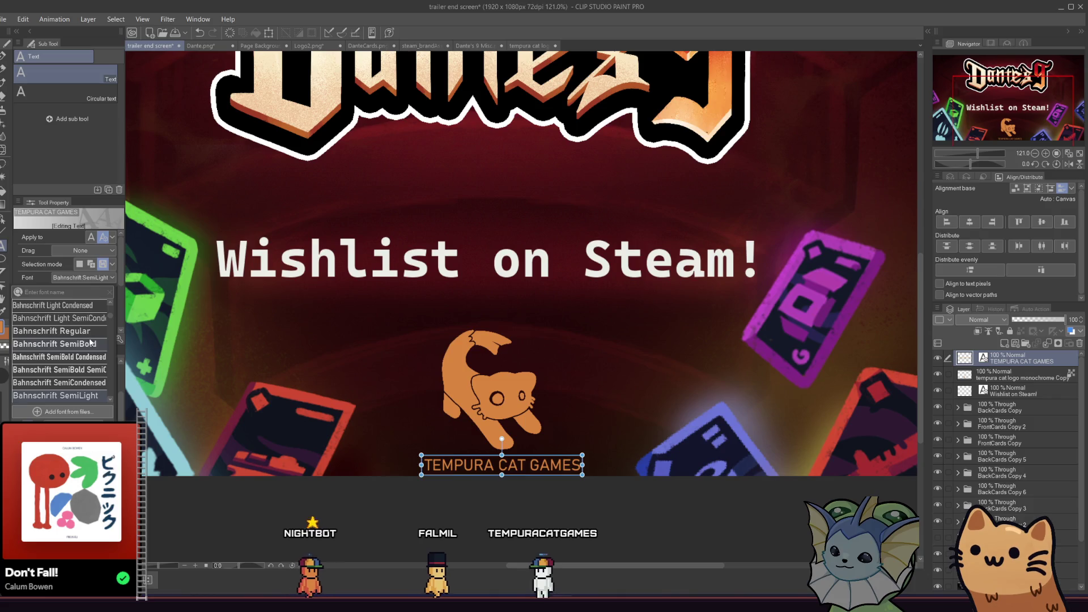
pyautogui.scroll(-2, 89, 371)
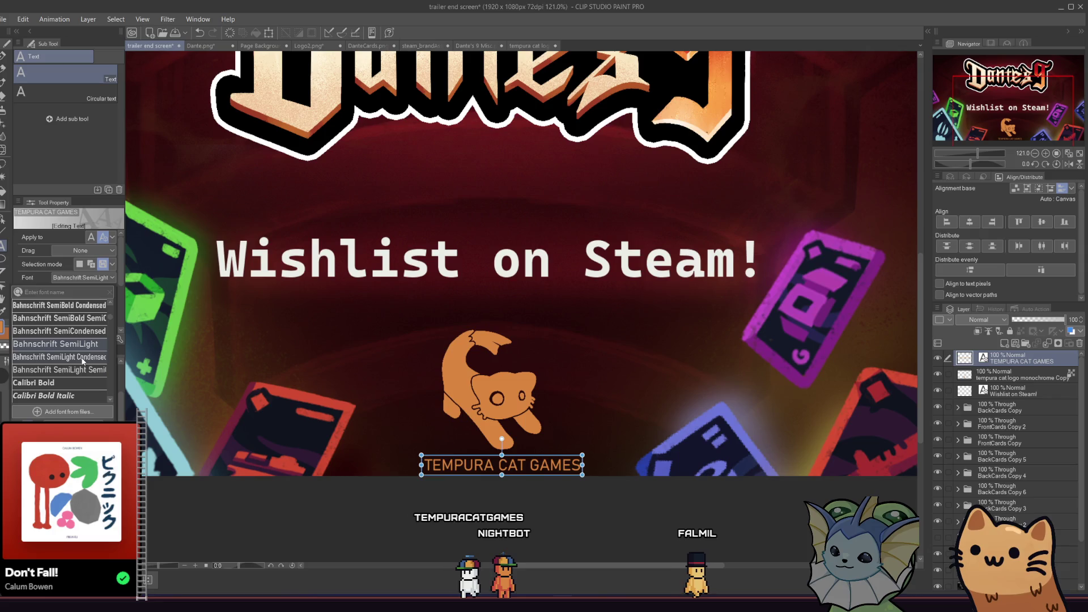
pyautogui.click(88, 319)
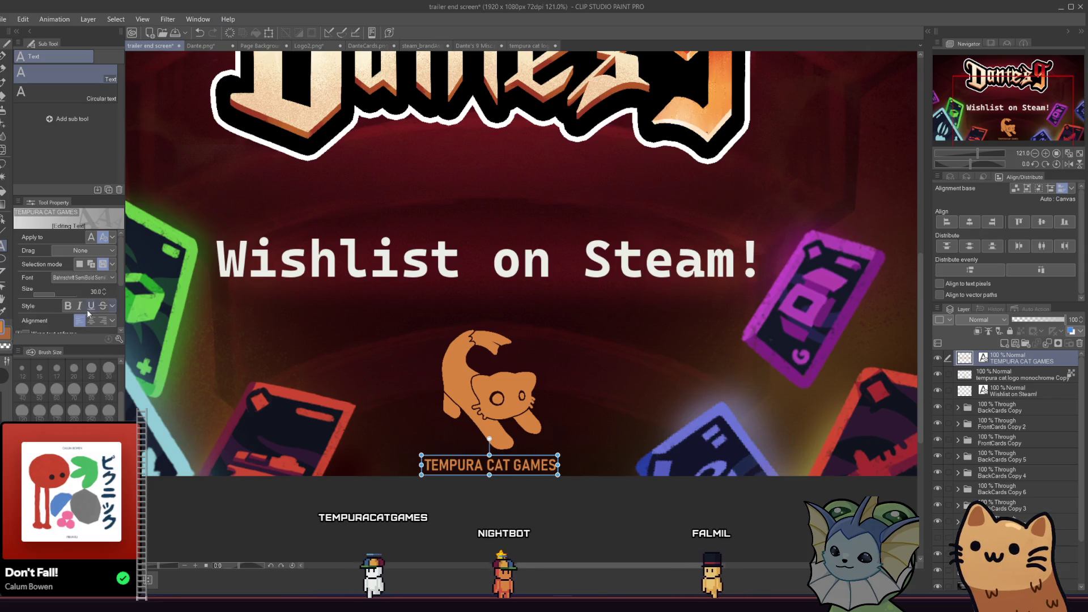
pyautogui.click(90, 279)
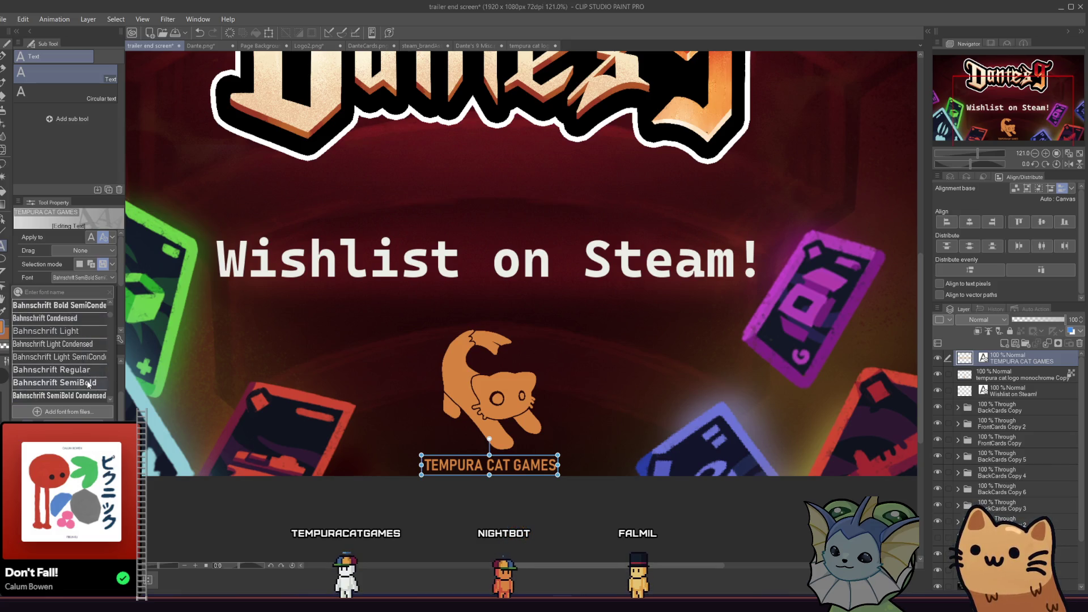
pyautogui.click(85, 370)
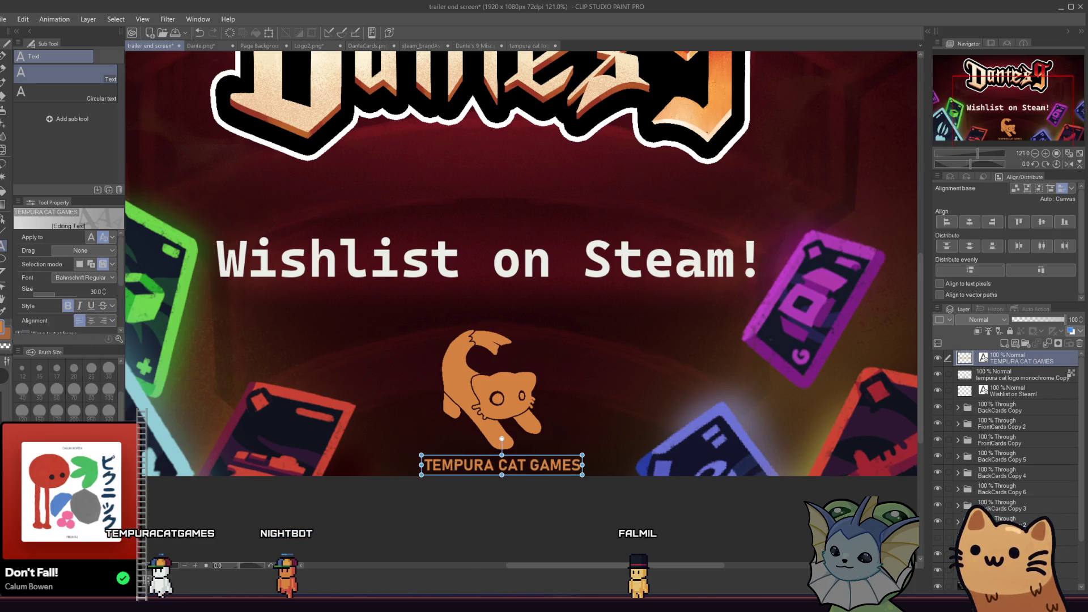
pyautogui.click(969, 222)
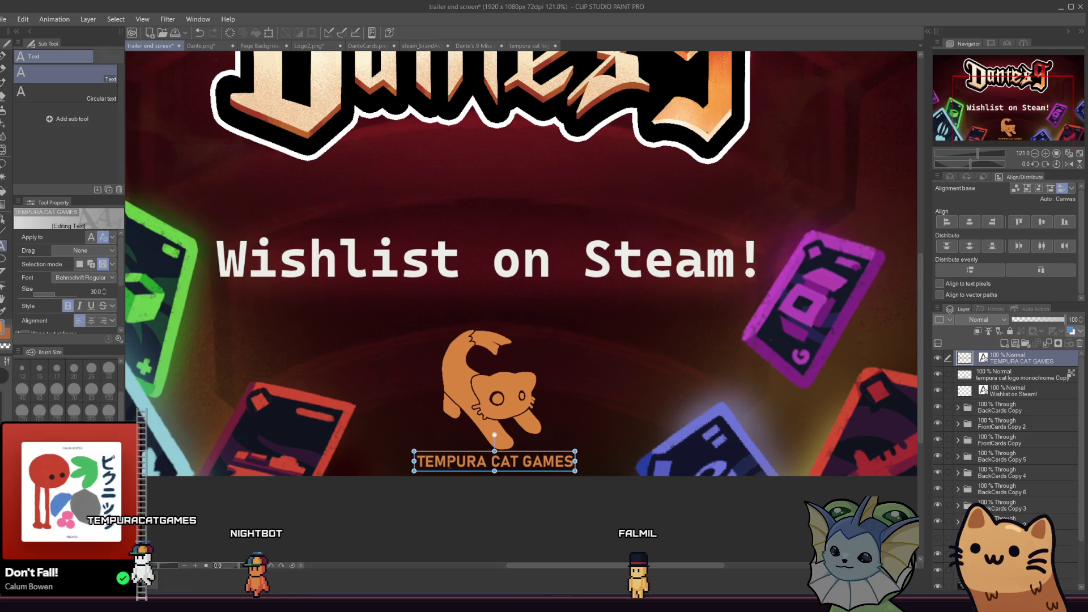
pyautogui.click(968, 225)
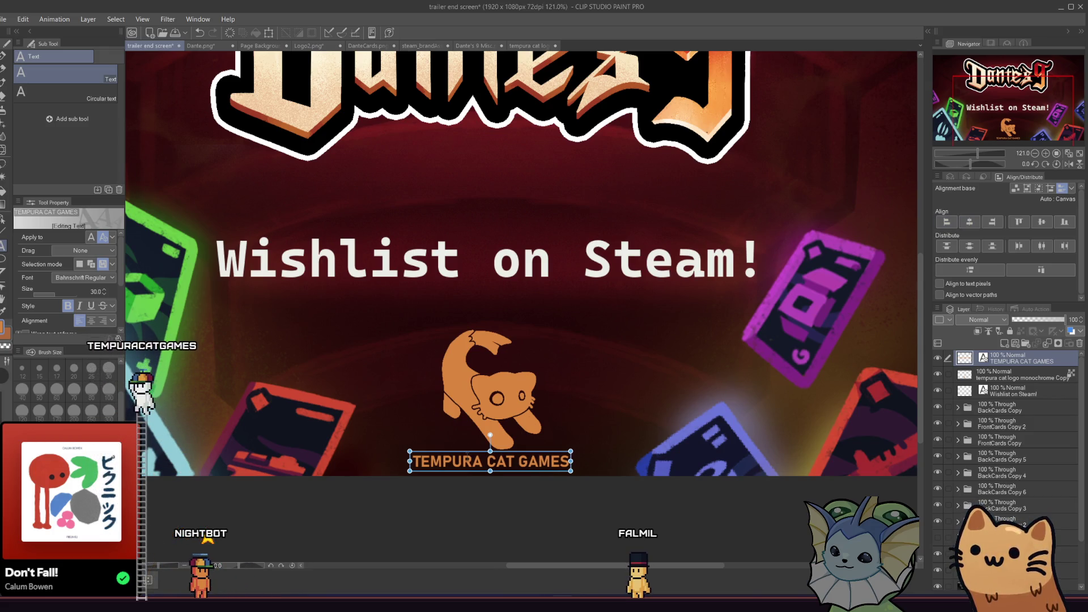
pyautogui.scroll(-3, 416, 442)
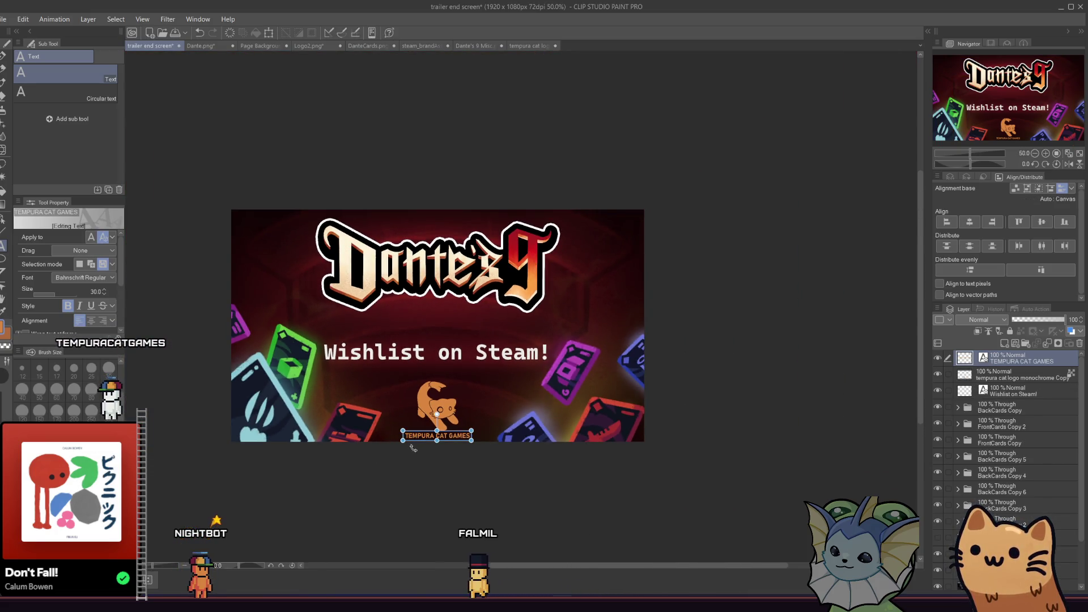
pyautogui.rightClick(984, 360)
pyautogui.click(997, 188)
pyautogui.scroll(3, 440, 426)
pyautogui.scroll(2, 440, 427)
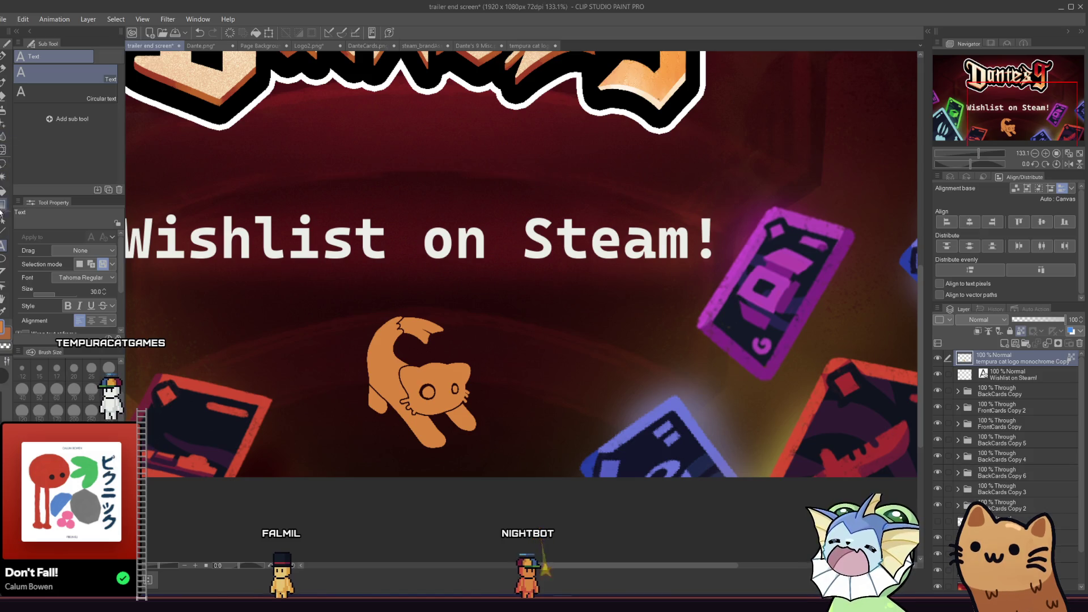
# Try other positions, including the top-right corner, and lower opacity for the cat logo, keeping it below the Wishlist text
pyautogui.press('k')
pyautogui.moveTo(430, 379); pyautogui.dragTo(424, 399)
pyautogui.hotkey('ctrl', 'z')
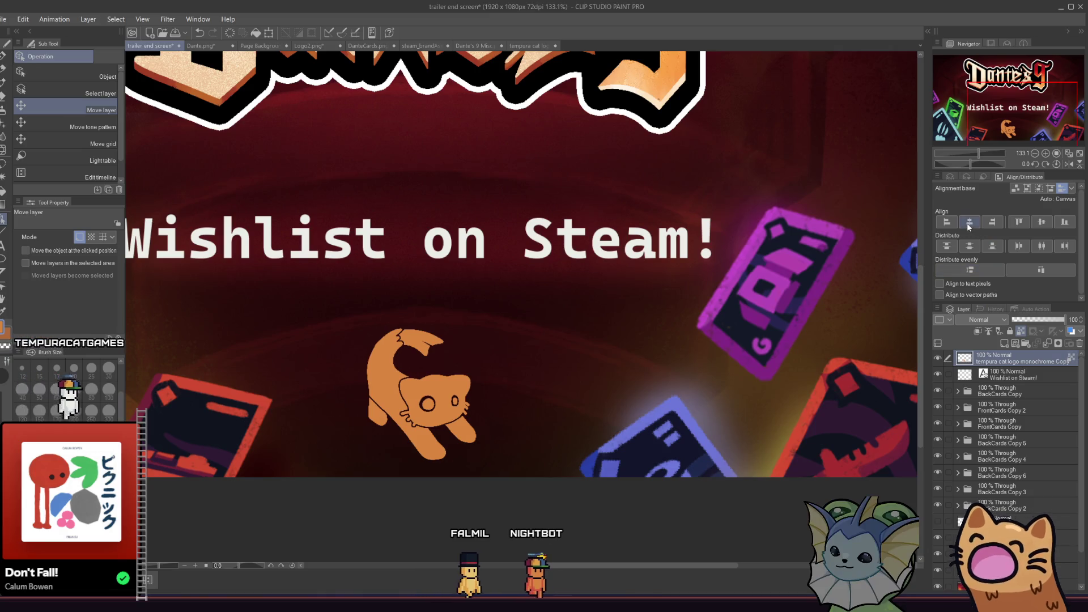
pyautogui.scroll(-3, 340, 391)
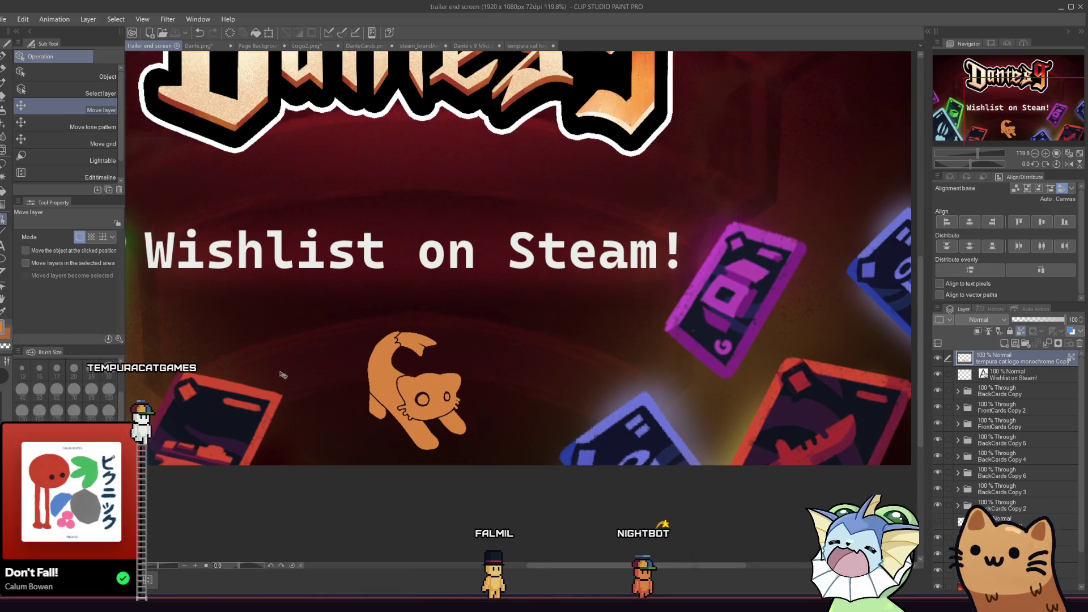
pyautogui.scroll(3, 378, 401)
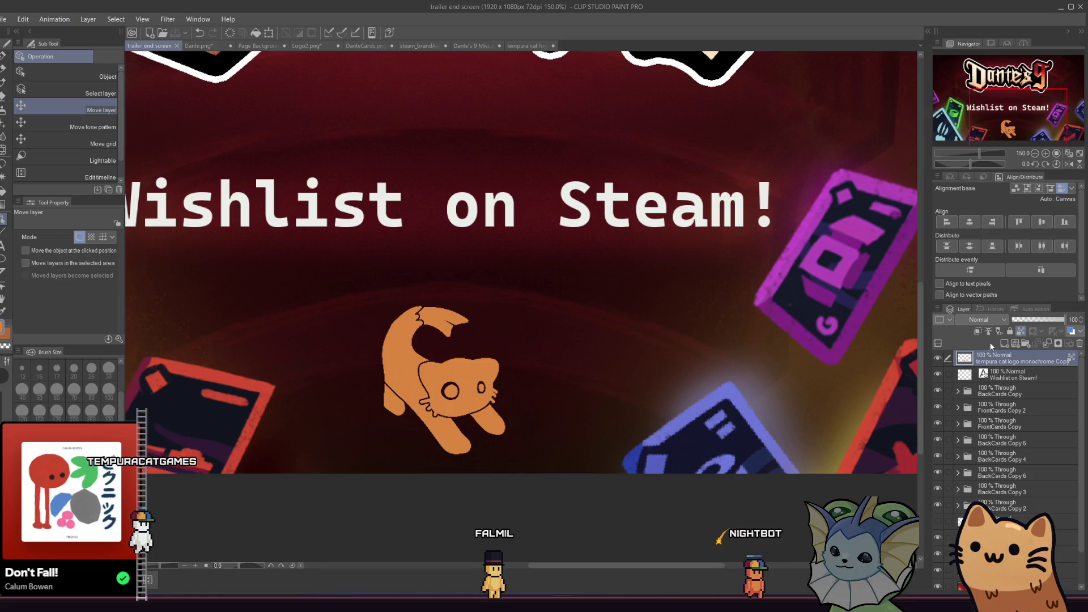
pyautogui.moveTo(1050, 322); pyautogui.dragTo(1027, 318)
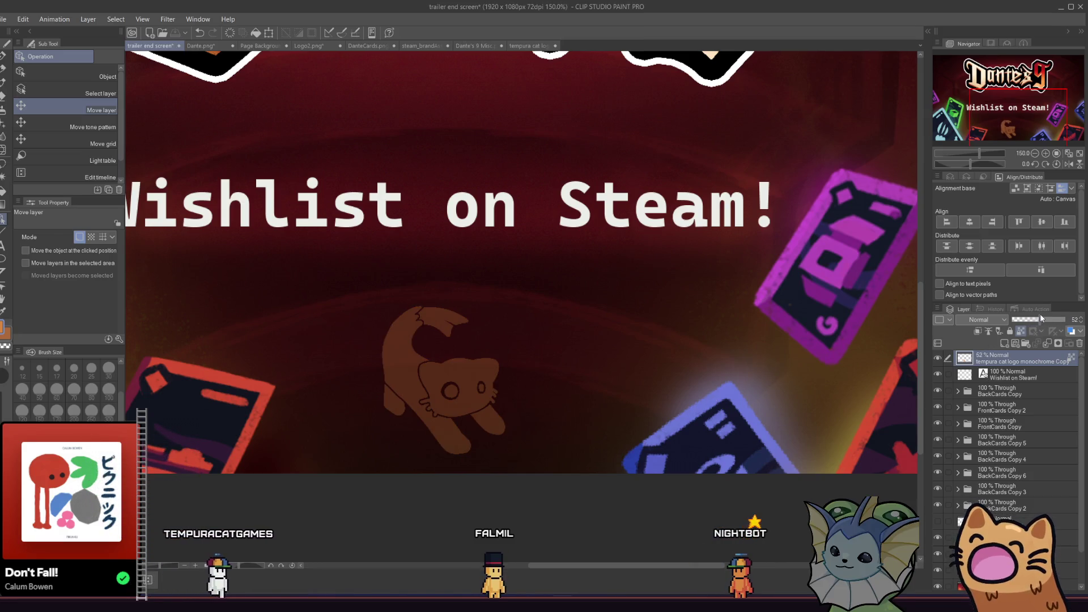
pyautogui.scroll(-5, 568, 364)
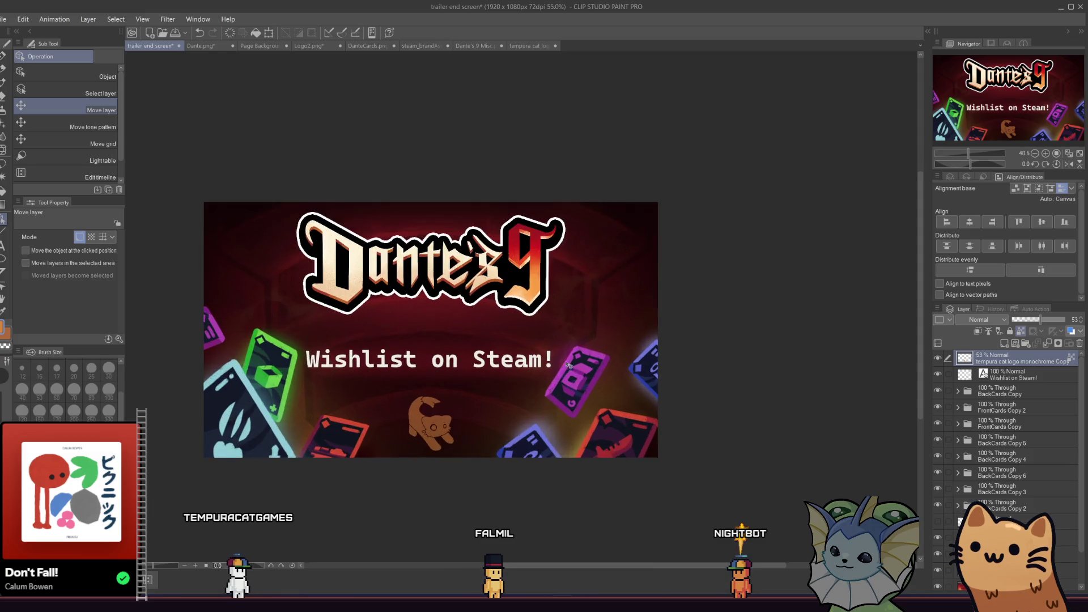
pyautogui.scroll(1, 569, 364)
pyautogui.moveTo(476, 448)
pyautogui.mouseDown()
pyautogui.moveTo(669, 190)
pyautogui.moveTo(714, 217)
pyautogui.mouseUp()
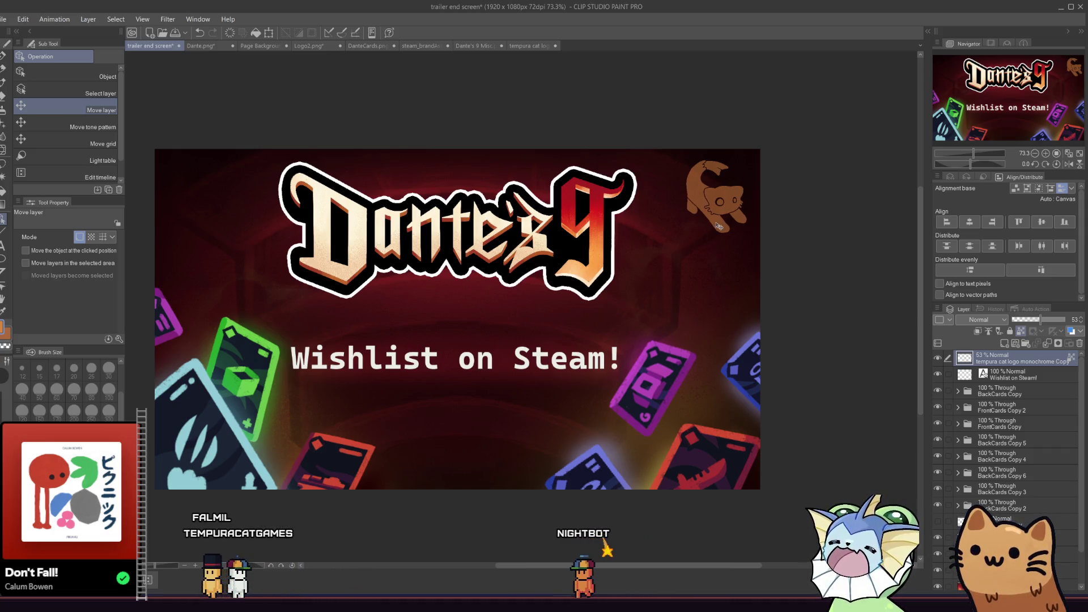
pyautogui.moveTo(697, 215)
pyautogui.mouseDown()
pyautogui.moveTo(650, 324)
pyautogui.moveTo(447, 461)
pyautogui.mouseUp()
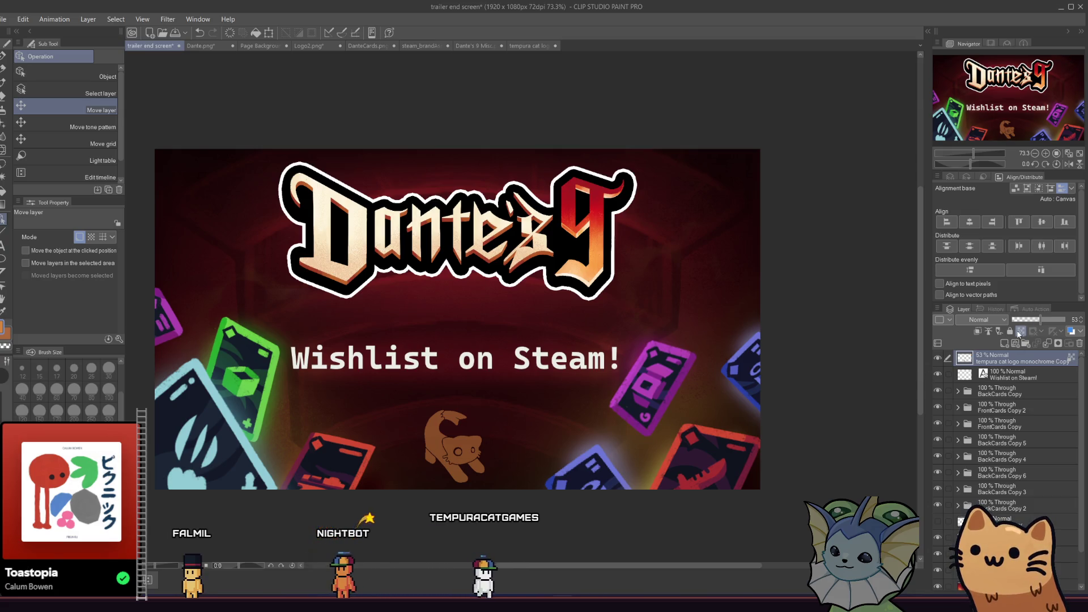
# Paint the cat logo pale grey, set it to 45% opacity, and select the Wishlist on Steam! layer
pyautogui.click(4, 56)
pyautogui.moveTo(434, 459); pyautogui.dragTo(421, 406)
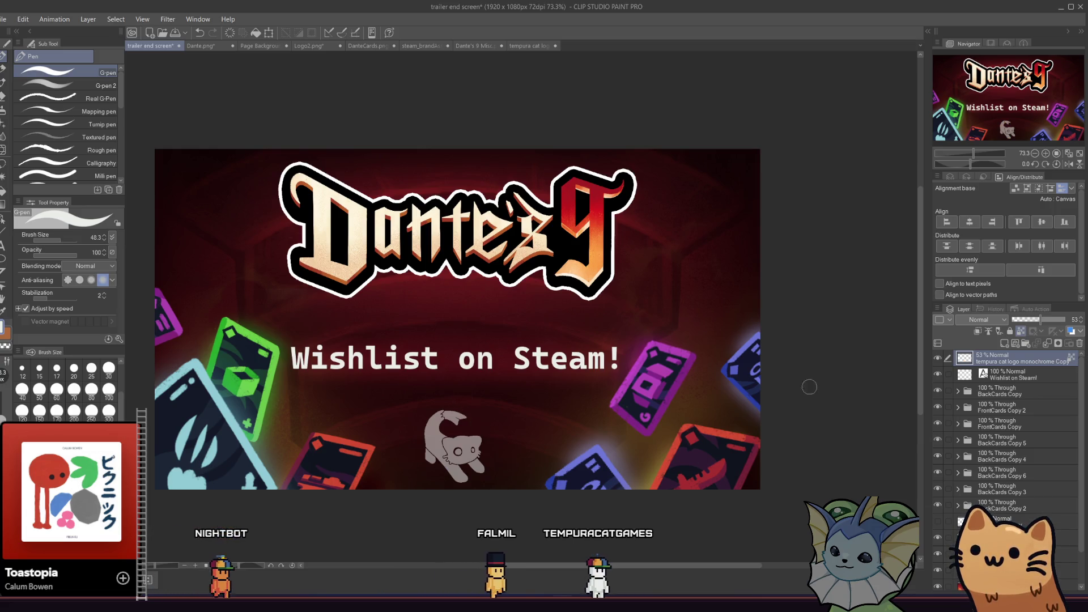
pyautogui.moveTo(1042, 318); pyautogui.dragTo(1037, 318)
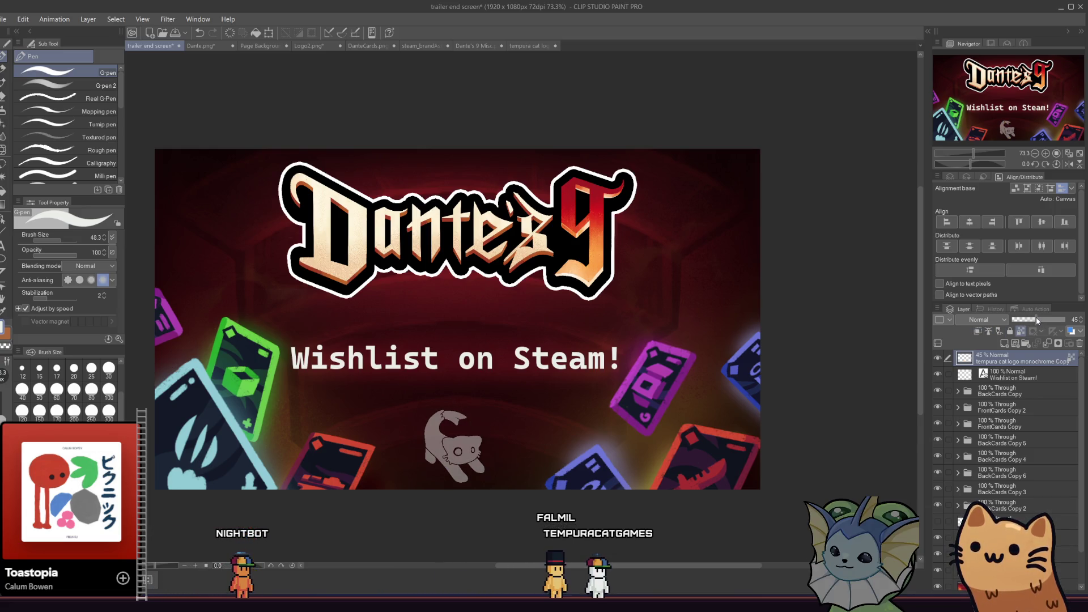
pyautogui.scroll(-3, 321, 391)
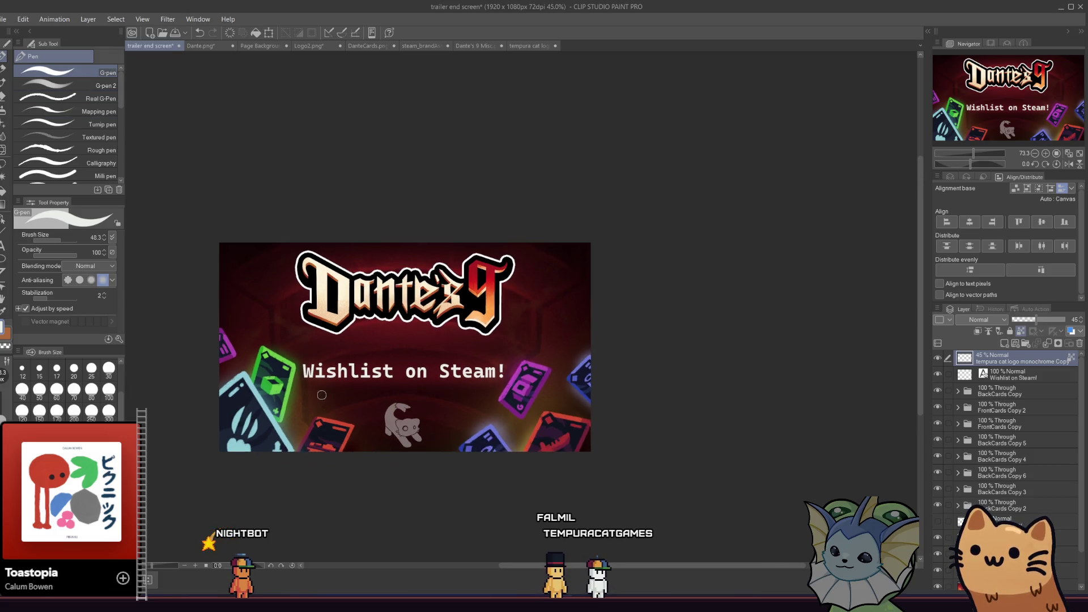
pyautogui.scroll(2, 340, 411)
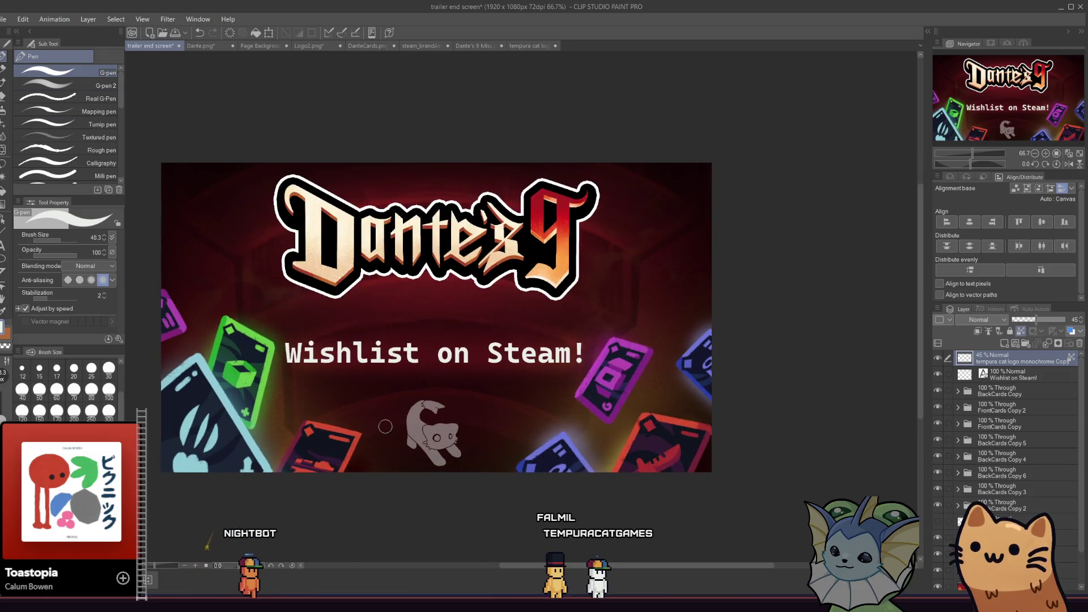
pyautogui.scroll(3, 386, 427)
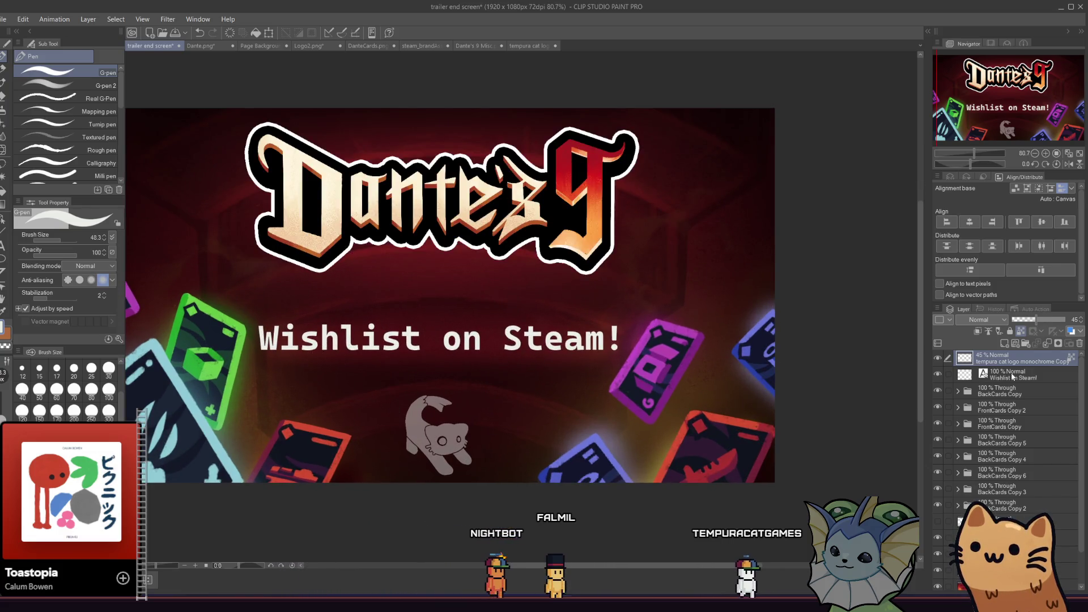
pyautogui.click(976, 375)
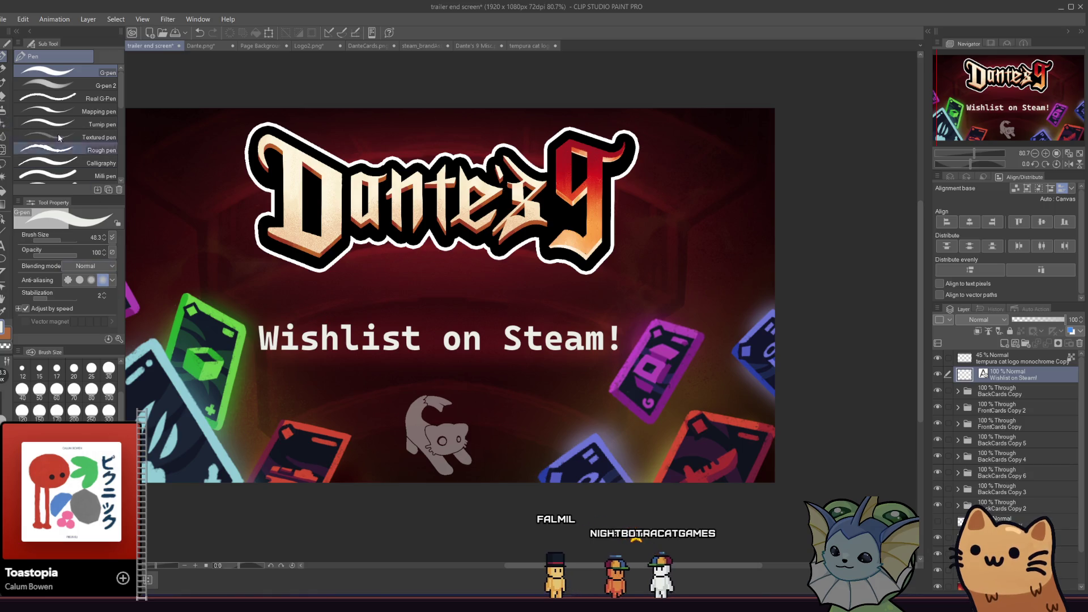
pyautogui.rightClick(996, 374)
# Duplicate the Wishlist on Steam! text, rasterize and Gaussian-blur it at radius 40, opacity 50%
pyautogui.click(1008, 187)
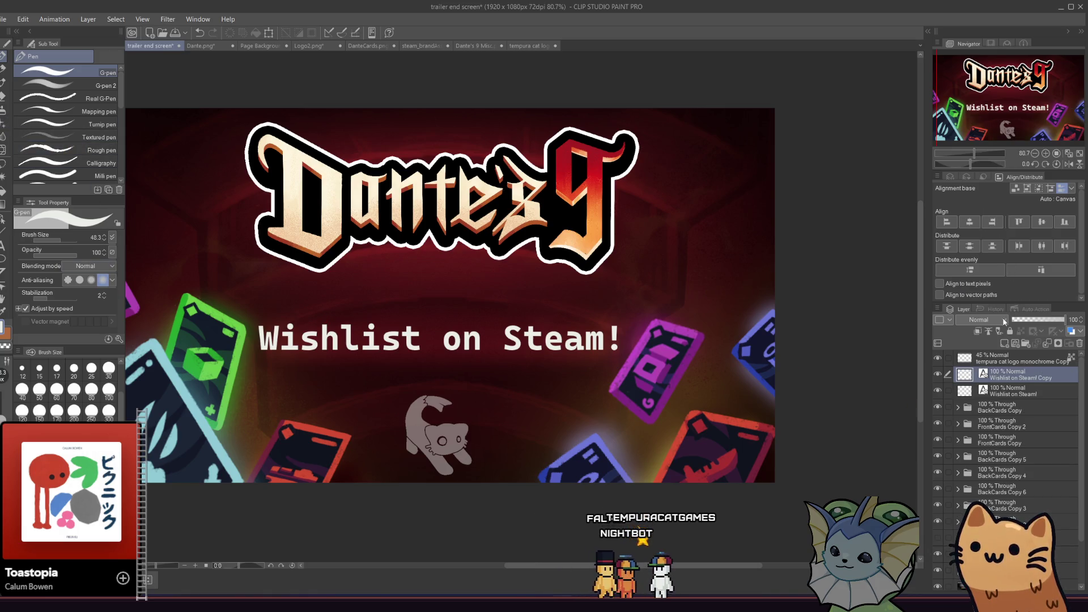
pyautogui.click(168, 19)
pyautogui.moveTo(211, 62)
pyautogui.click(250, 48)
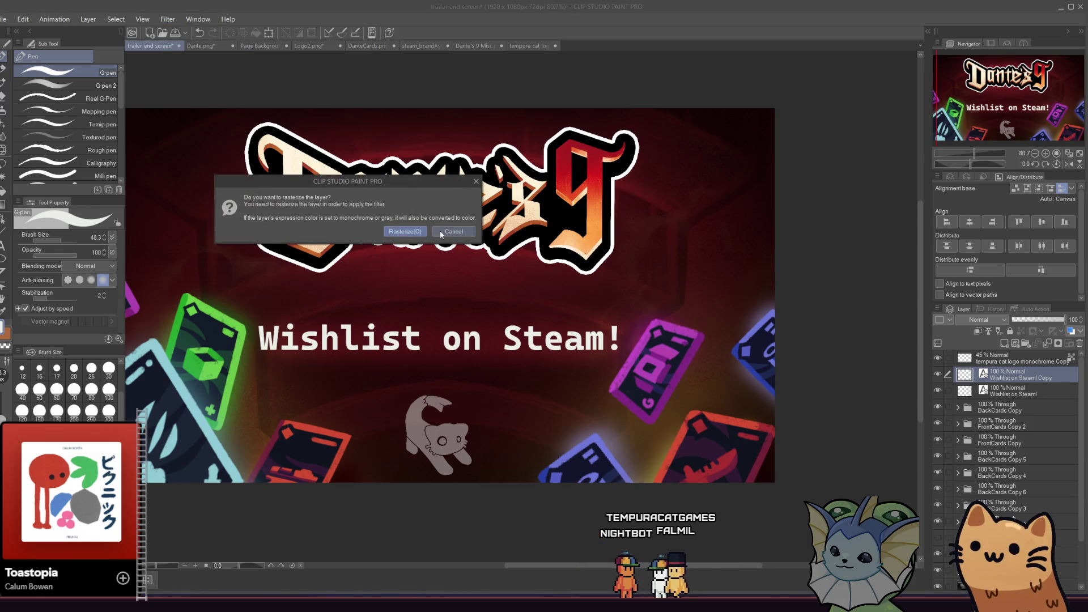
pyautogui.click(406, 230)
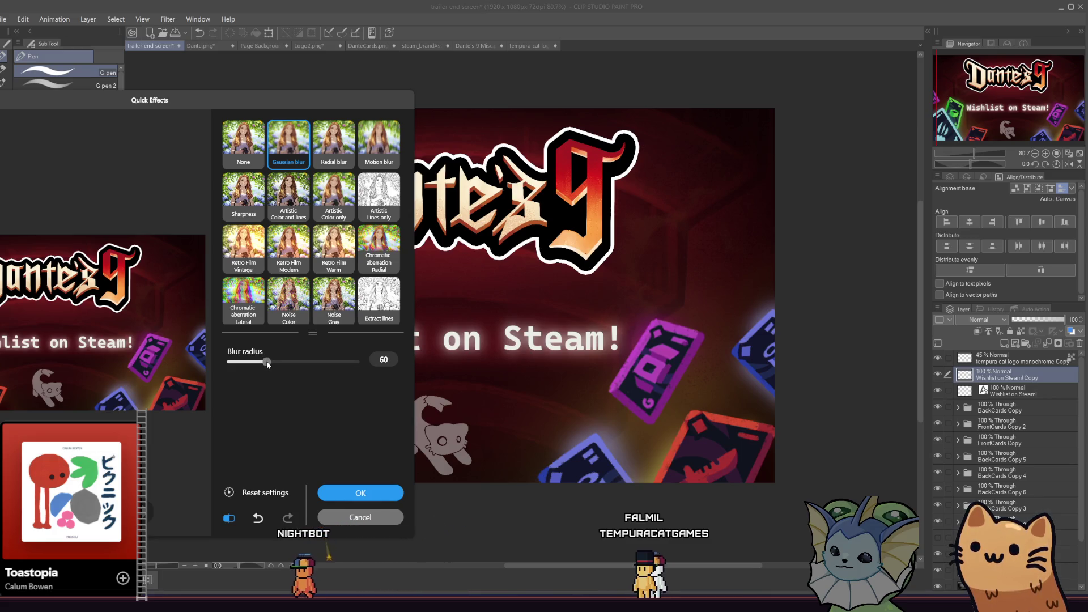
pyautogui.moveTo(292, 365); pyautogui.dragTo(294, 365)
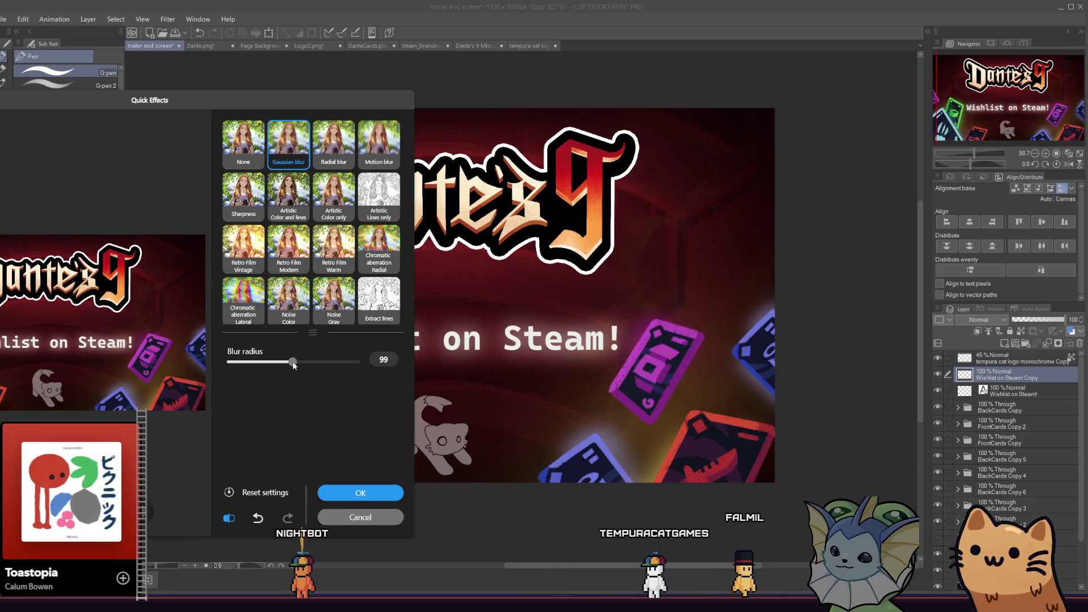
pyautogui.moveTo(247, 362); pyautogui.dragTo(254, 364)
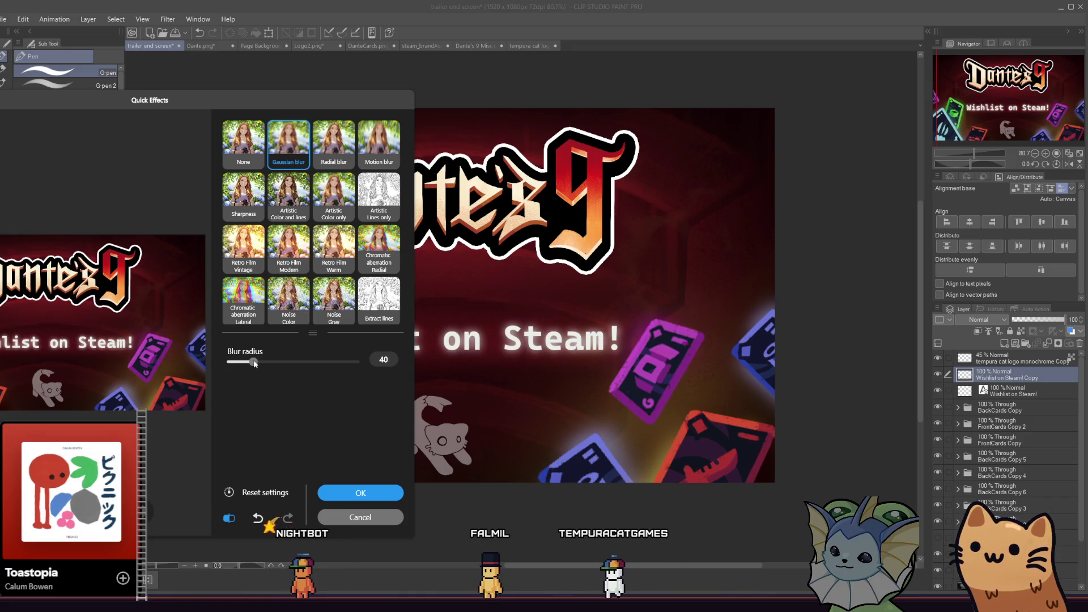
pyautogui.click(358, 491)
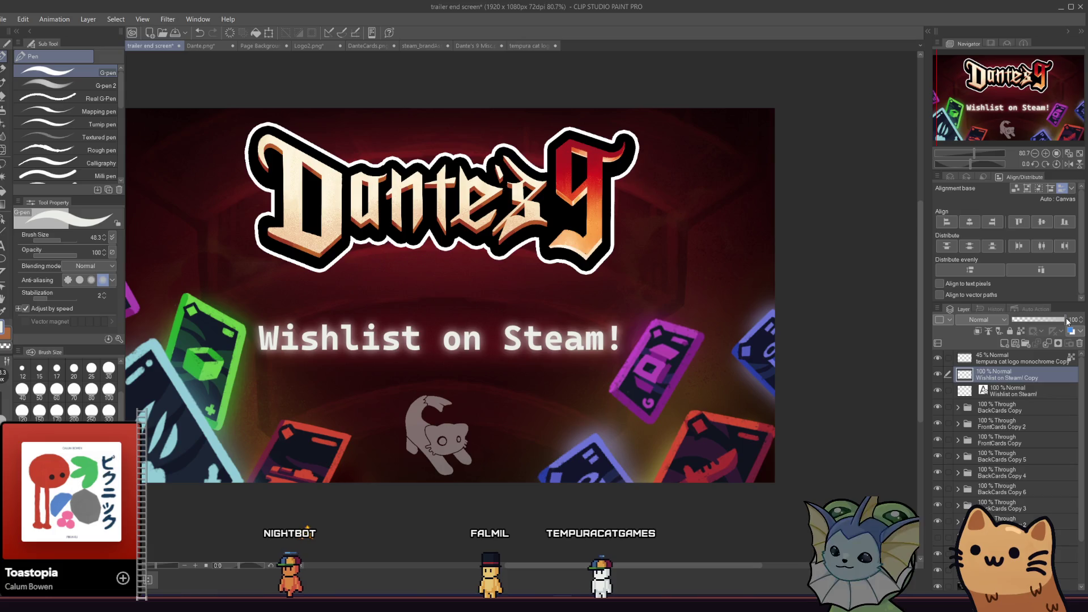
pyautogui.moveTo(1067, 321); pyautogui.dragTo(1039, 315)
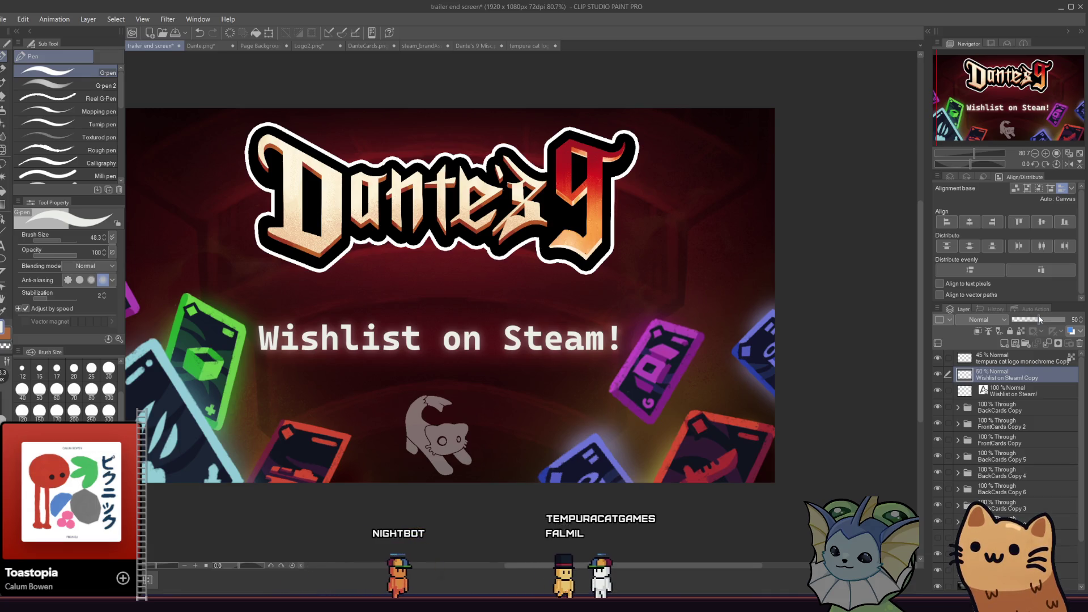
pyautogui.rightClick(1016, 379)
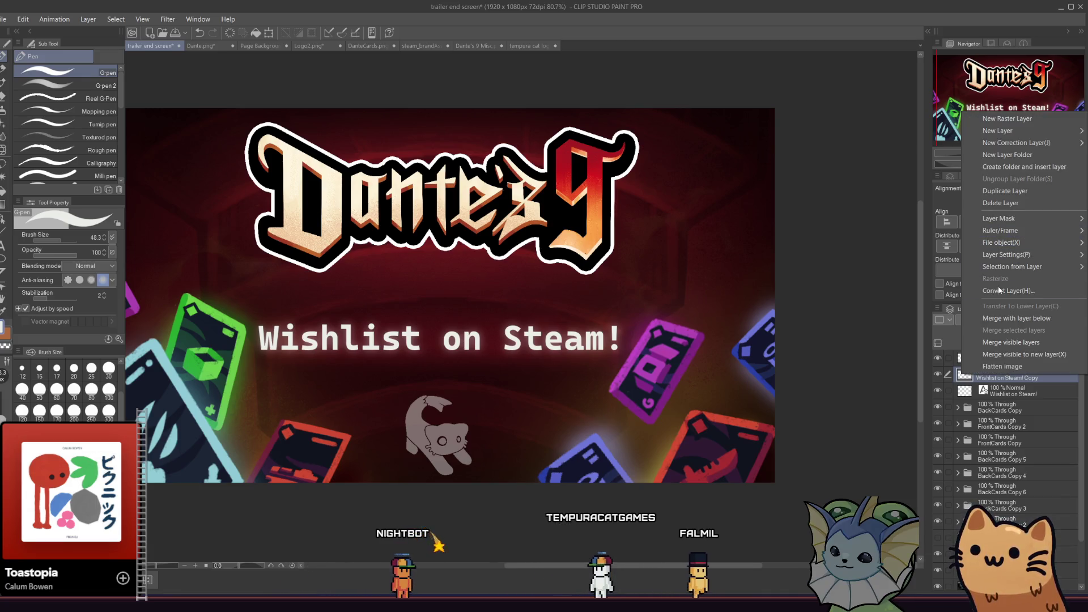
pyautogui.click(995, 416)
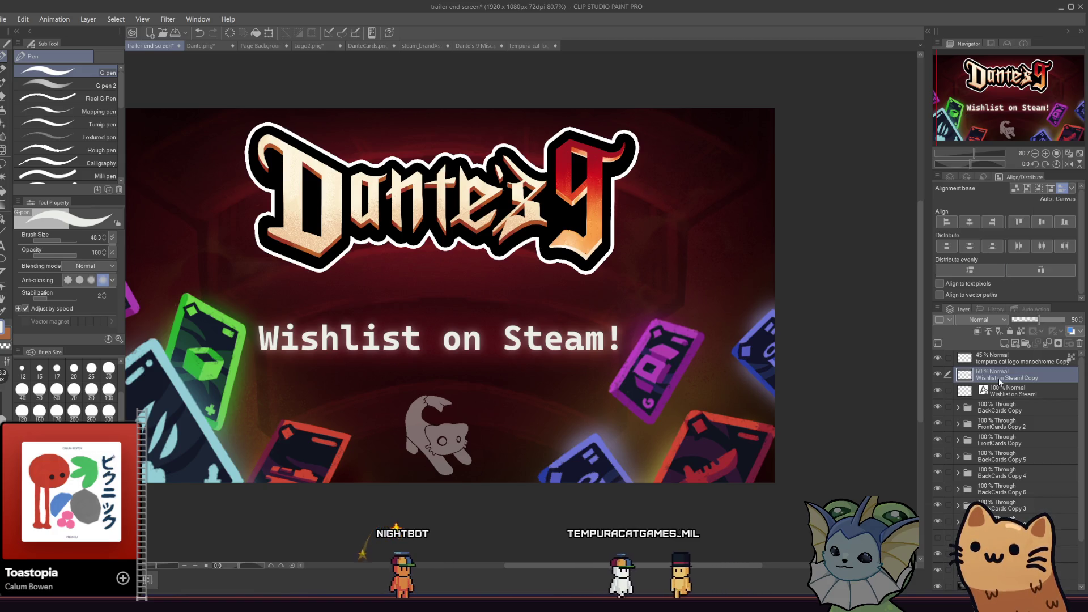
pyautogui.hotkey('ctrl', 'z')
pyautogui.hotkey('ctrl', 'z')
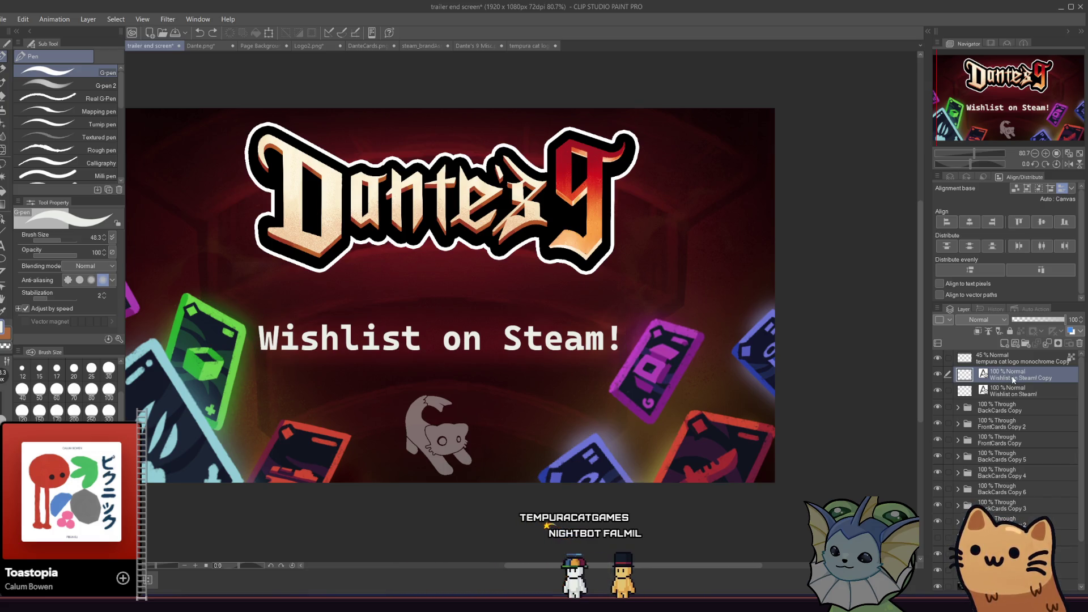
pyautogui.hotkey('ctrl', 'y')
pyautogui.hotkey('ctrl', 'y')
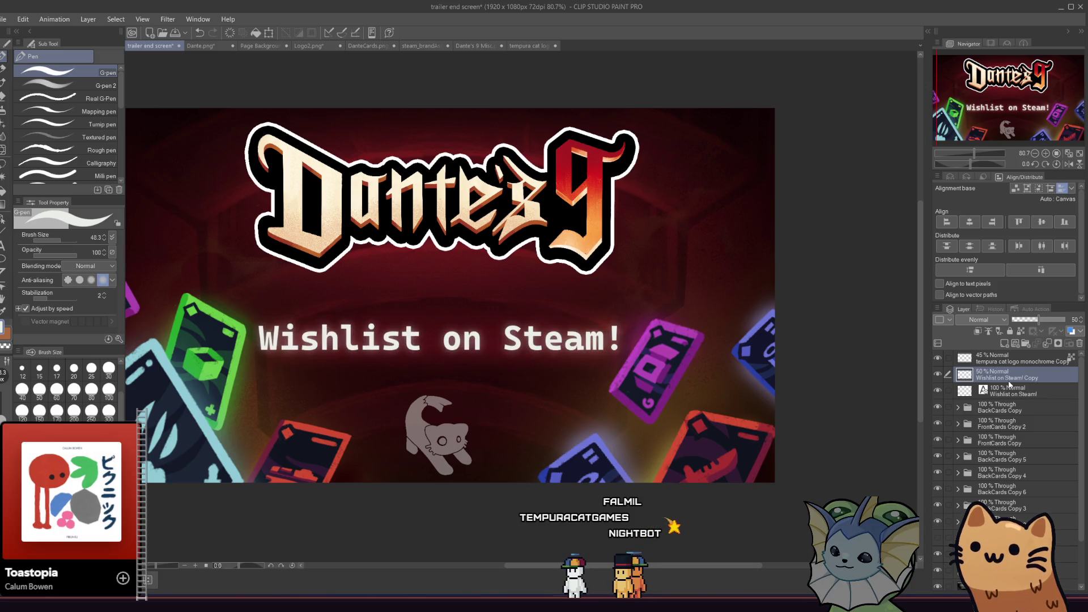
# Duplicate the text again, Gaussian-blur it at radius 90, and set it as reference layer
pyautogui.rightClick(1011, 392)
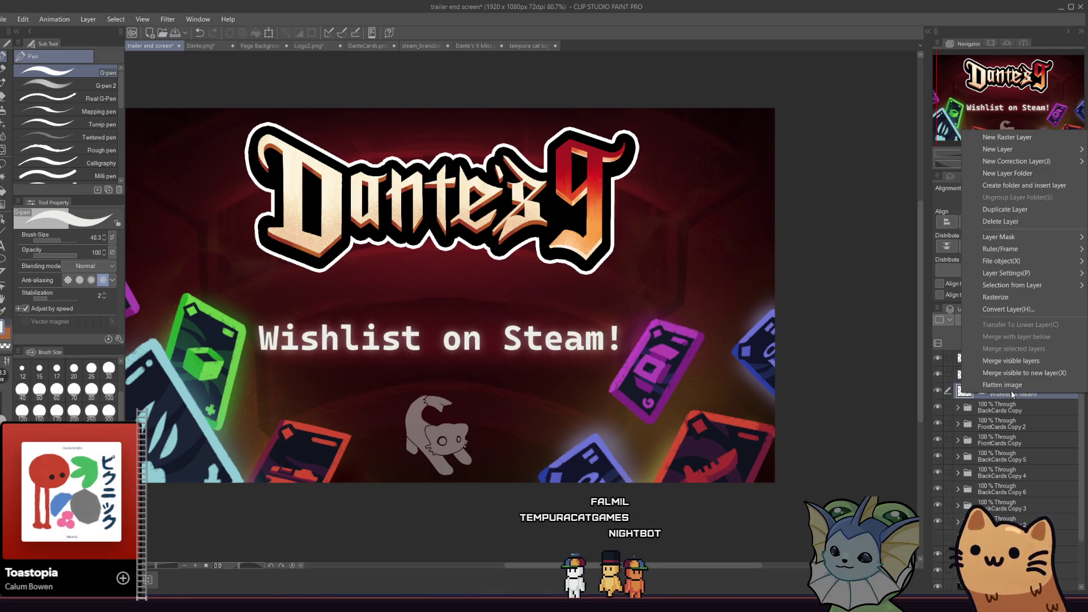
pyautogui.click(1022, 210)
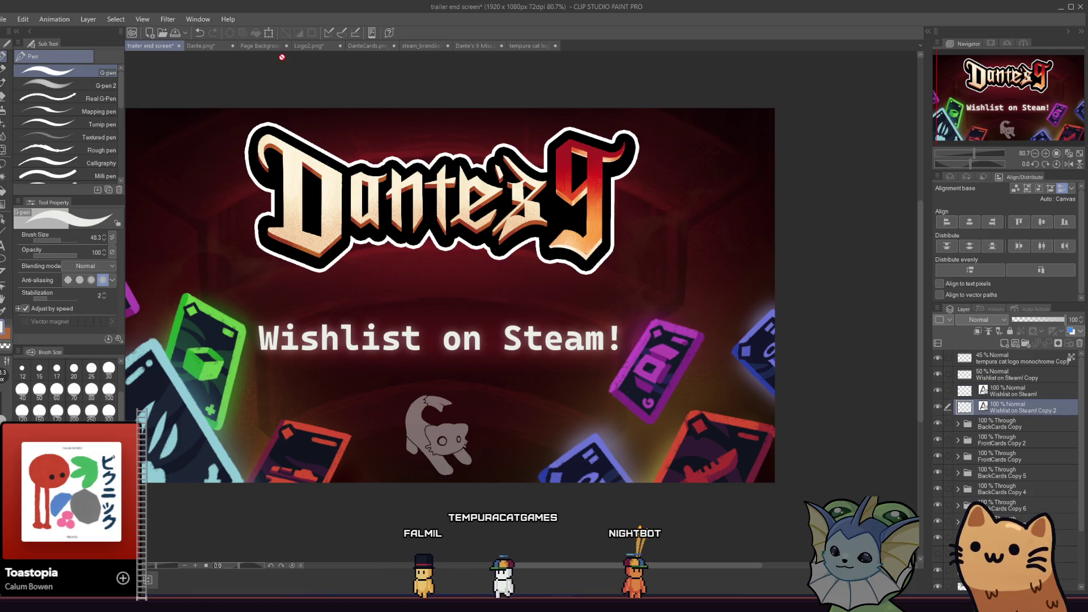
pyautogui.click(167, 19)
pyautogui.moveTo(193, 31)
pyautogui.click(267, 46)
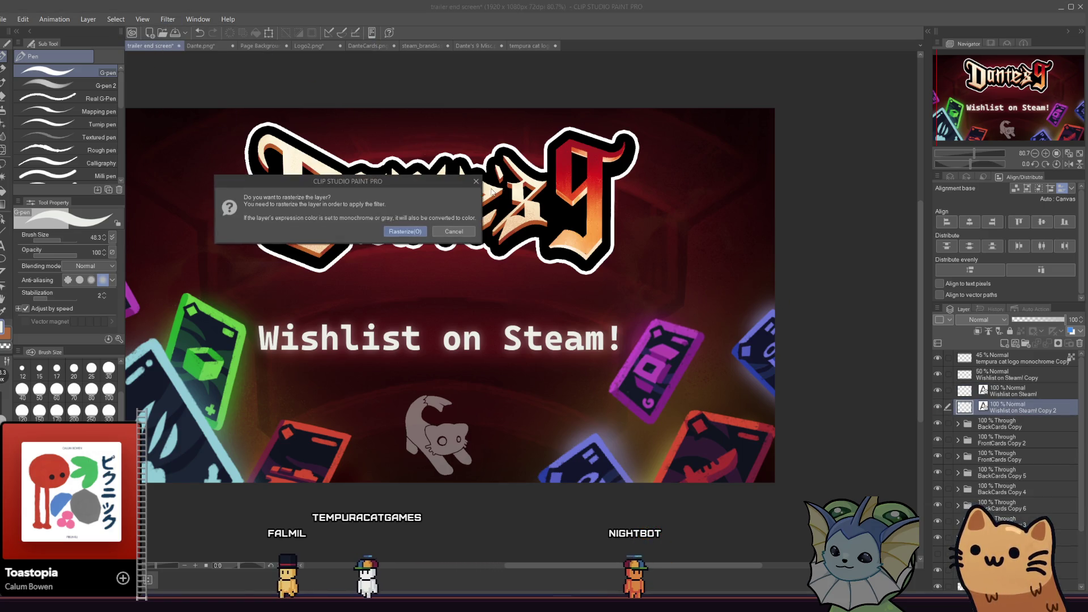
pyautogui.click(405, 232)
pyautogui.moveTo(230, 361); pyautogui.dragTo(287, 362)
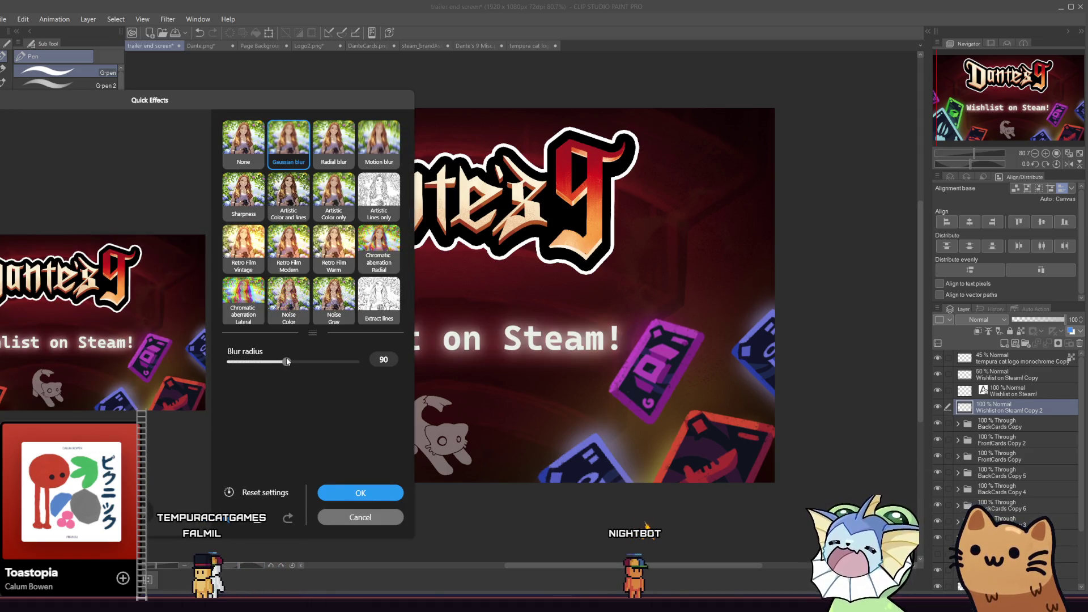
pyautogui.click(348, 497)
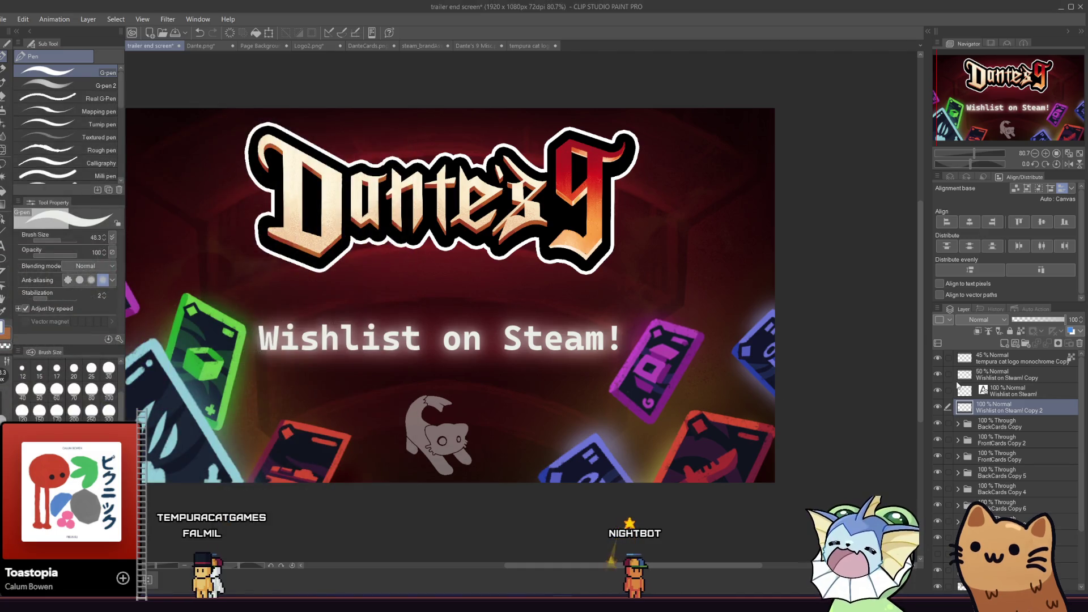
pyautogui.click(1017, 332)
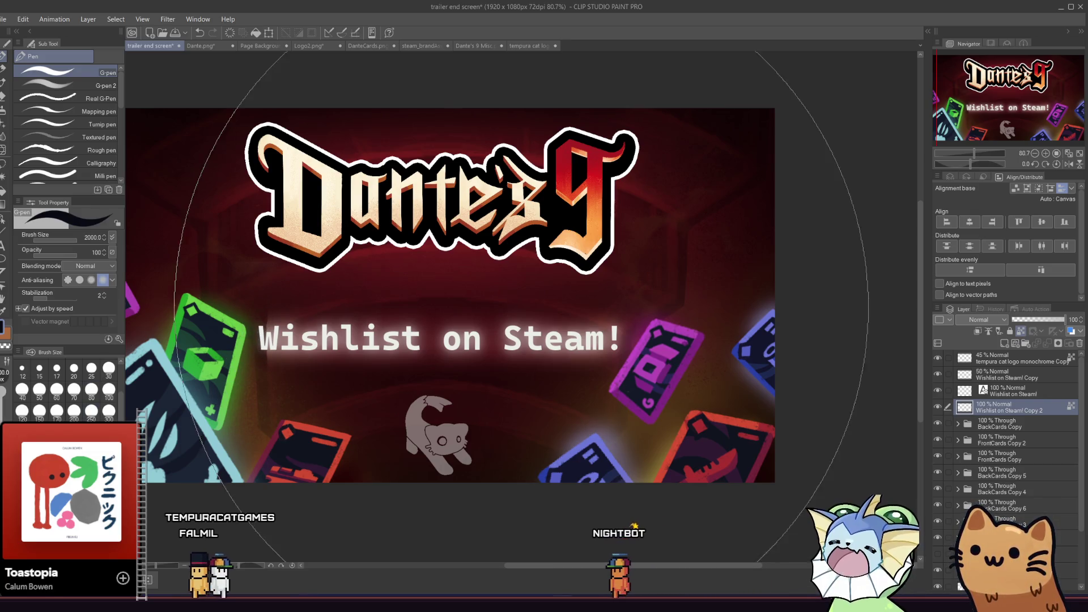
# Set the brush size to 500 and reselect the second blurred copy layer
pyautogui.click(67, 415)
pyautogui.click(67, 416)
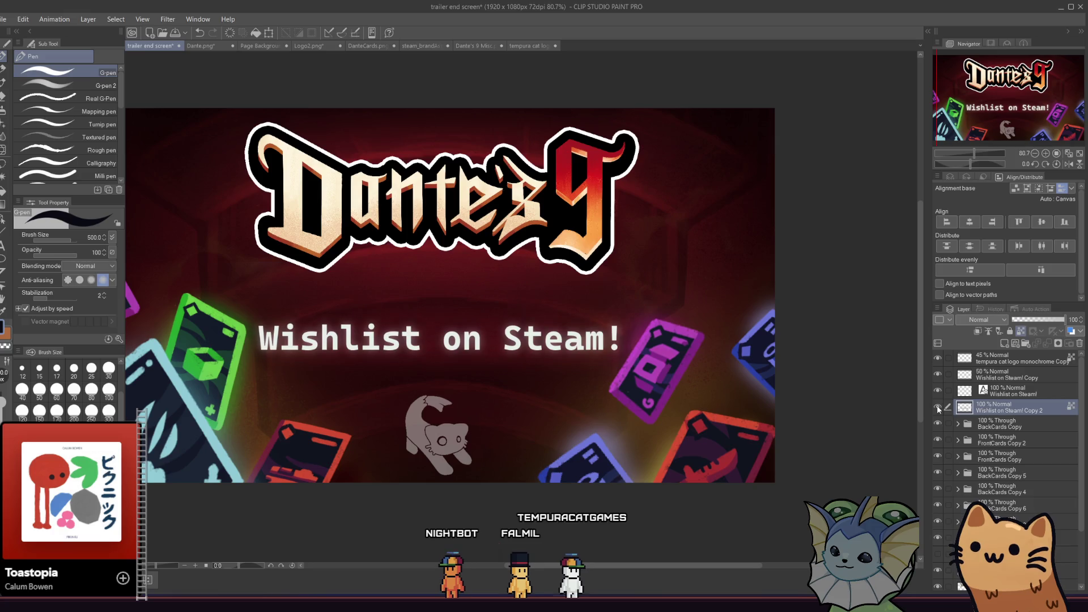
pyautogui.click(998, 394)
pyautogui.click(997, 406)
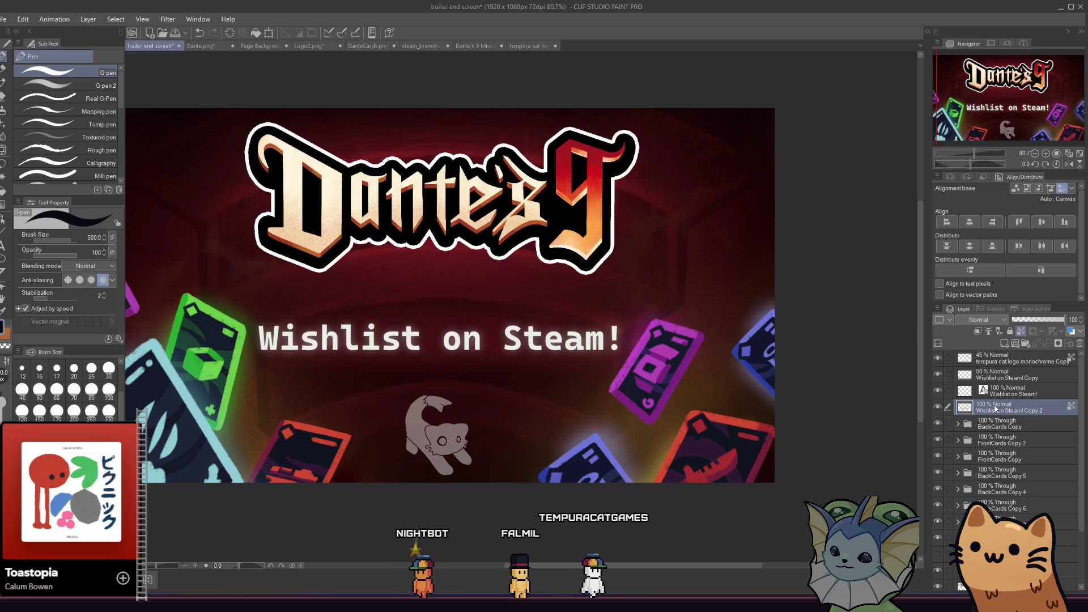
pyautogui.rightClick(996, 408)
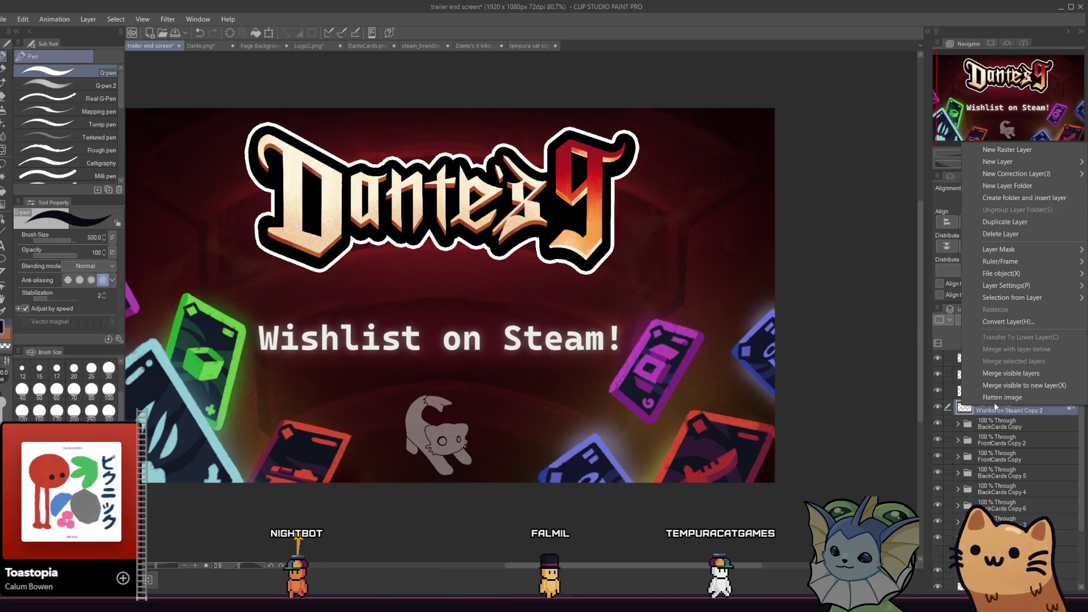
# Duplicate the blurred 'Wishlist on Steam!' glow layer twice to stack two extra copies
pyautogui.click(1012, 227)
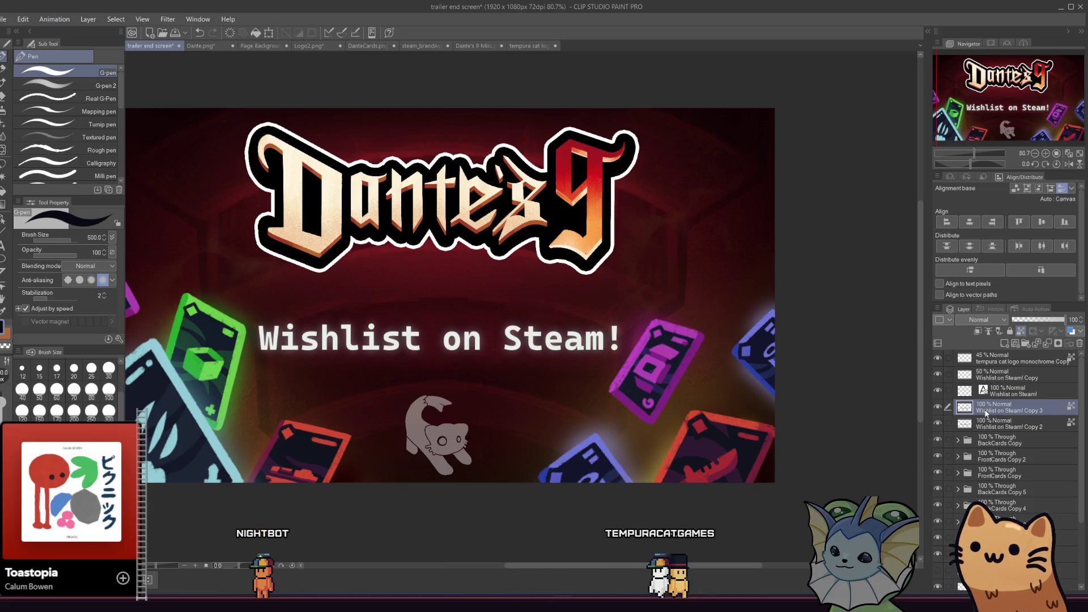
pyautogui.rightClick(986, 414)
pyautogui.click(1012, 226)
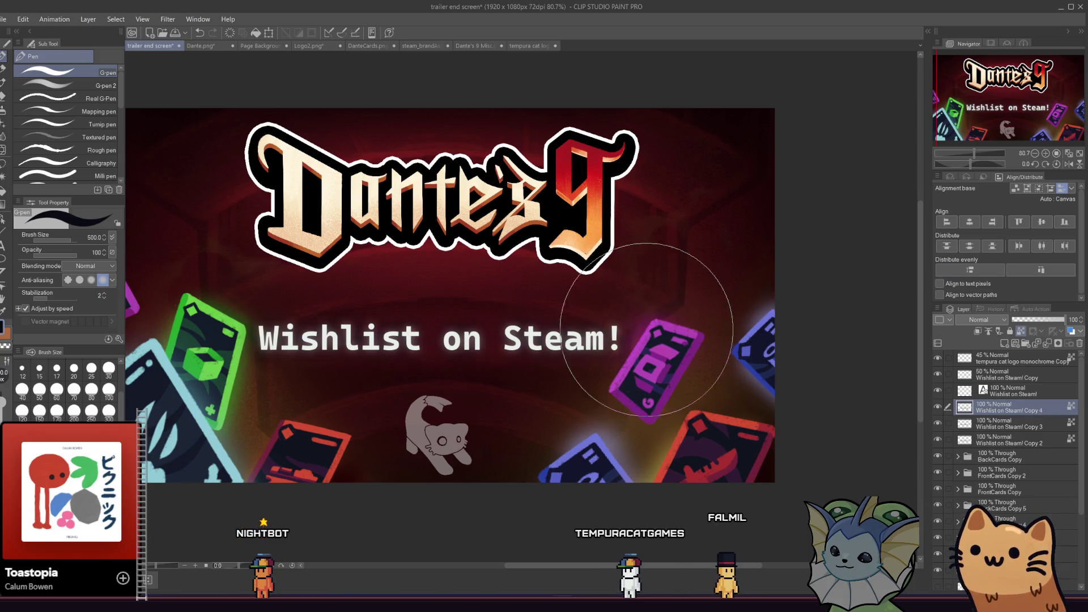
pyautogui.scroll(-3, 352, 339)
pyautogui.scroll(-2, 329, 391)
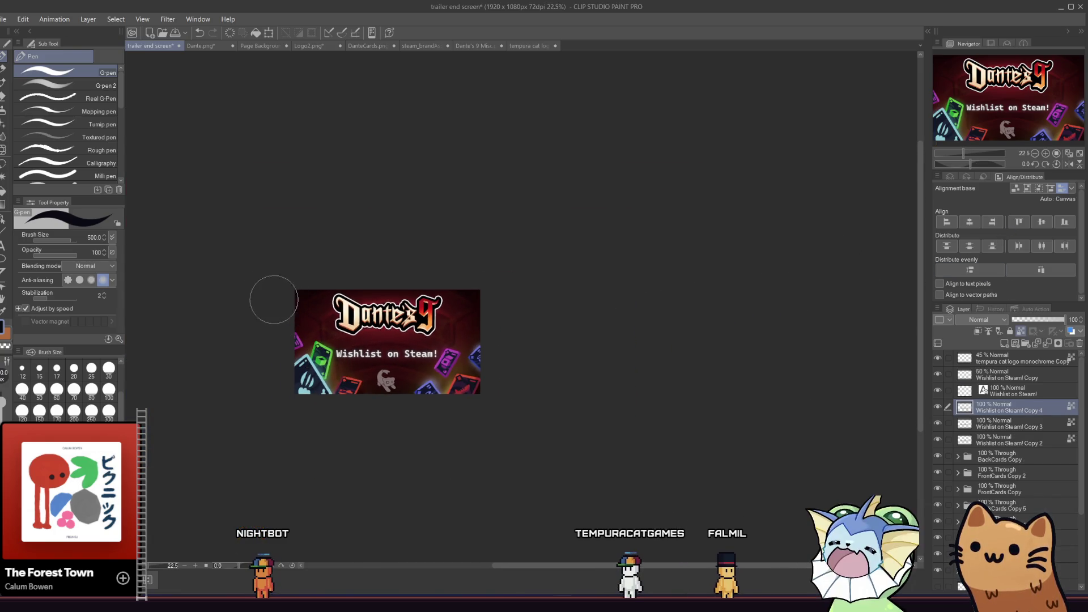
pyautogui.scroll(1, 311, 291)
pyautogui.scroll(2, 309, 307)
pyautogui.scroll(-2, 340, 351)
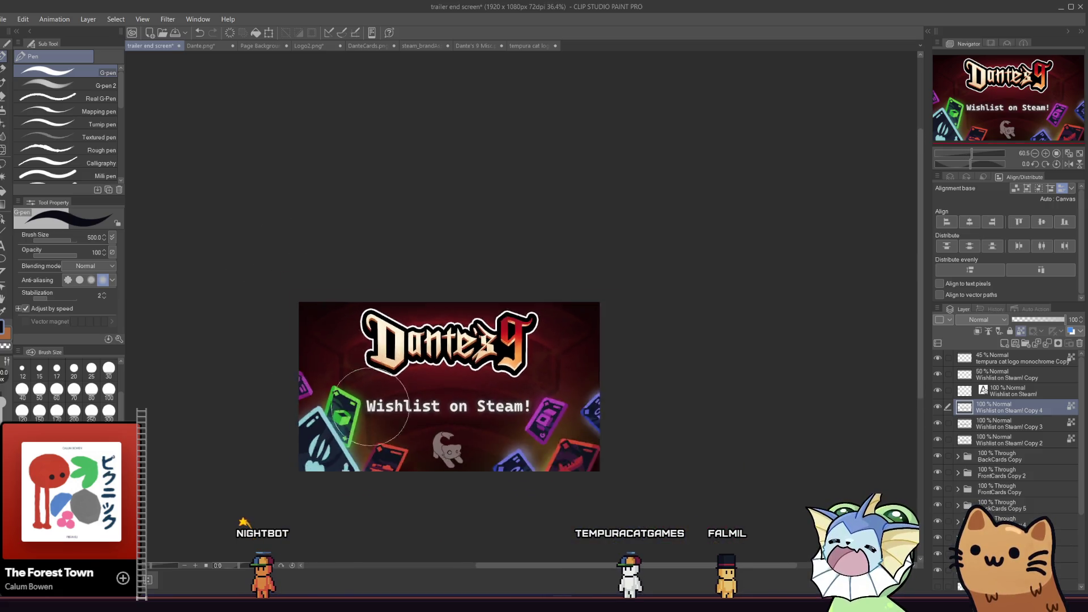
pyautogui.scroll(3, 371, 406)
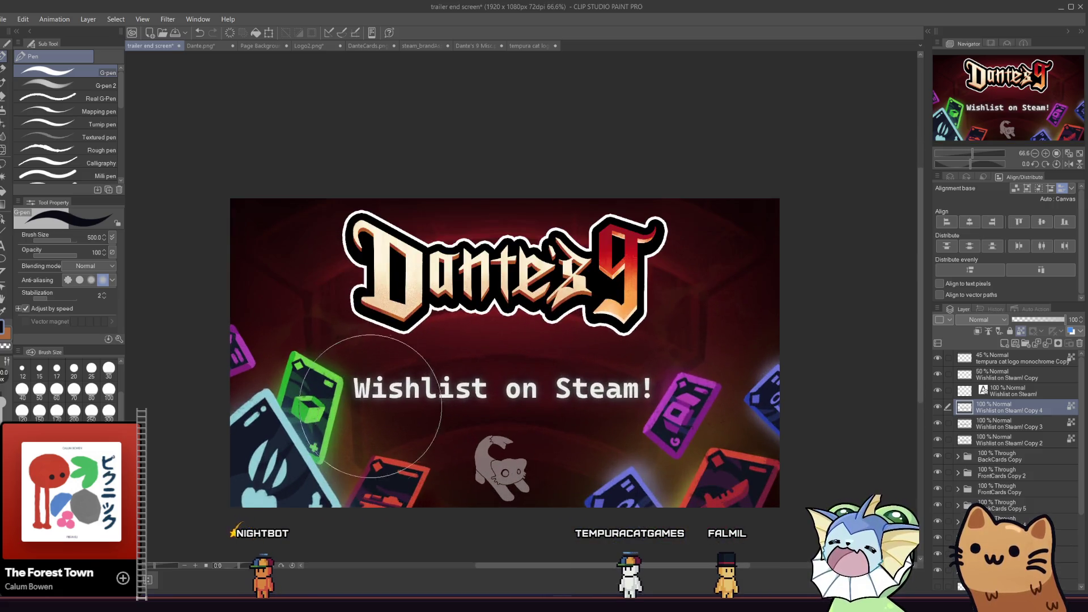
# Merge the blurred copies into a single 'Copy 4' layer and zoom out to check the glow
pyautogui.rightClick(1004, 408)
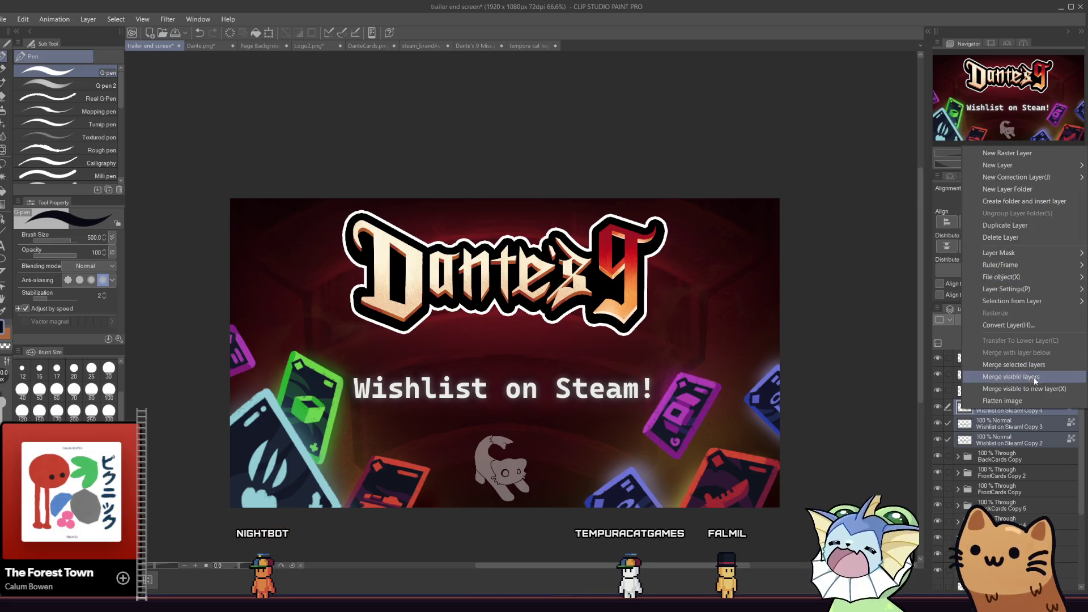
pyautogui.click(1050, 365)
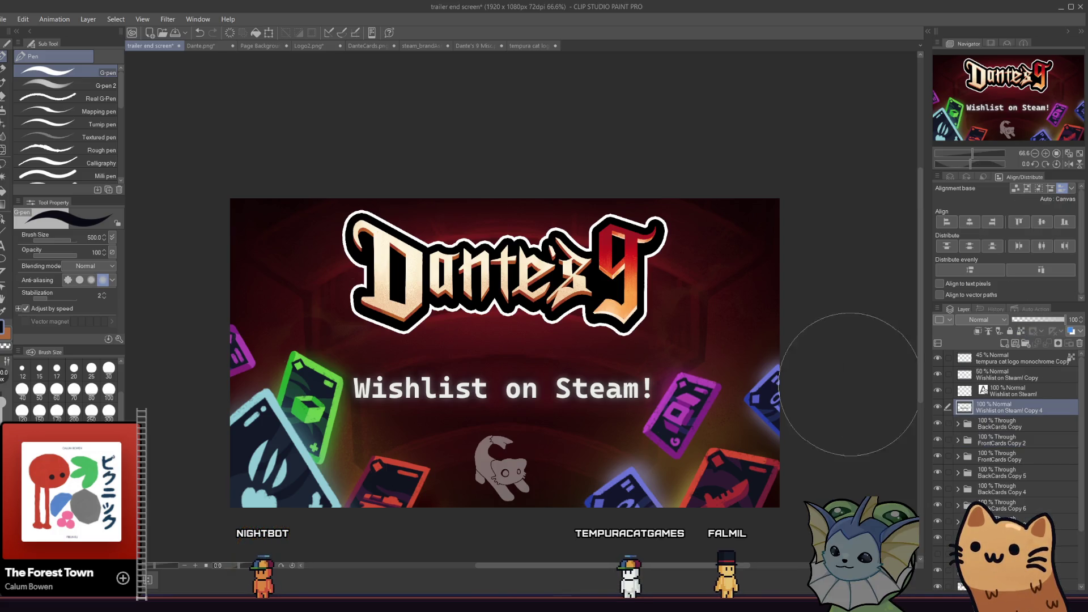
pyautogui.scroll(-2, 440, 357)
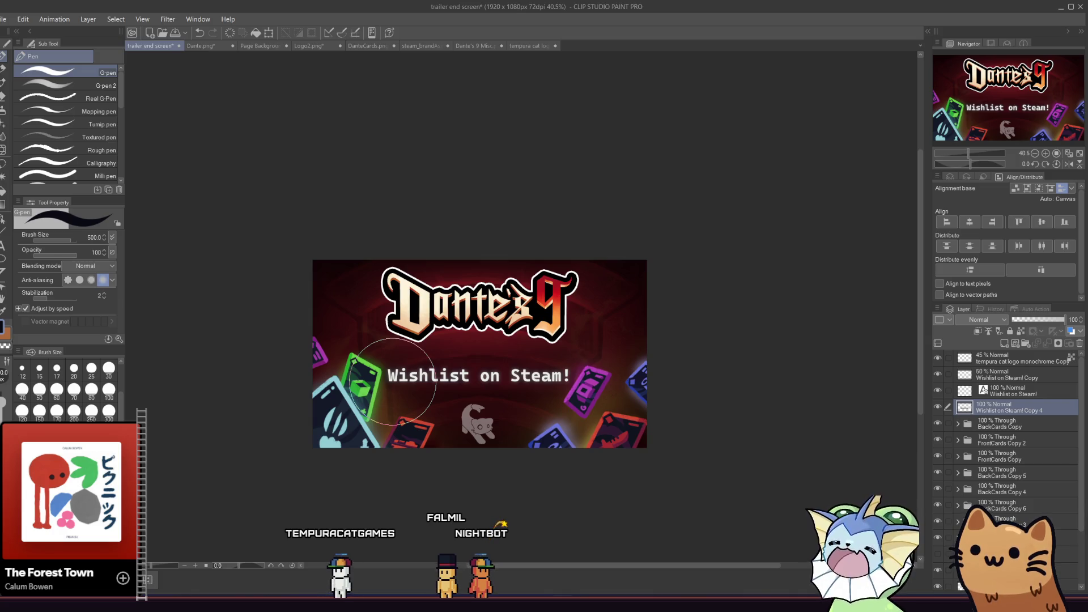
pyautogui.scroll(2, 393, 382)
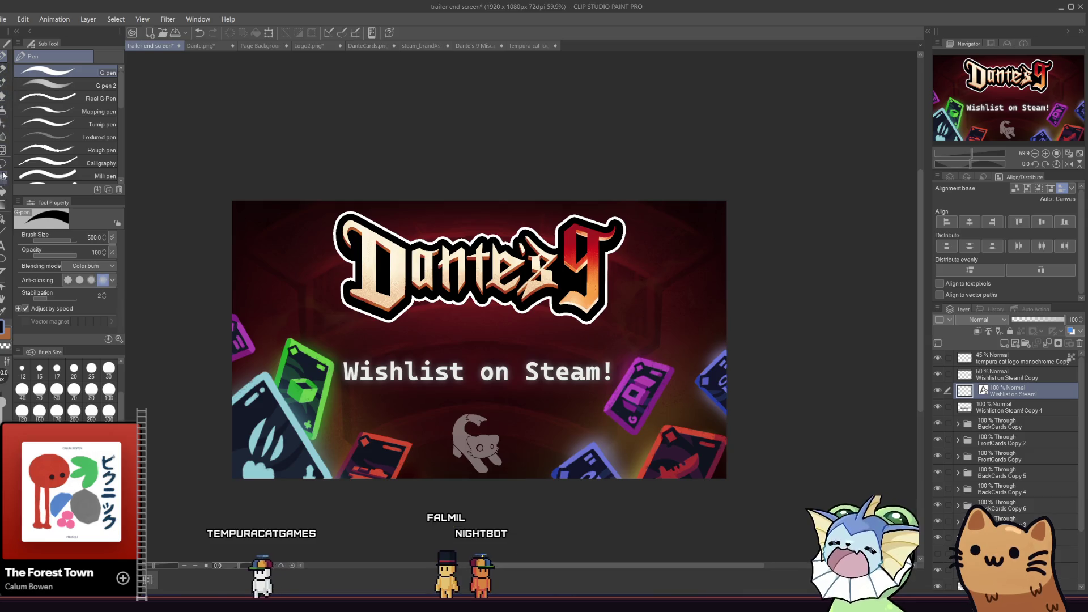
# Try Bahnschrift SemiBold SemiCondensed as the font for the 'Wishlist on Steam!' text
pyautogui.click(3, 245)
pyautogui.click(82, 277)
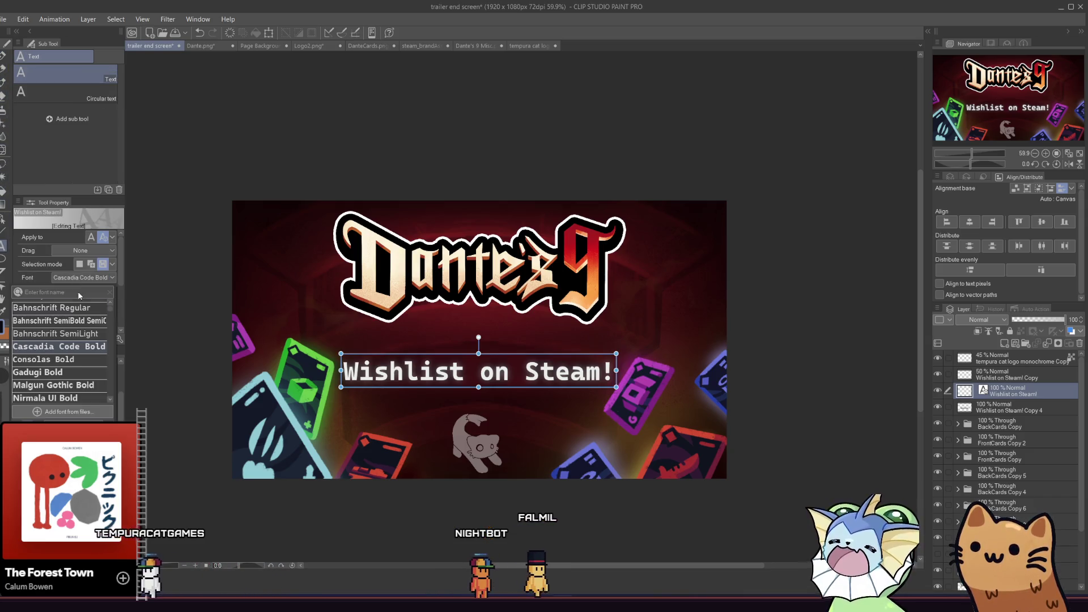
pyautogui.click(62, 321)
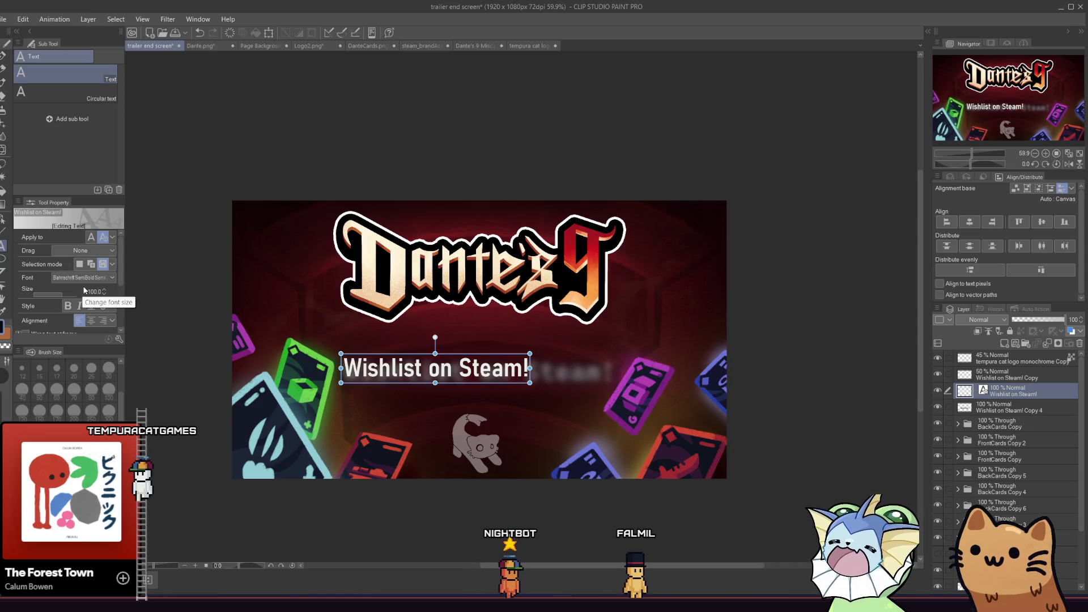
pyautogui.click(83, 277)
pyautogui.click(74, 329)
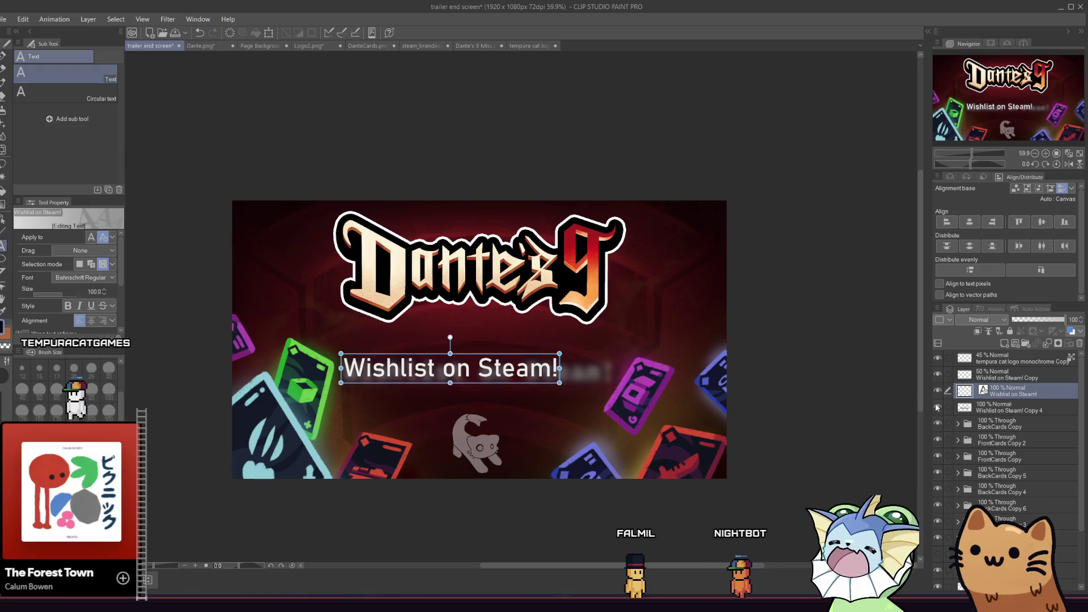
# Select the Copy 4 and faded Copy layers and line the faded duplicate up under the slogan
pyautogui.click(1006, 407)
pyautogui.keyDown('ctrl'); pyautogui.click(1001, 373); pyautogui.keyUp('ctrl')
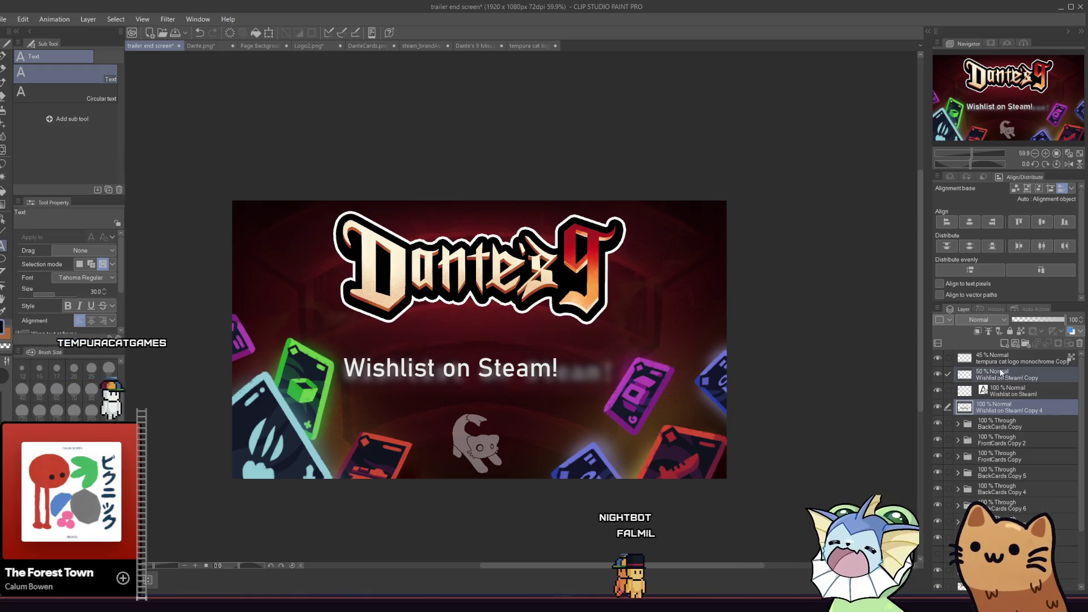
pyautogui.moveTo(571, 311); pyautogui.dragTo(483, 310)
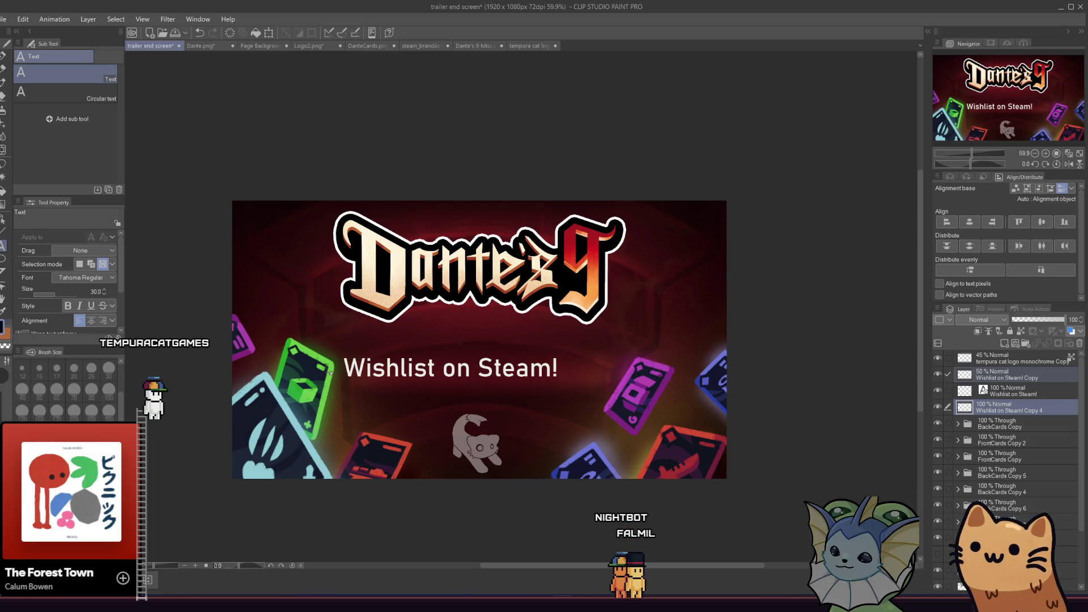
# Replace the slogan text with all-caps 'WISHLIST ON STEAM'
pyautogui.click(399, 369)
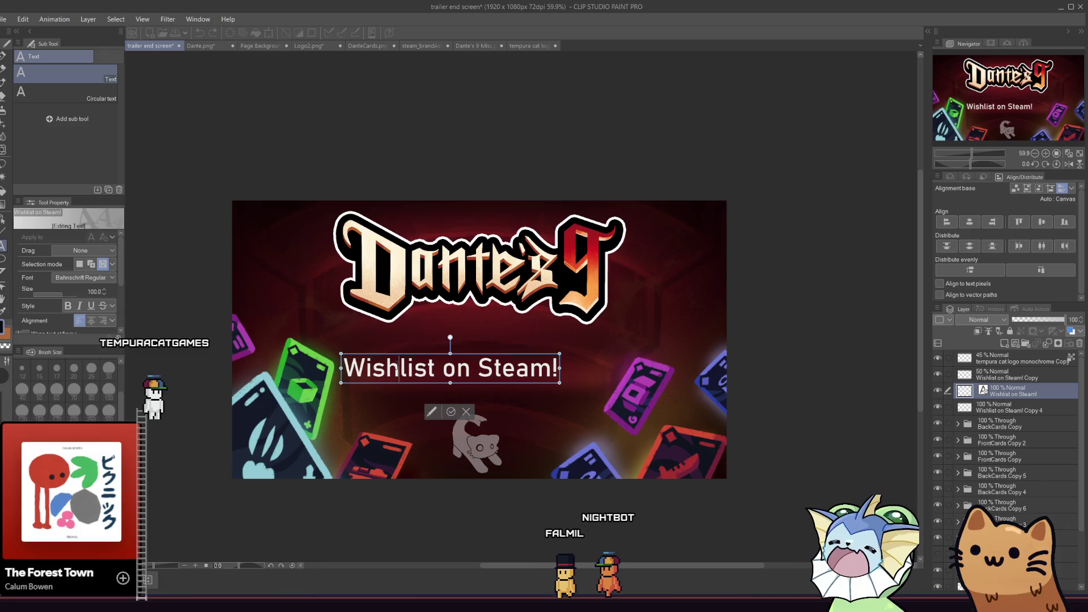
pyautogui.hotkey('ctrl', 'a')
pyautogui.write('WI')
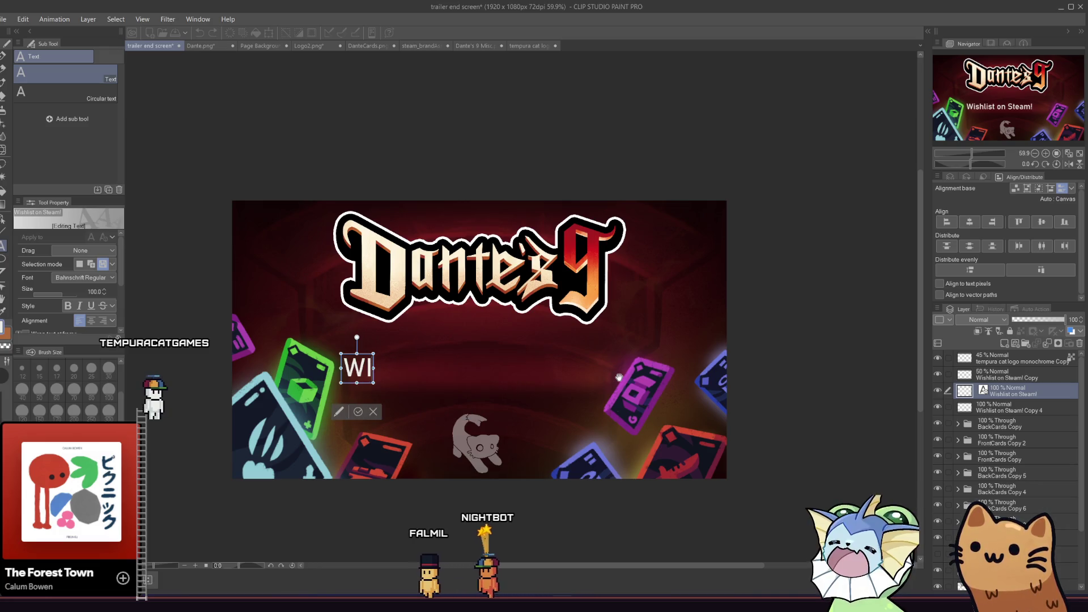
pyautogui.write('SHLIST ON')
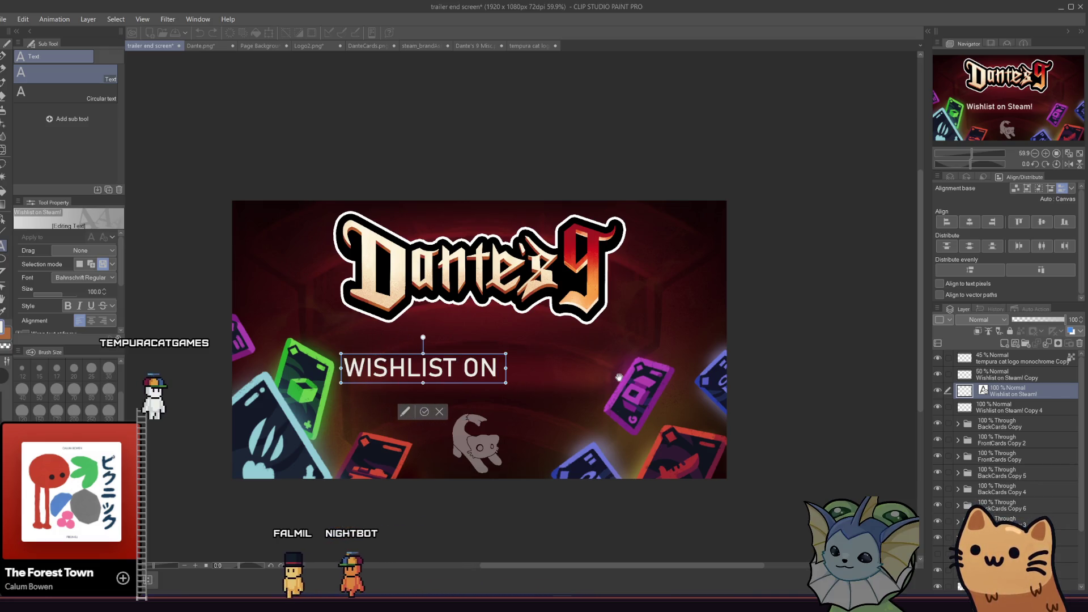
pyautogui.write(' STEAM')
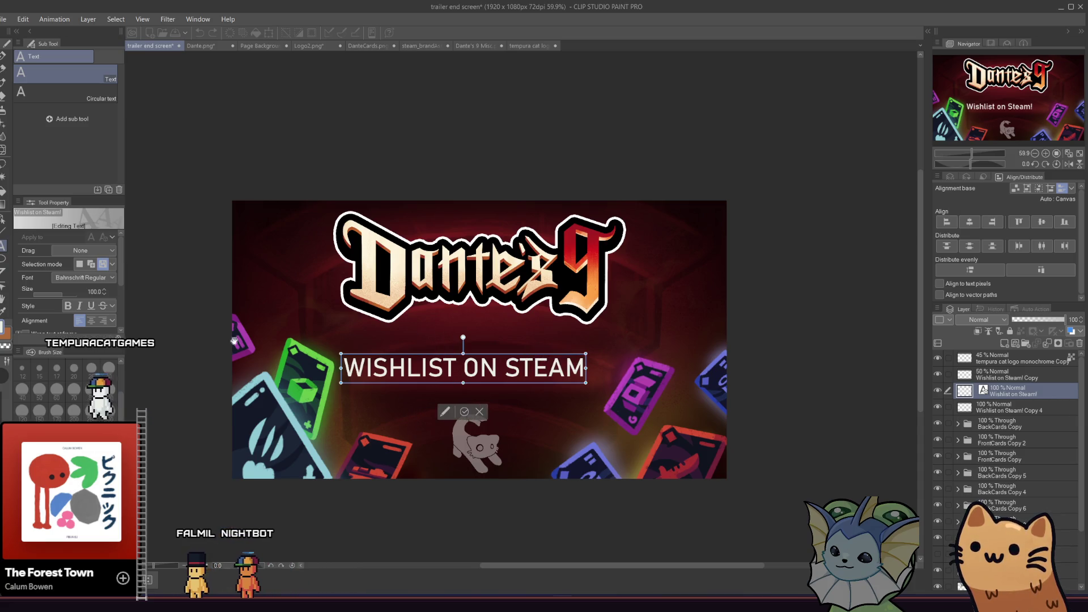
pyautogui.click(99, 276)
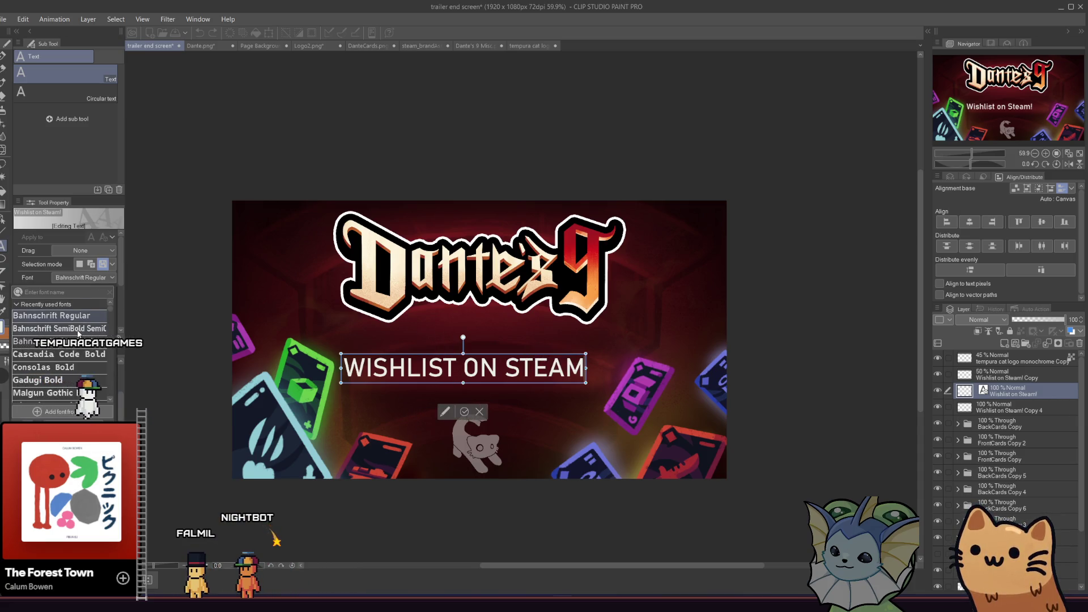
# Try Bahnschrift SemiBold, Cascadia Code Bold and Bahnschrift Regular on the slogan
pyautogui.click(77, 330)
pyautogui.click(83, 277)
pyautogui.click(78, 306)
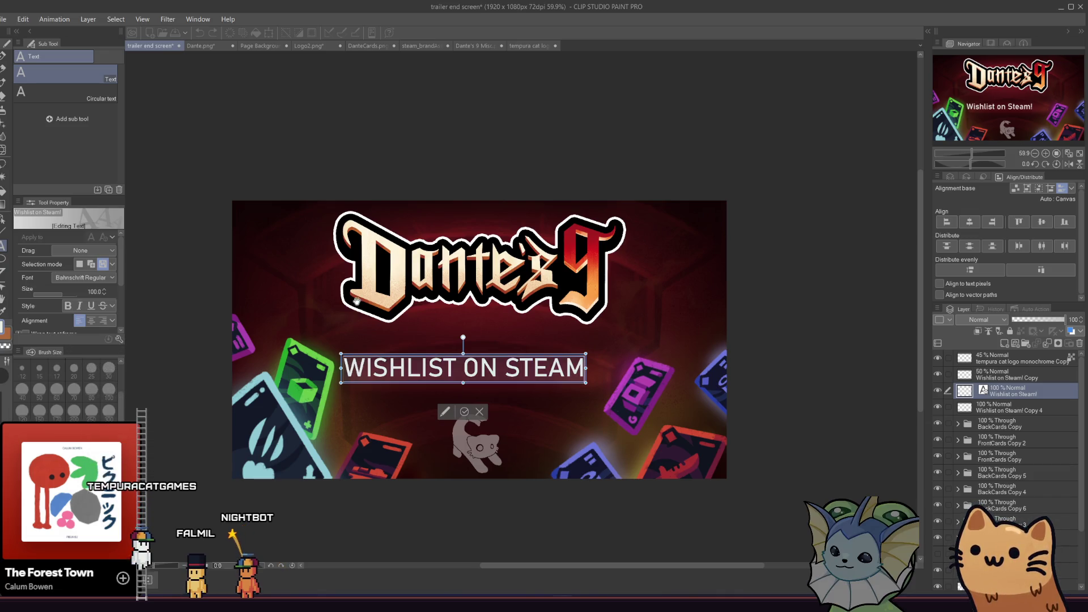
pyautogui.click(83, 277)
pyautogui.click(74, 356)
pyautogui.click(87, 277)
pyautogui.click(80, 279)
pyautogui.click(80, 278)
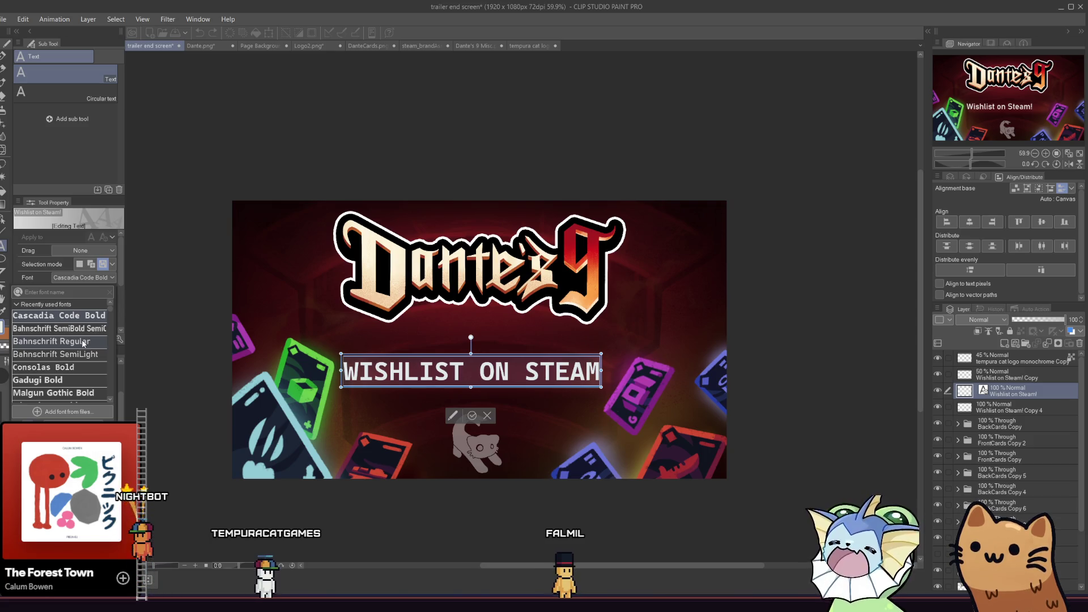
pyautogui.click(83, 341)
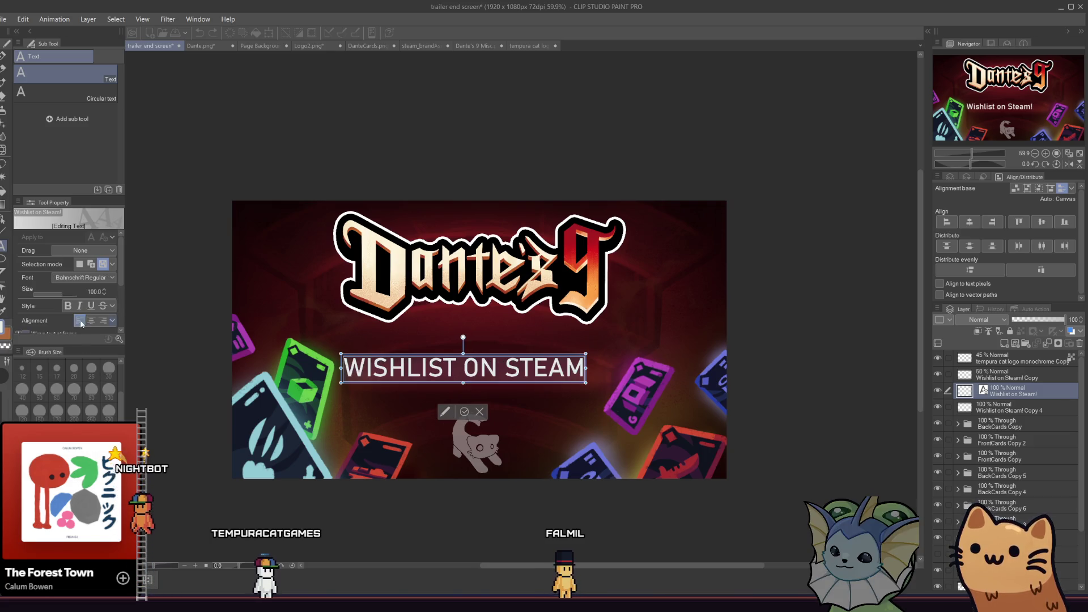
# Set the slogan to Bahnschrift Bold SemiCondensed and commit the text
pyautogui.click(79, 278)
pyautogui.scroll(-1, 84, 340)
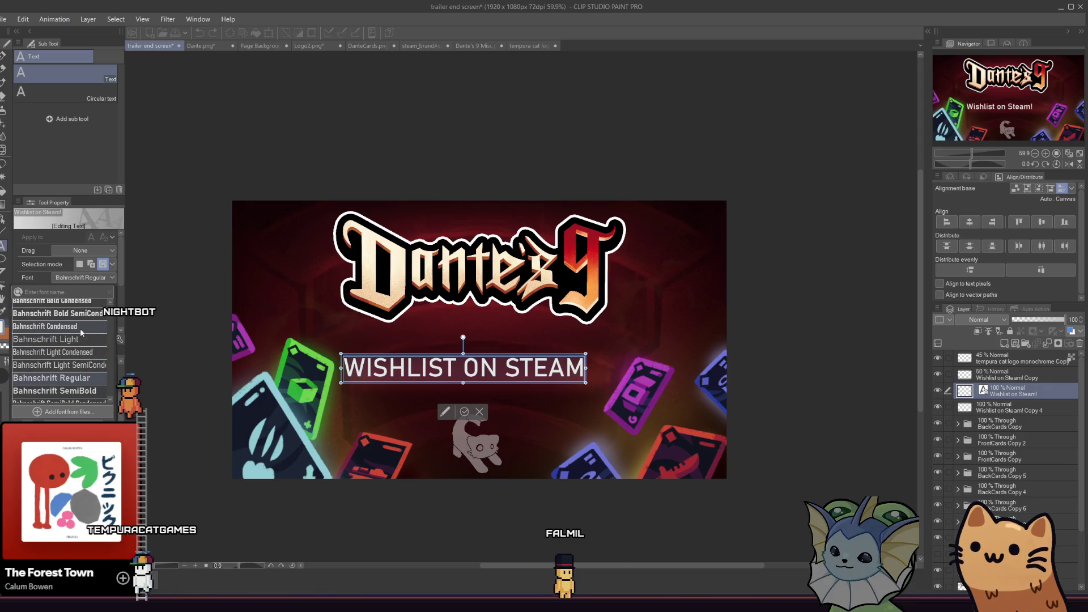
pyautogui.scroll(-2, 73, 362)
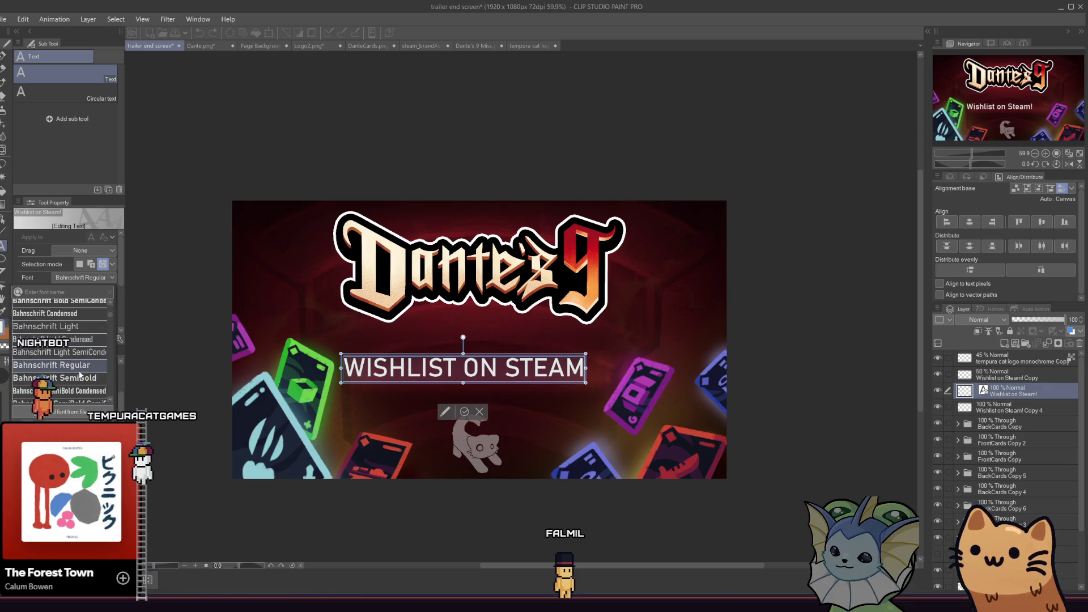
pyautogui.scroll(-7, 77, 378)
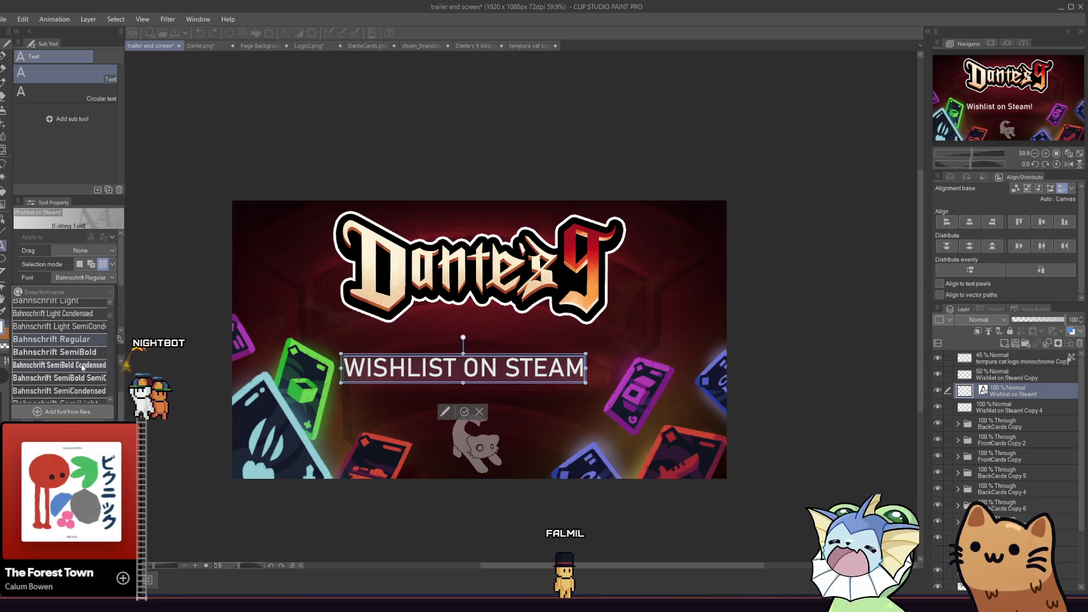
pyautogui.scroll(8, 71, 350)
pyautogui.scroll(2, 68, 346)
pyautogui.click(71, 327)
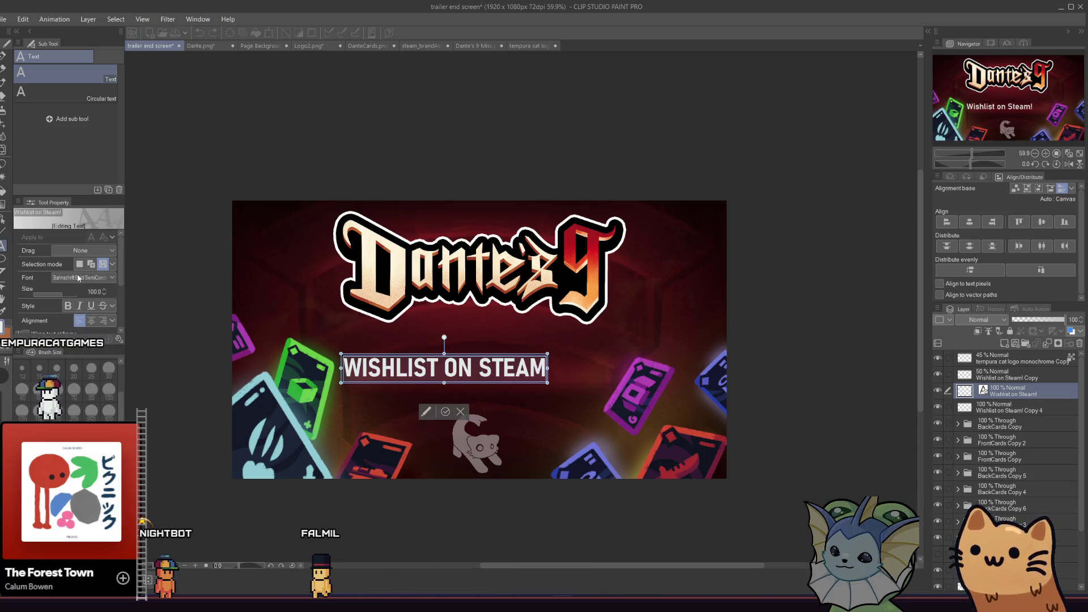
pyautogui.scroll(2, 62, 337)
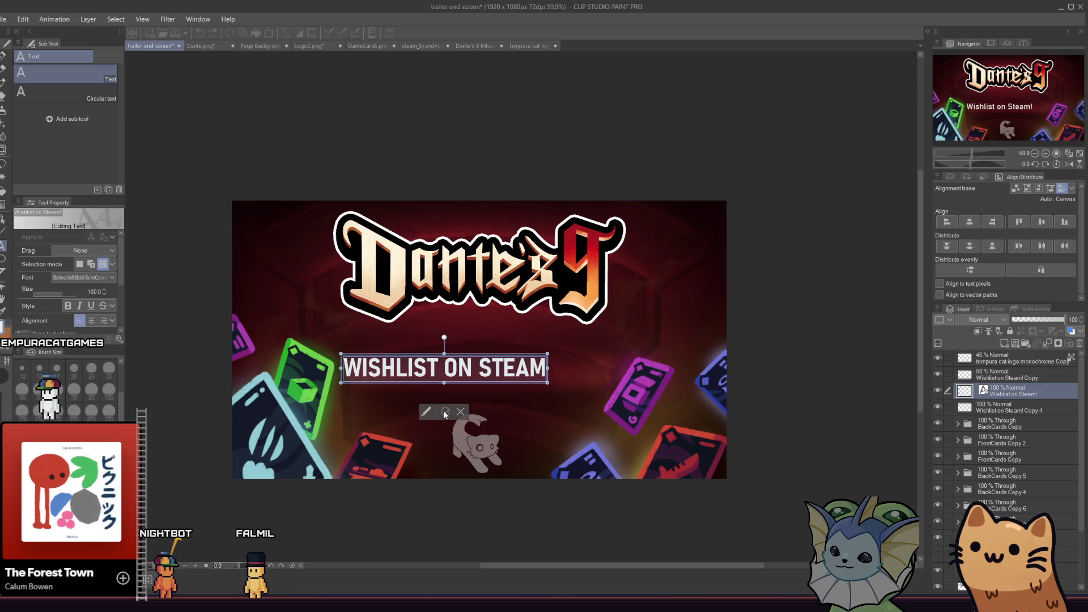
pyautogui.click(445, 412)
pyautogui.click(3, 219)
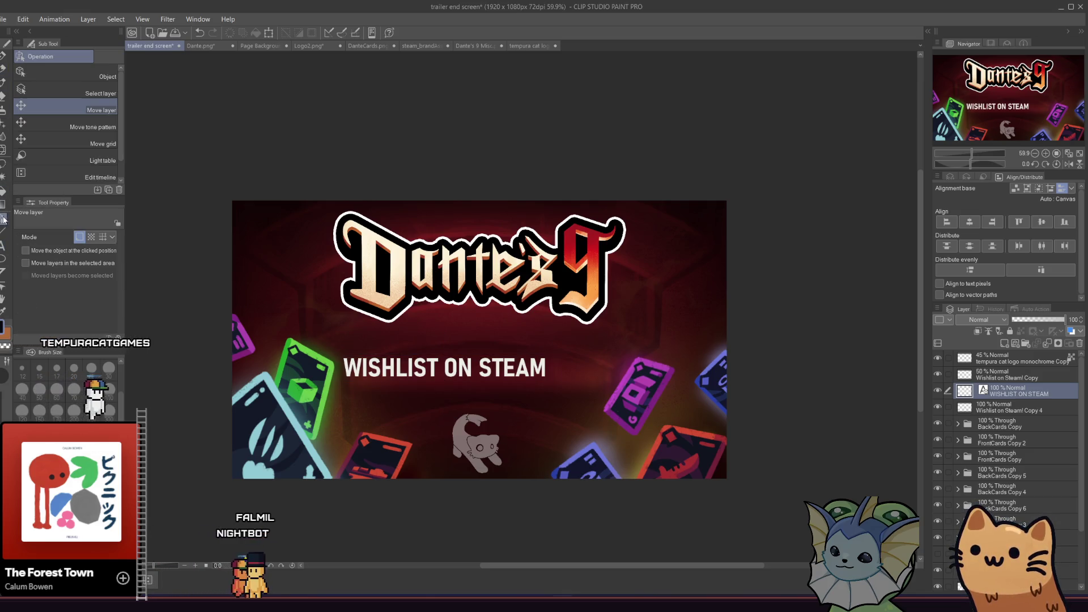
# Center the WISHLIST ON STEAM text horizontally on the canvas and nudge it vertically beneath the logo
pyautogui.moveTo(353, 363); pyautogui.dragTo(381, 370)
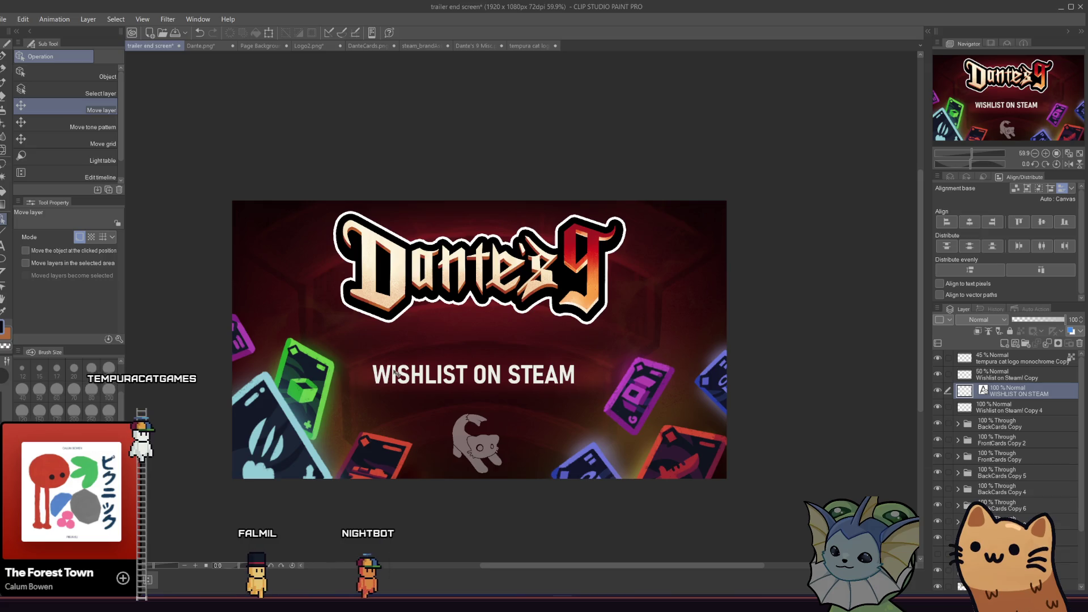
pyautogui.click(969, 222)
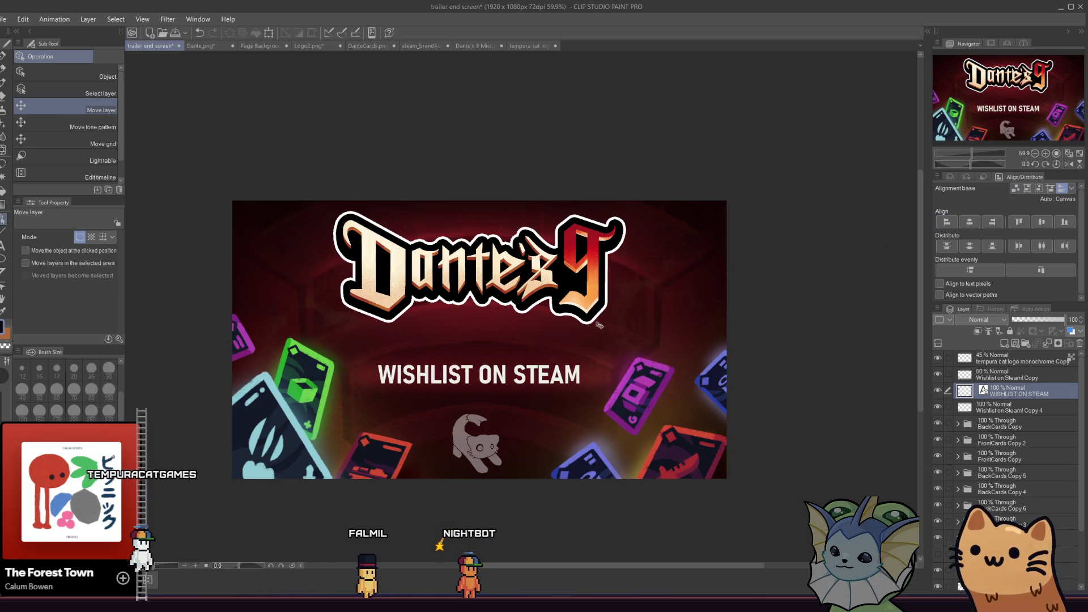
pyautogui.moveTo(512, 368); pyautogui.dragTo(512, 355)
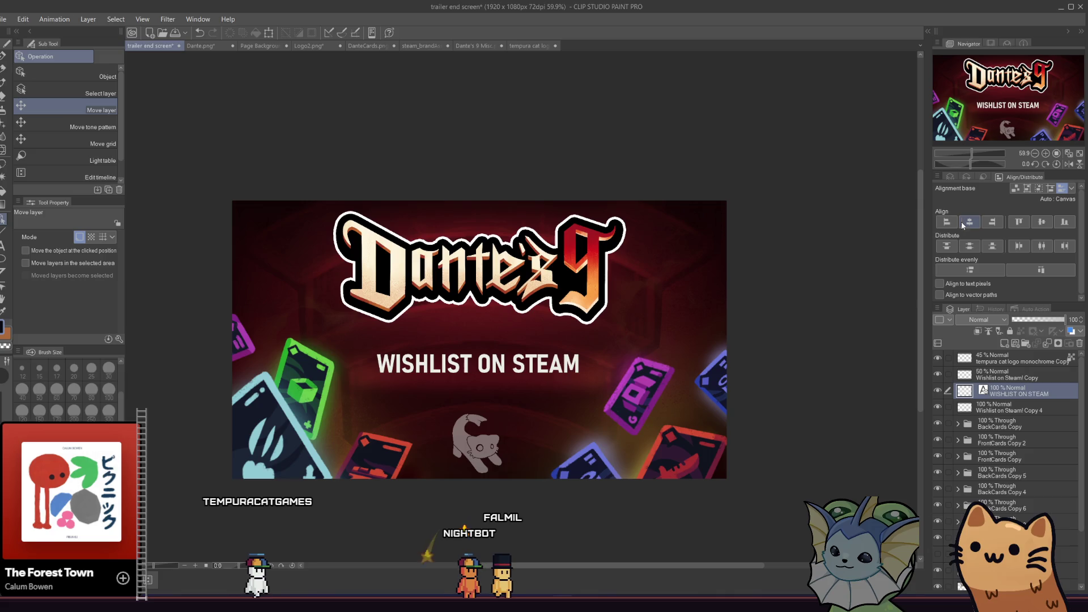
pyautogui.scroll(-2, 695, 254)
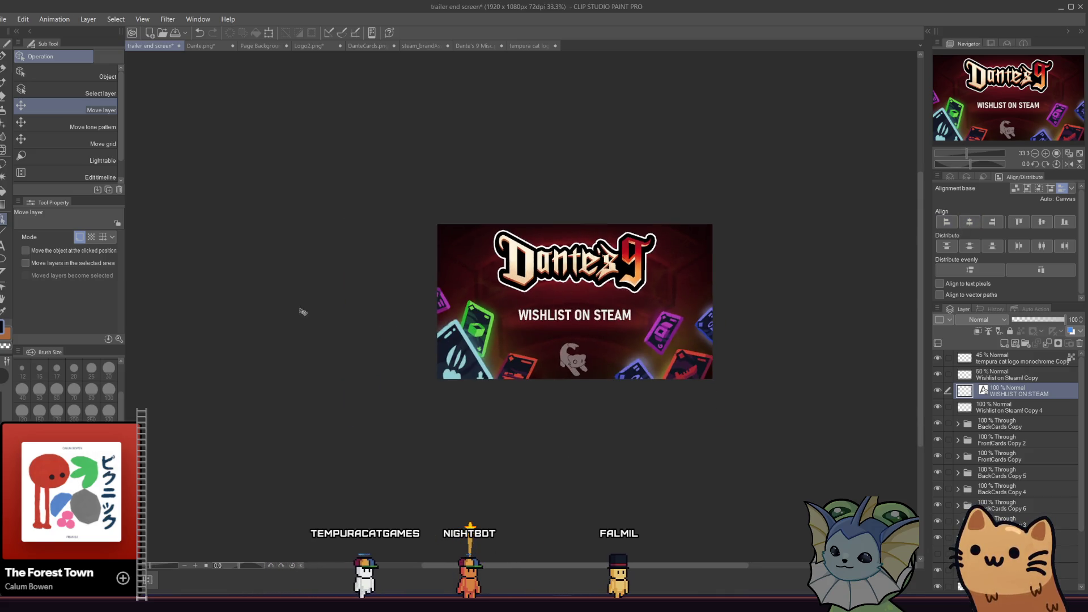
pyautogui.scroll(4, 475, 292)
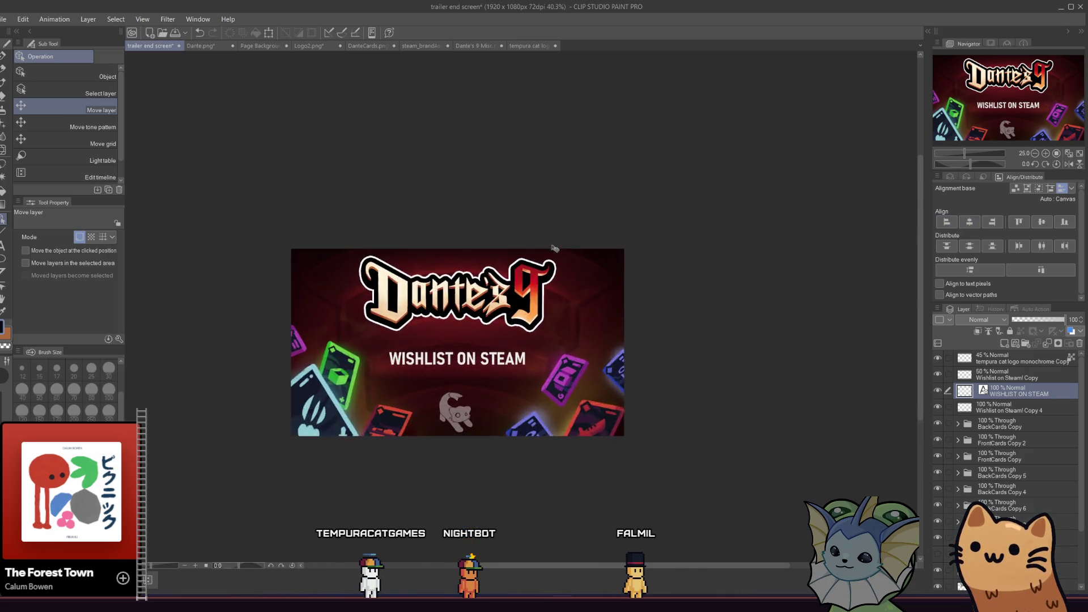
pyautogui.scroll(-1, 453, 391)
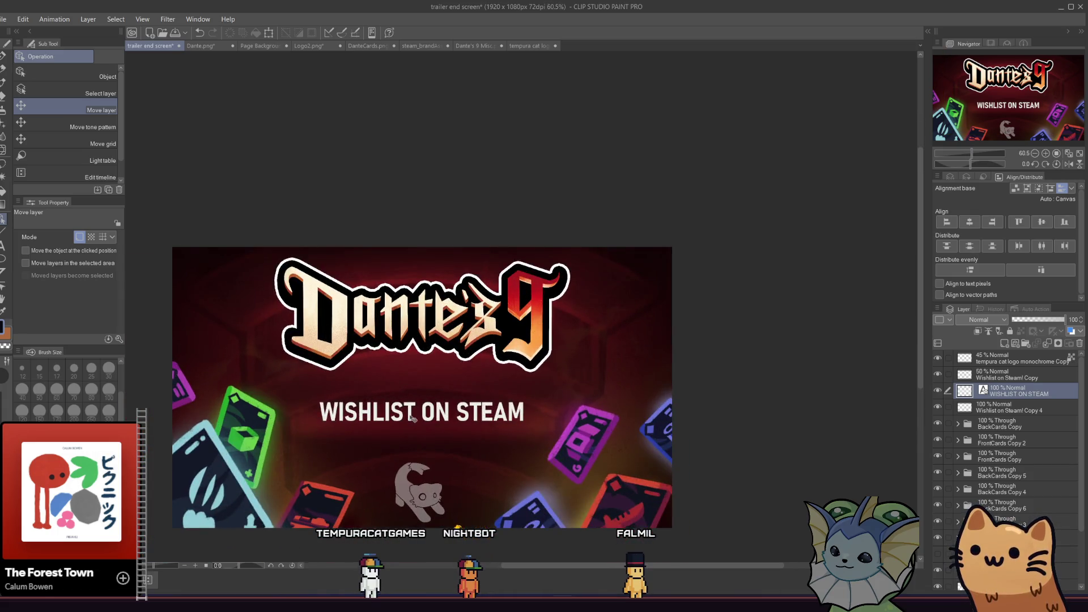
pyautogui.moveTo(412, 419); pyautogui.dragTo(415, 429)
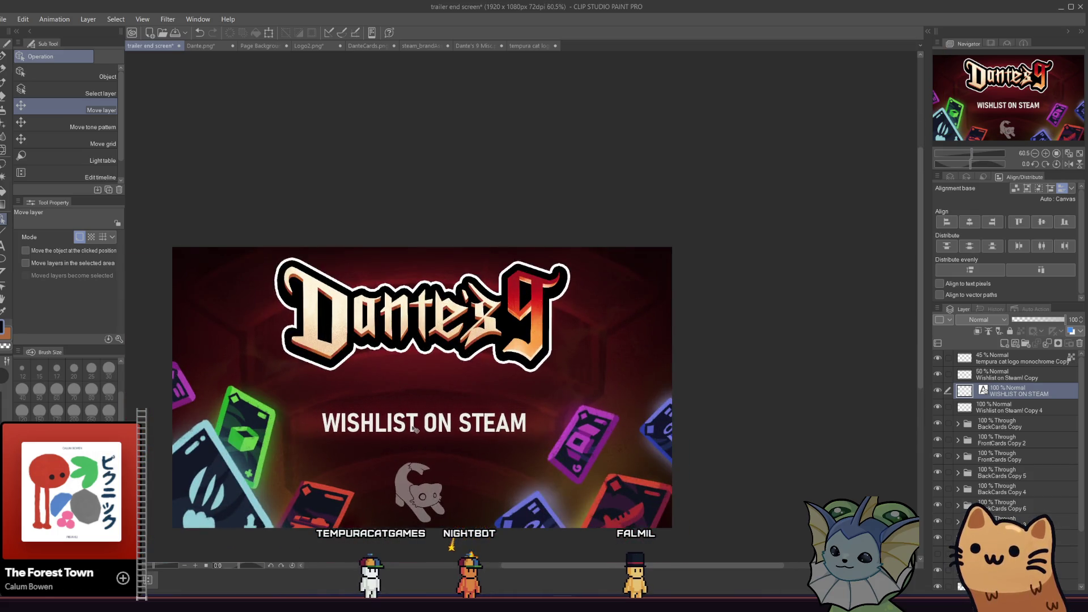
pyautogui.click(961, 225)
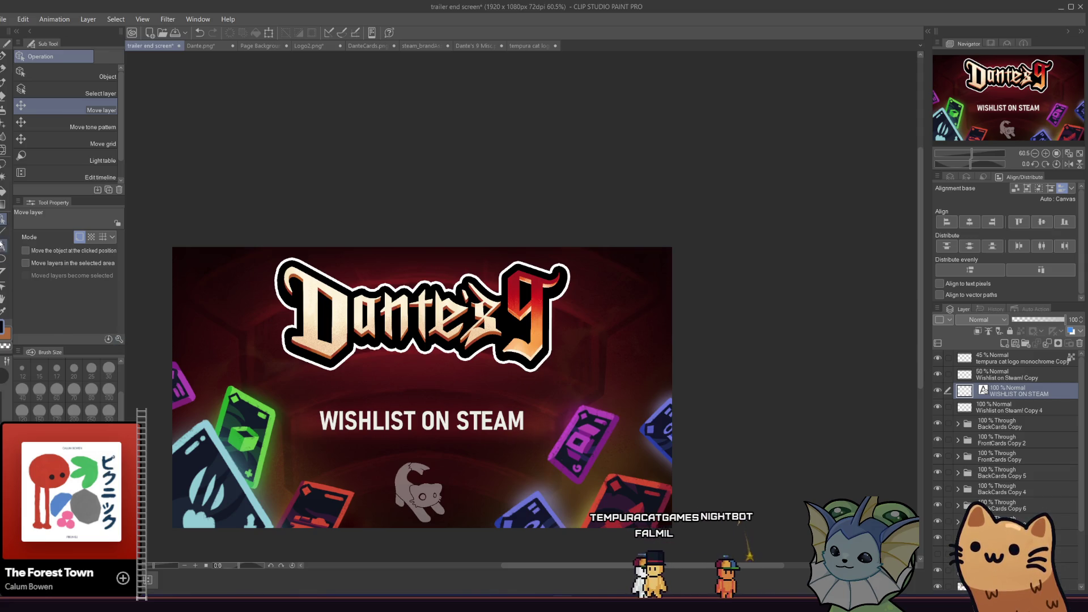
# Reopen and recommit the slogan text unchanged, then switch to the steam_brandAssets.png document
pyautogui.press('t')
pyautogui.click(421, 421)
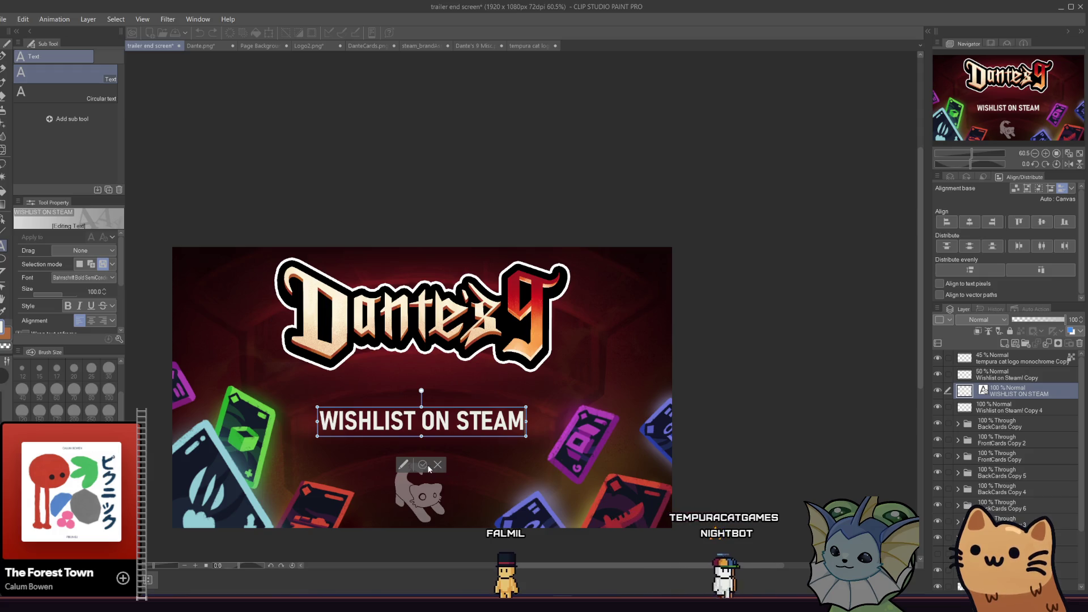
pyautogui.click(429, 468)
pyautogui.scroll(-2, 456, 439)
pyautogui.scroll(2, 623, 397)
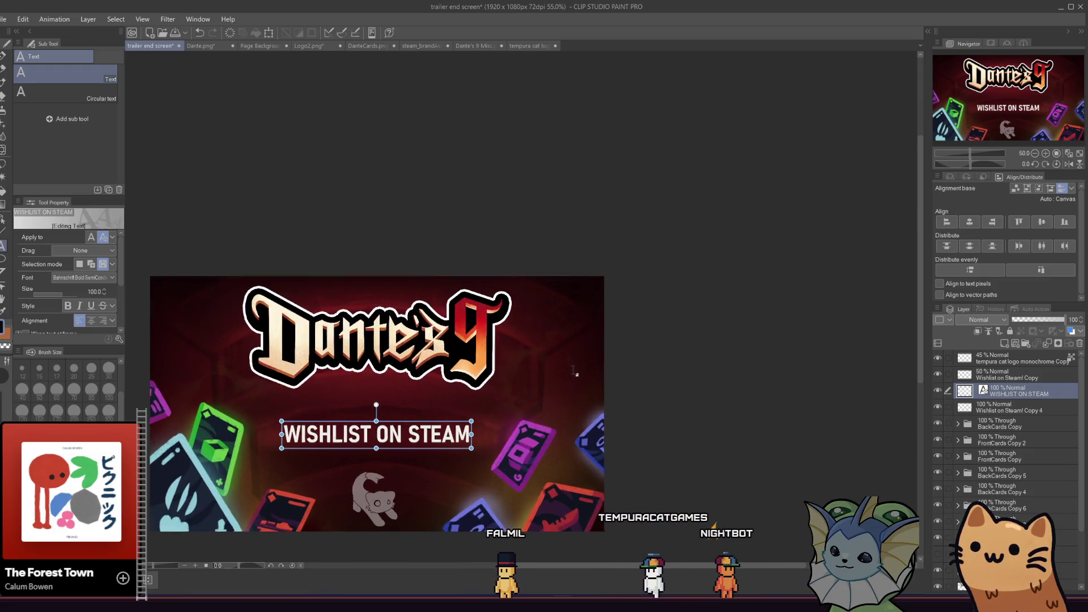
pyautogui.scroll(-2, 420, 442)
pyautogui.scroll(4, 419, 444)
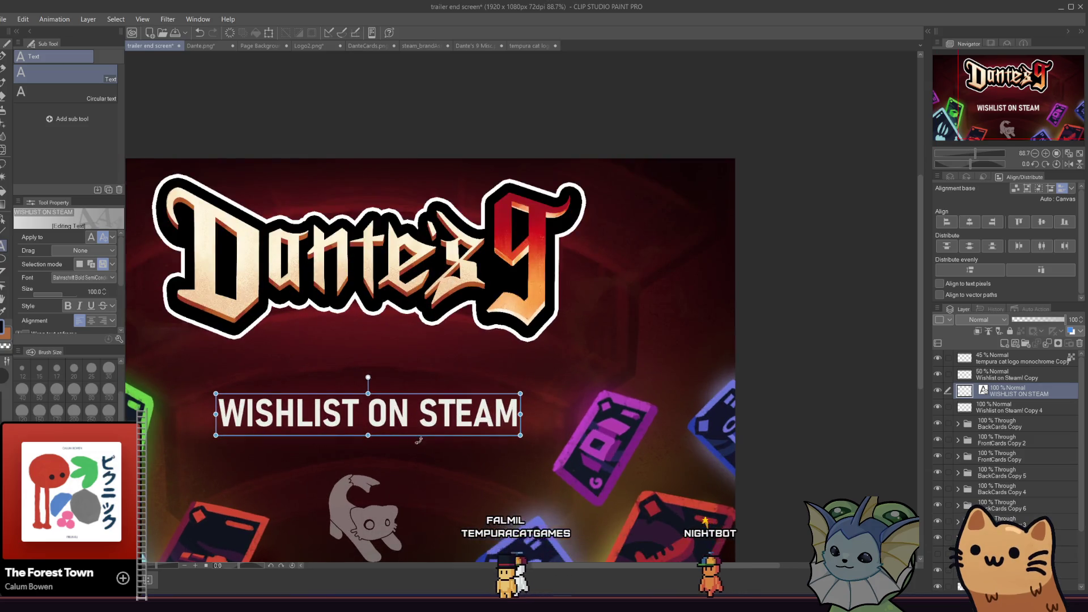
pyautogui.click(420, 48)
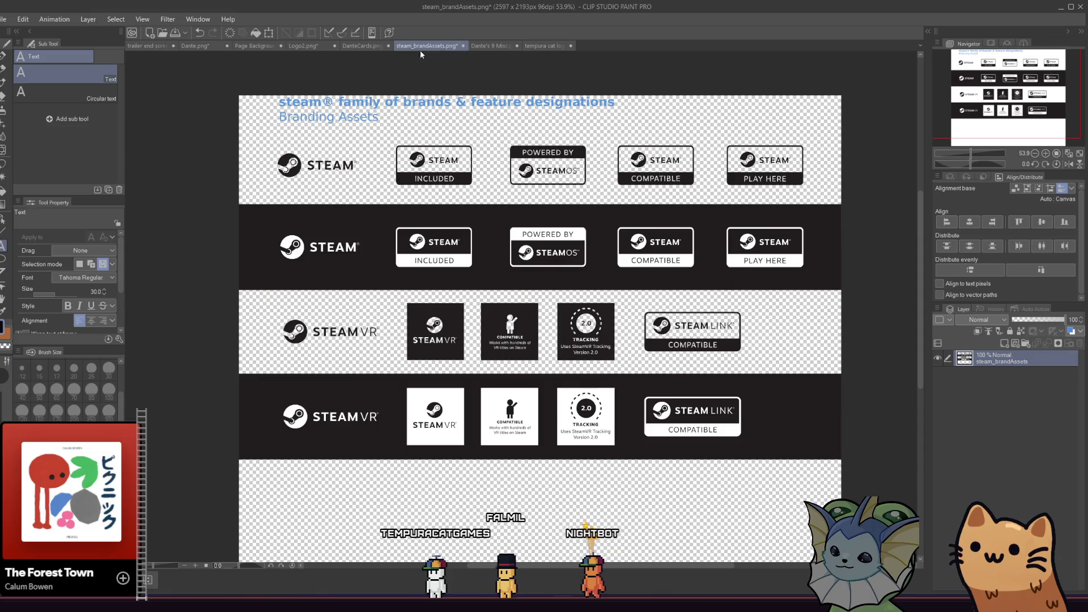
# Select the Steam logo on the brand asset sheet with a rectangular selection
pyautogui.press('m')
pyautogui.moveTo(259, 137); pyautogui.dragTo(373, 192)
pyautogui.click(138, 45)
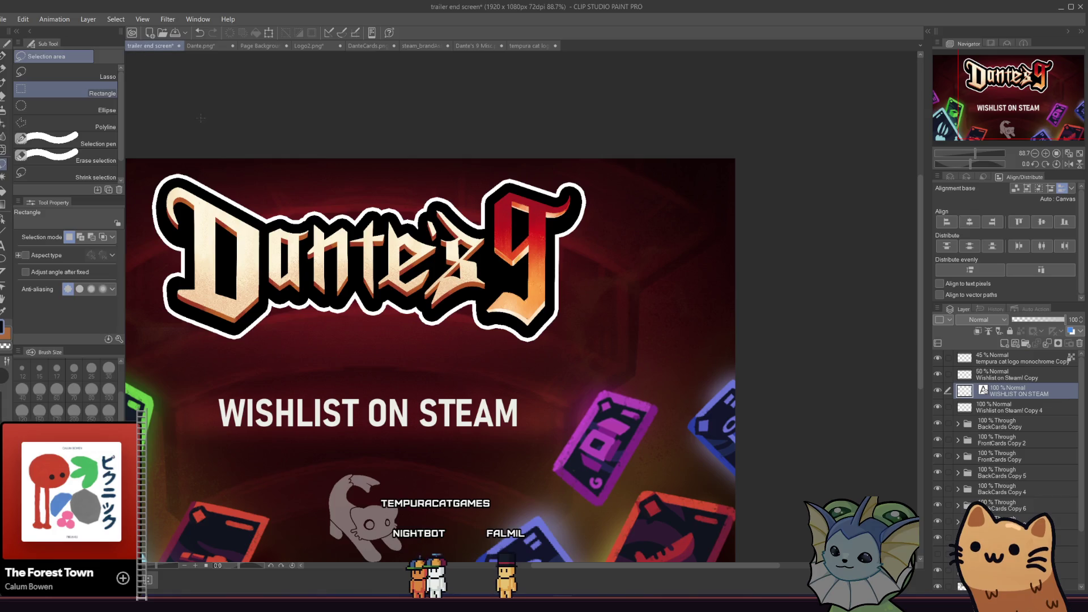
# Duplicate the WISHLIST ON STEAM text layer
pyautogui.scroll(-3, 556, 395)
pyautogui.rightClick(976, 391)
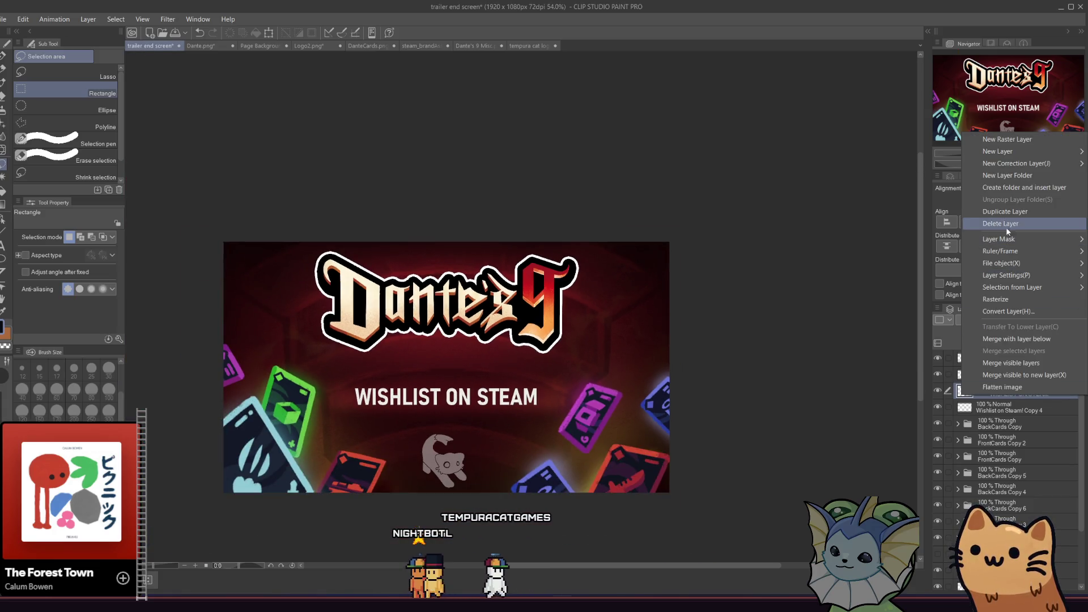
pyautogui.press('Escape')
pyautogui.scroll(2, 461, 419)
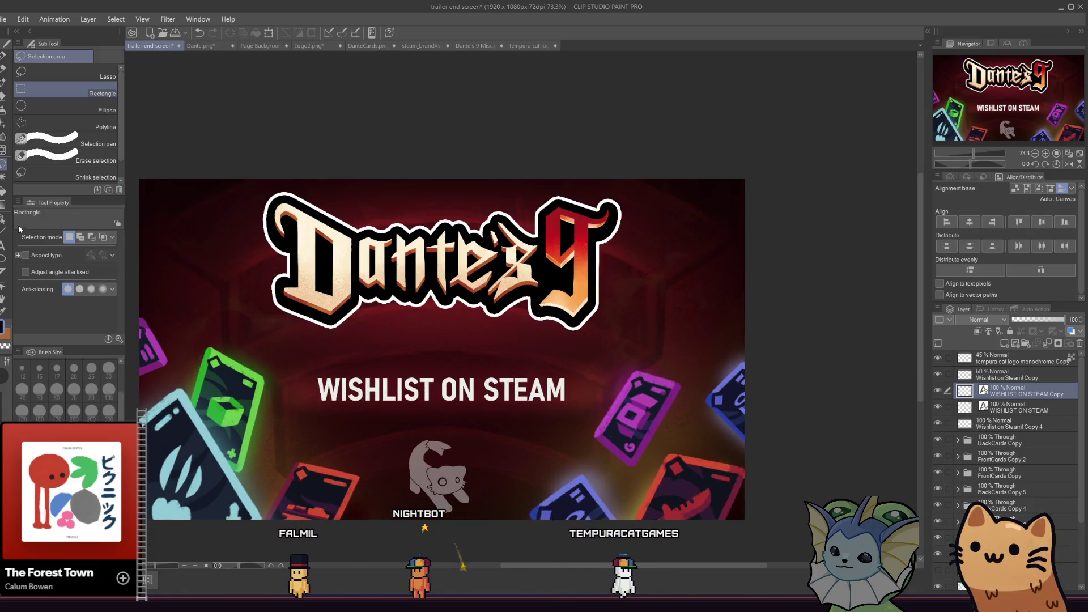
# Shorten the copied text to 'WISHLIST ON' and paste the Steam logo onto the card
pyautogui.press('t')
pyautogui.click(441, 390)
pyautogui.press('BackSpace')
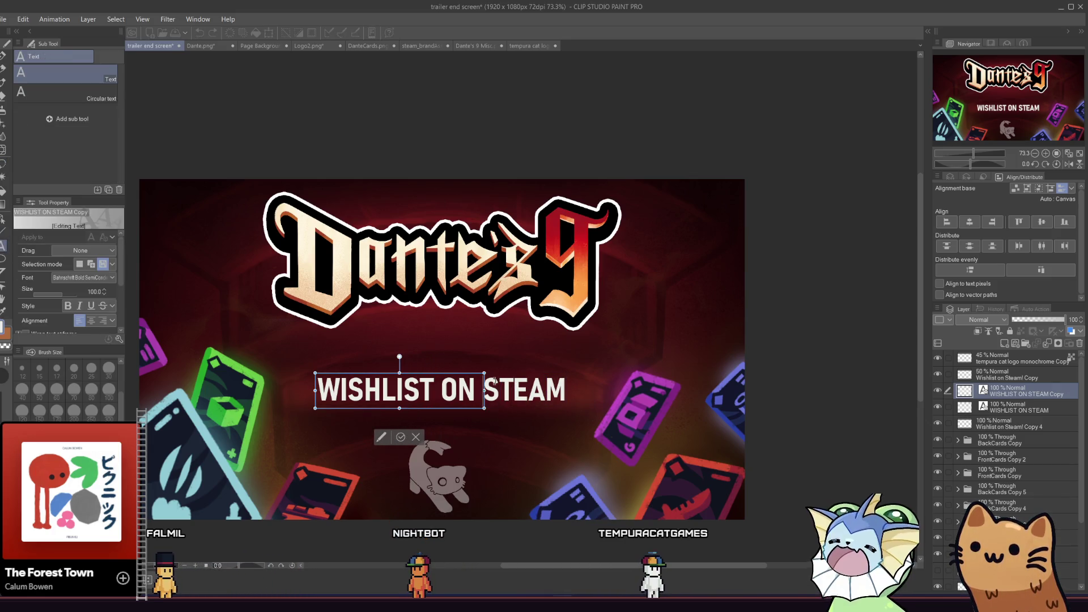
pyautogui.press('BackSpace')
pyautogui.press('Escape')
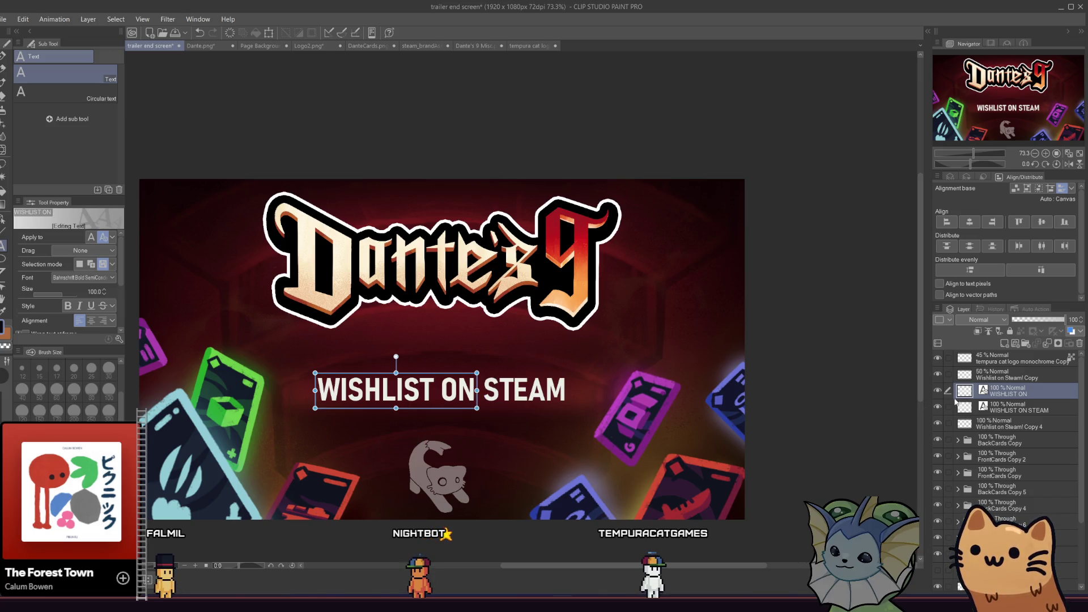
pyautogui.hotkey('ctrl', 'v')
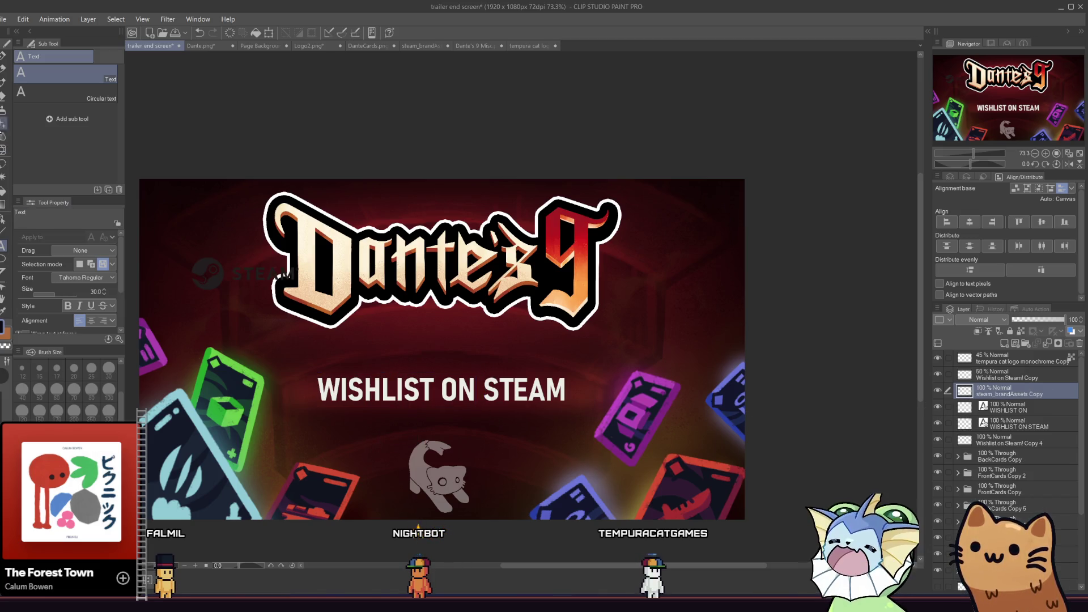
# Scale the pasted Steam logo to 122%, place it after 'WISHLIST ON', and lock its layer
pyautogui.scroll(-3, 340, 317)
pyautogui.scroll(1, 212, 224)
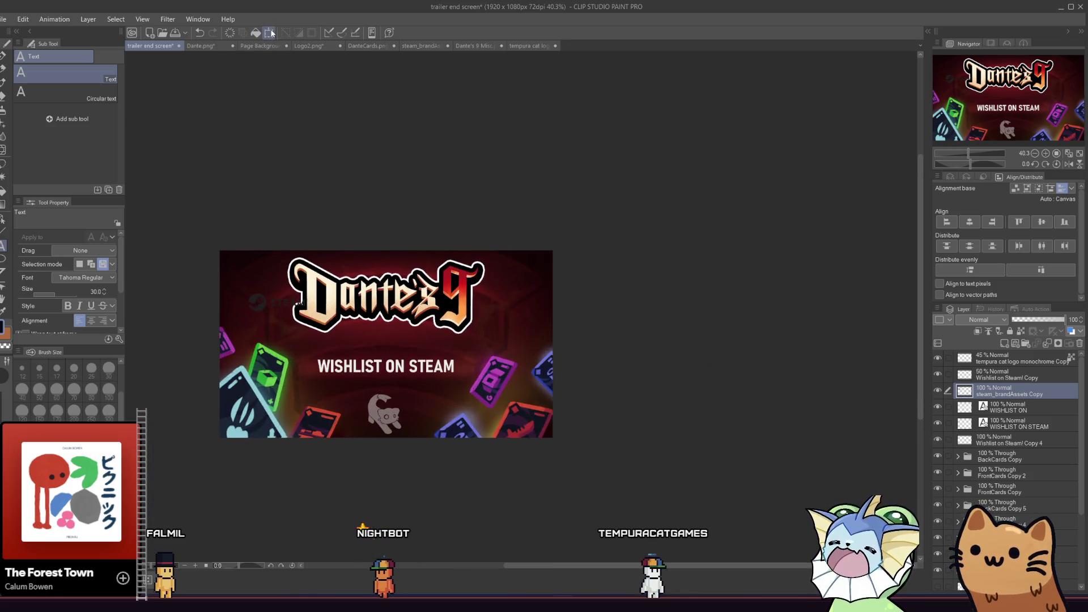
pyautogui.hotkey('ctrl', 't')
pyautogui.scroll(1, 322, 308)
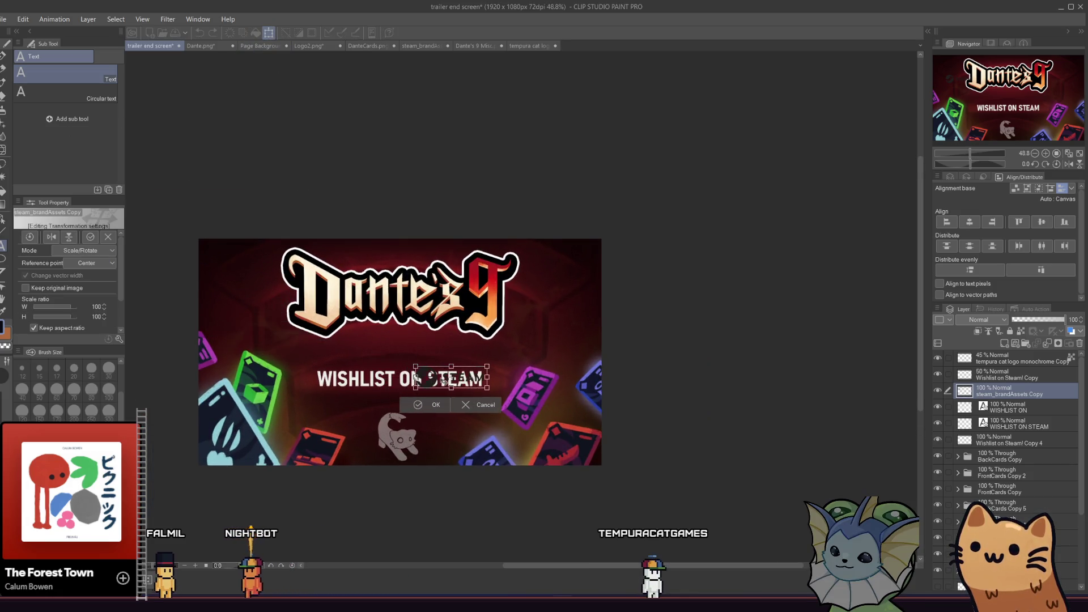
pyautogui.scroll(1, 416, 377)
pyautogui.scroll(1, 415, 377)
pyautogui.moveTo(436, 384); pyautogui.dragTo(444, 387)
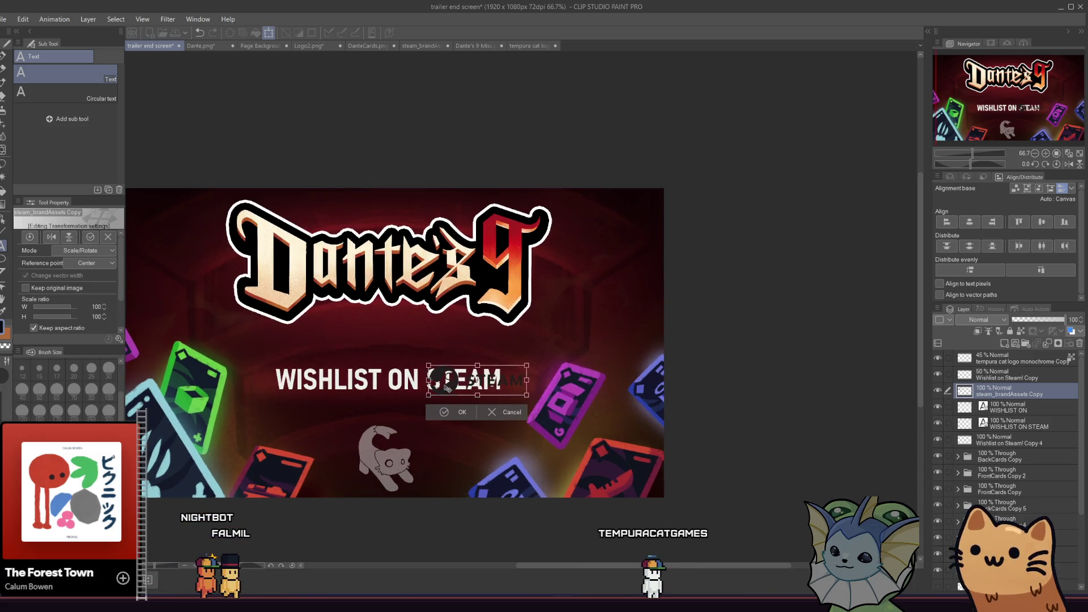
pyautogui.moveTo(524, 395); pyautogui.dragTo(541, 399)
pyautogui.moveTo(433, 386); pyautogui.dragTo(444, 387)
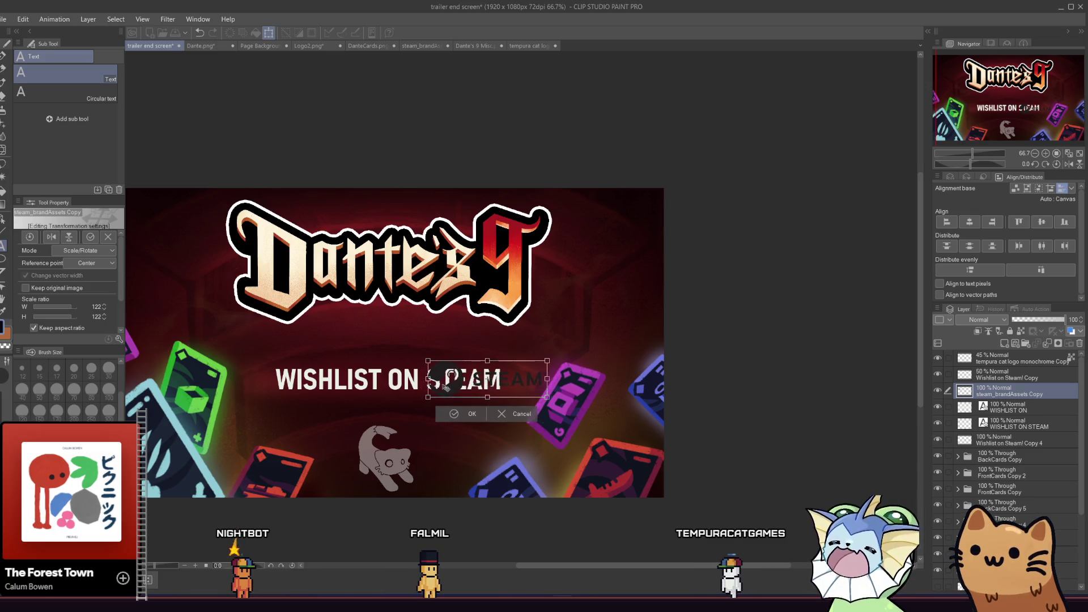
pyautogui.click(458, 415)
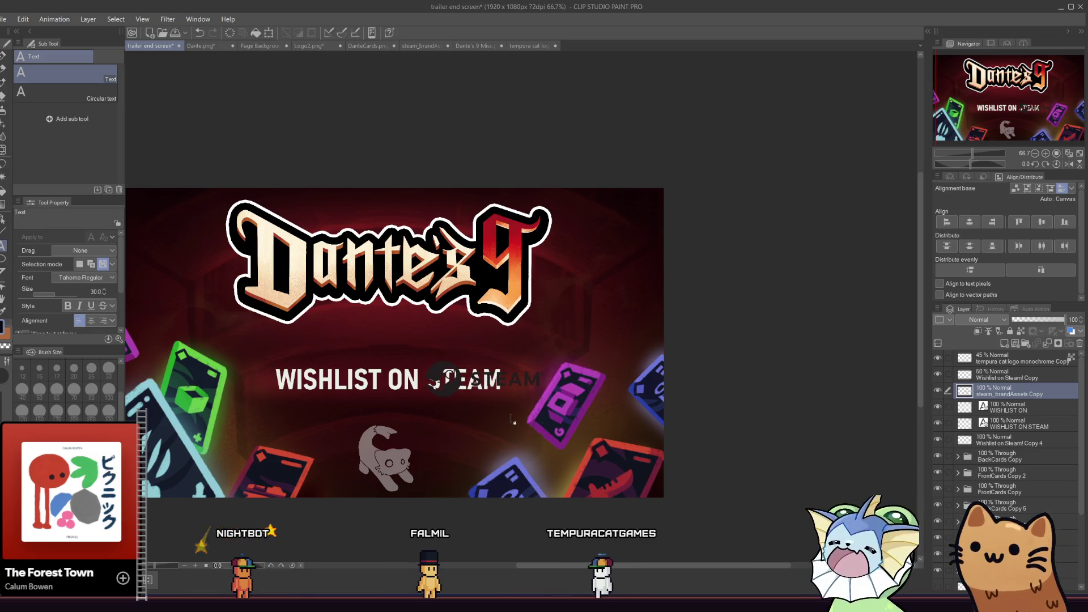
pyautogui.click(1014, 332)
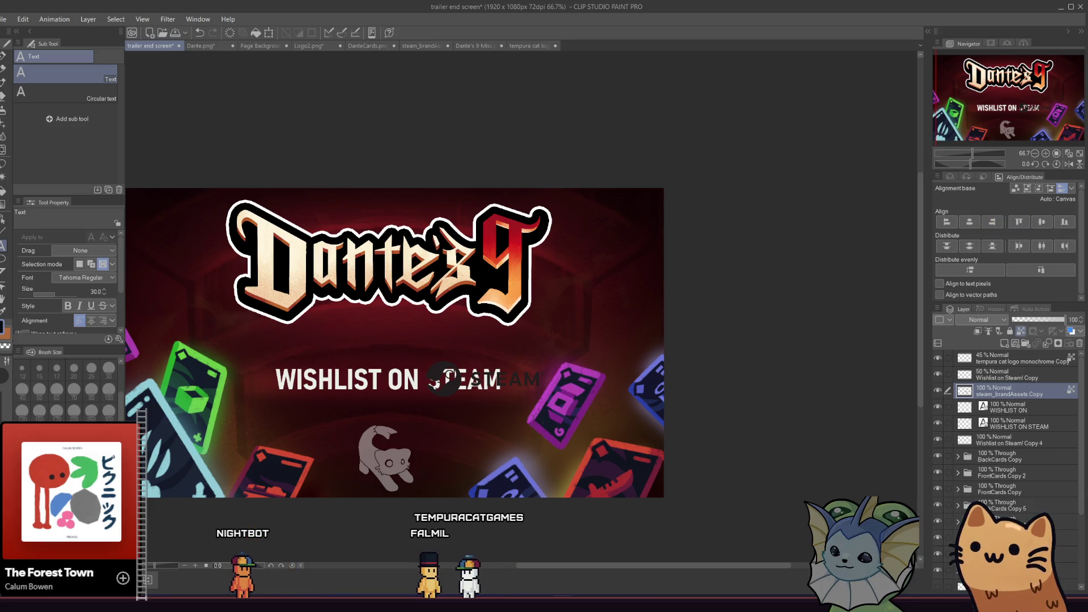
pyautogui.press('p')
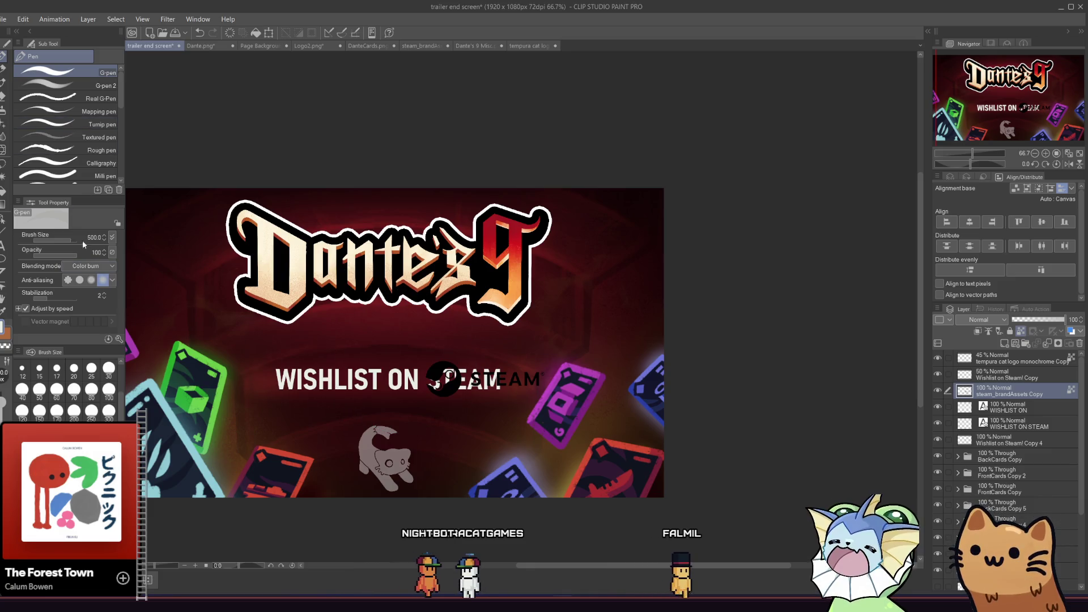
# Set the pen's blending mode to Normal and put the WISHLIST ON layer into a new folder
pyautogui.click(84, 265)
pyautogui.click(85, 284)
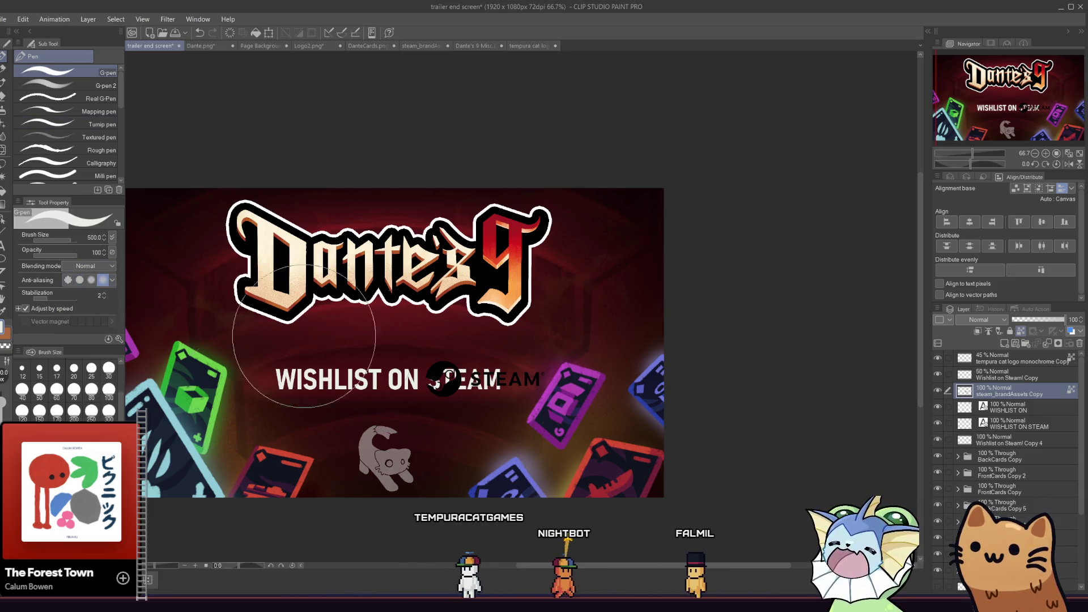
pyautogui.click(1032, 409)
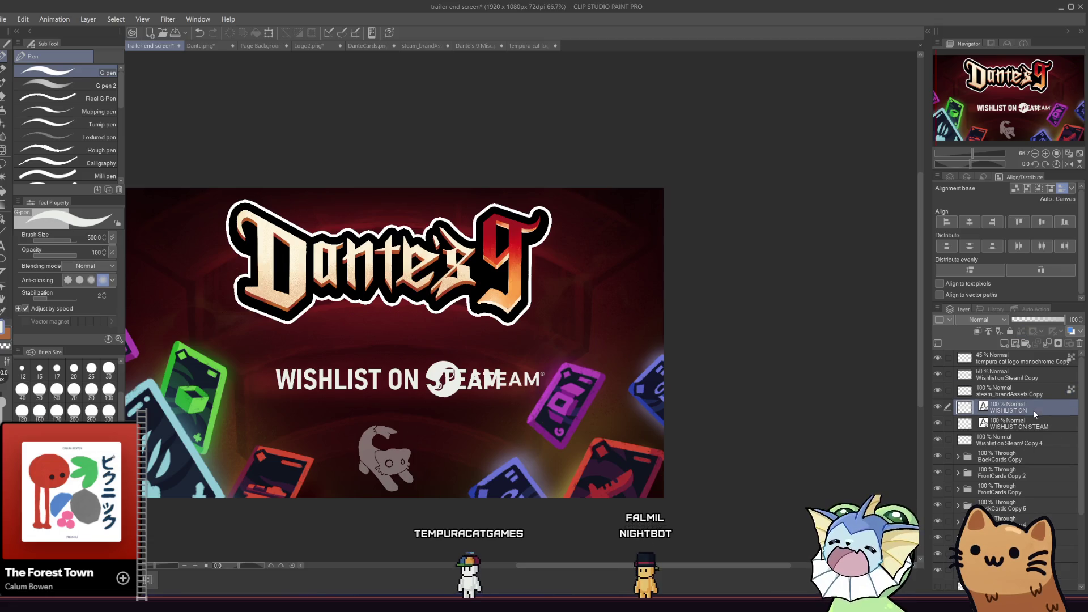
pyautogui.rightClick(1006, 397)
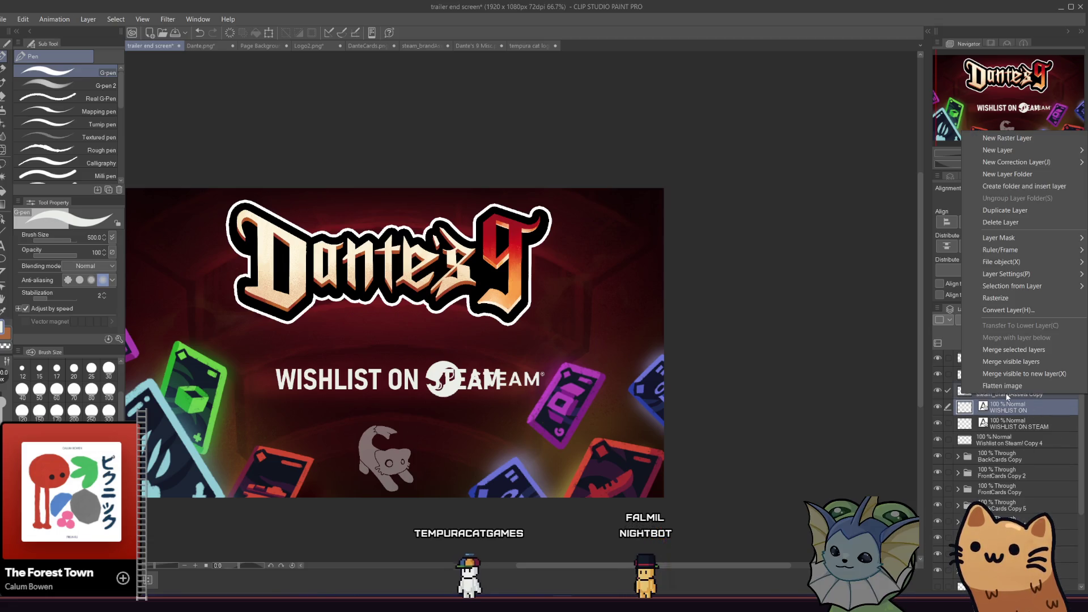
pyautogui.click(1037, 173)
# Hide Folder 1 and move the Steam logo layer into it
pyautogui.click(1008, 426)
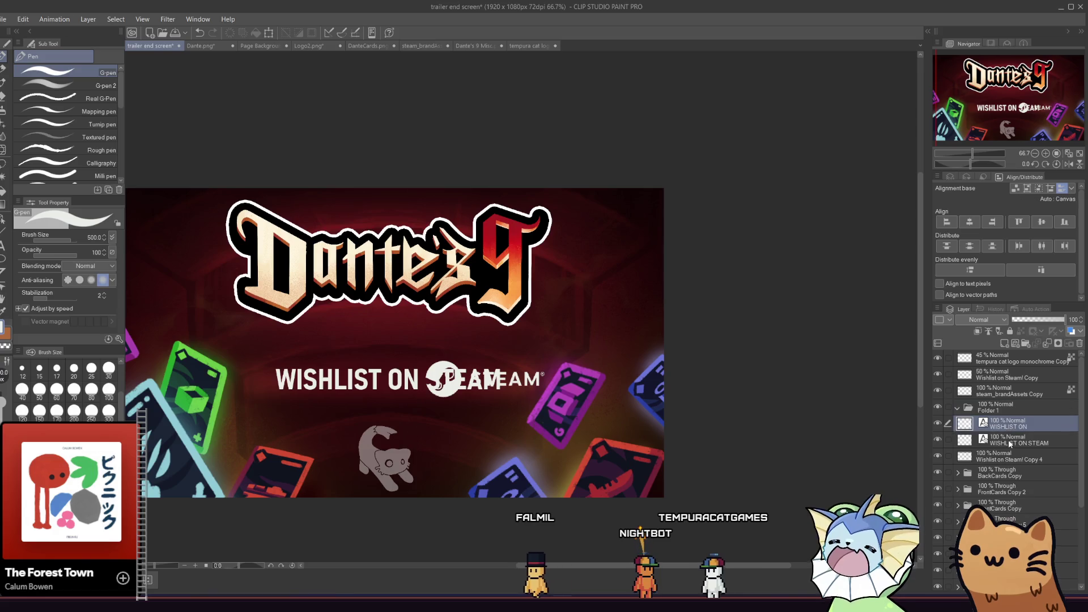
pyautogui.click(937, 407)
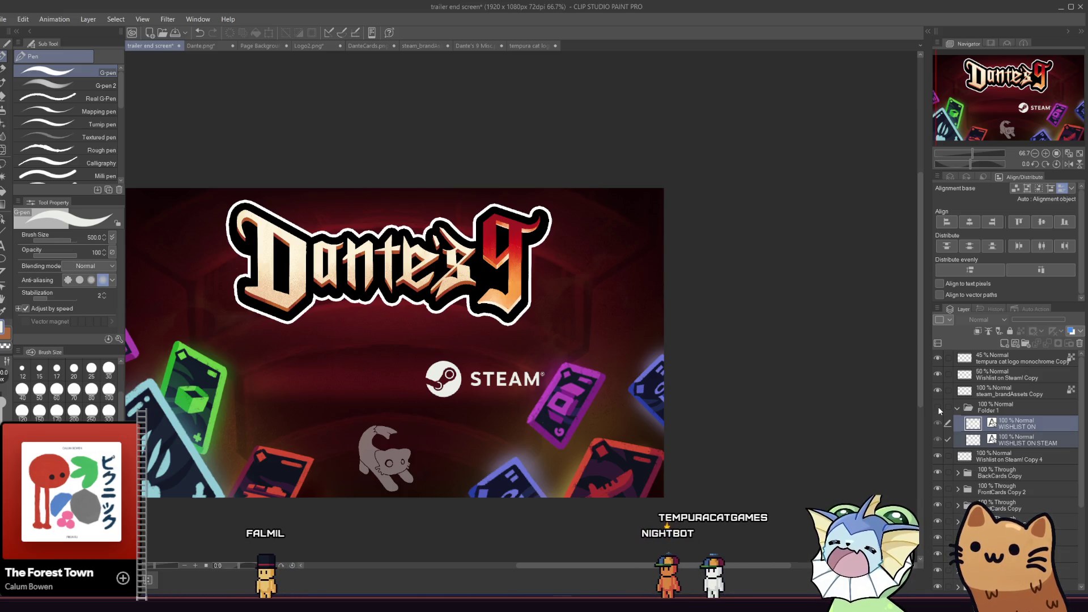
pyautogui.click(996, 455)
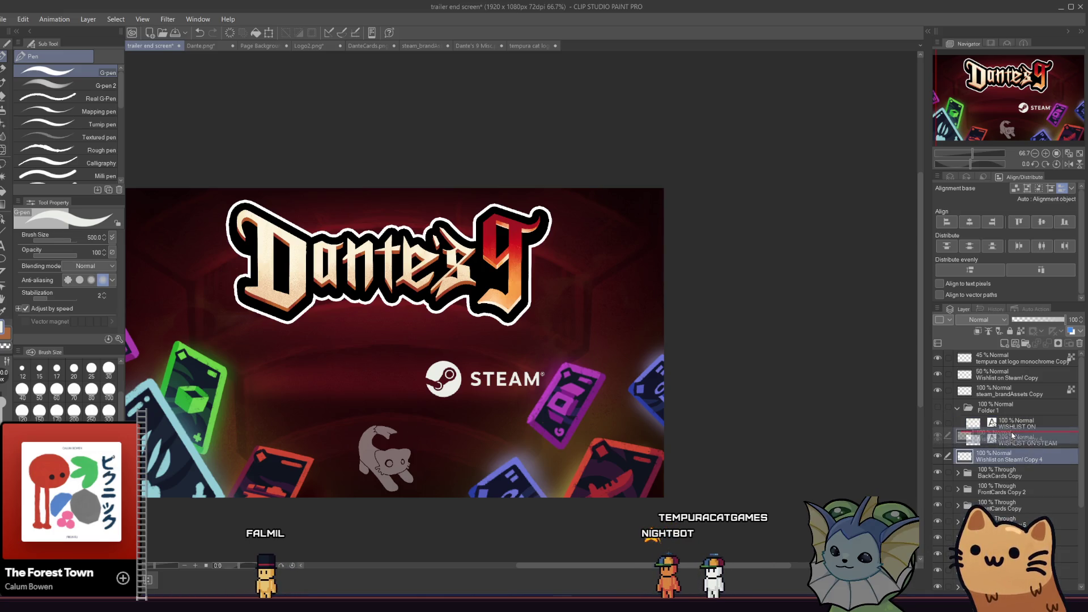
pyautogui.moveTo(995, 393)
pyautogui.mouseDown()
pyautogui.moveTo(1012, 439)
pyautogui.moveTo(1022, 379)
pyautogui.mouseUp()
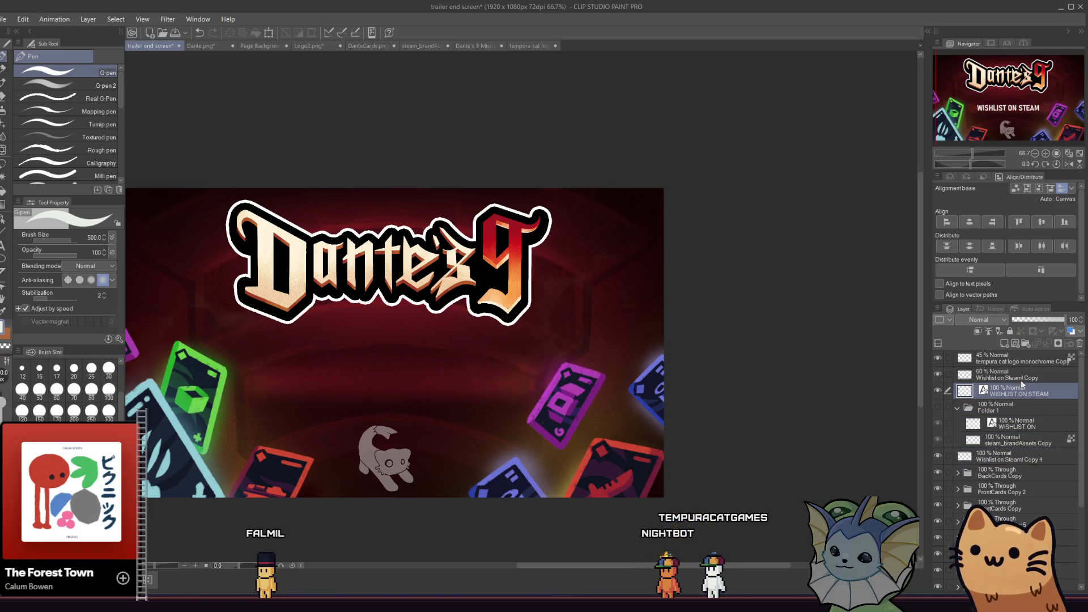
# Swap the plain slogan for the Steam-logo version and zoom out to view the whole card
pyautogui.click(938, 391)
pyautogui.click(939, 405)
pyautogui.scroll(-1, 423, 373)
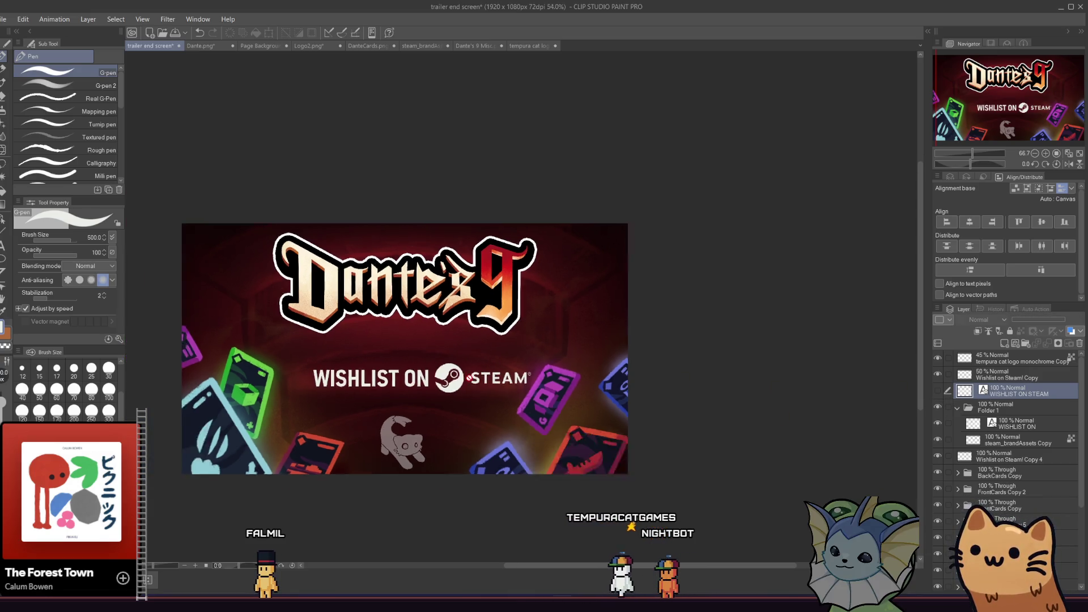
pyautogui.scroll(1, 201, 428)
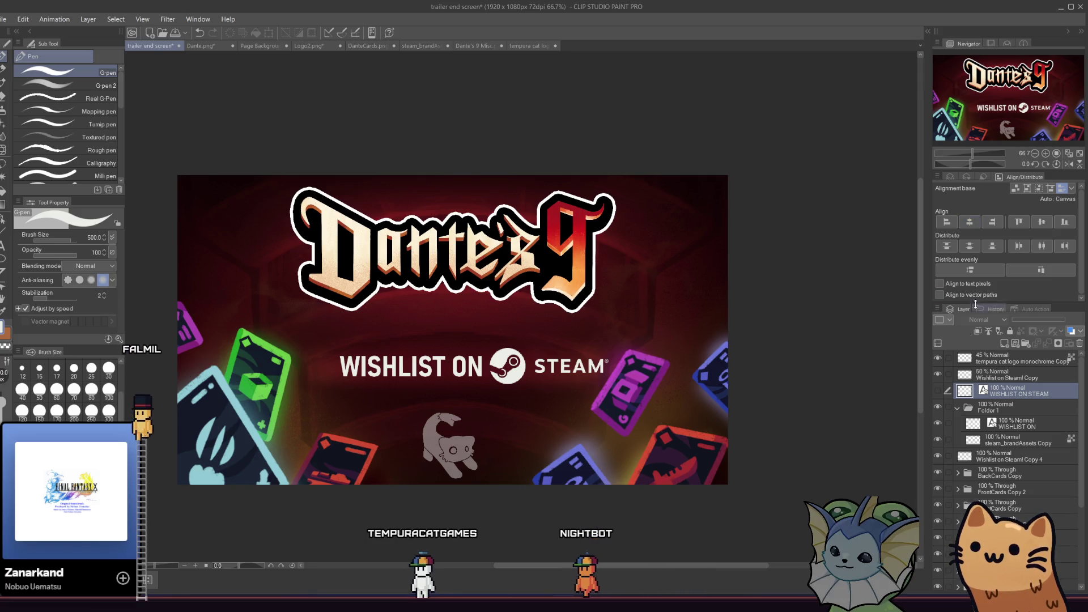
pyautogui.click(1009, 404)
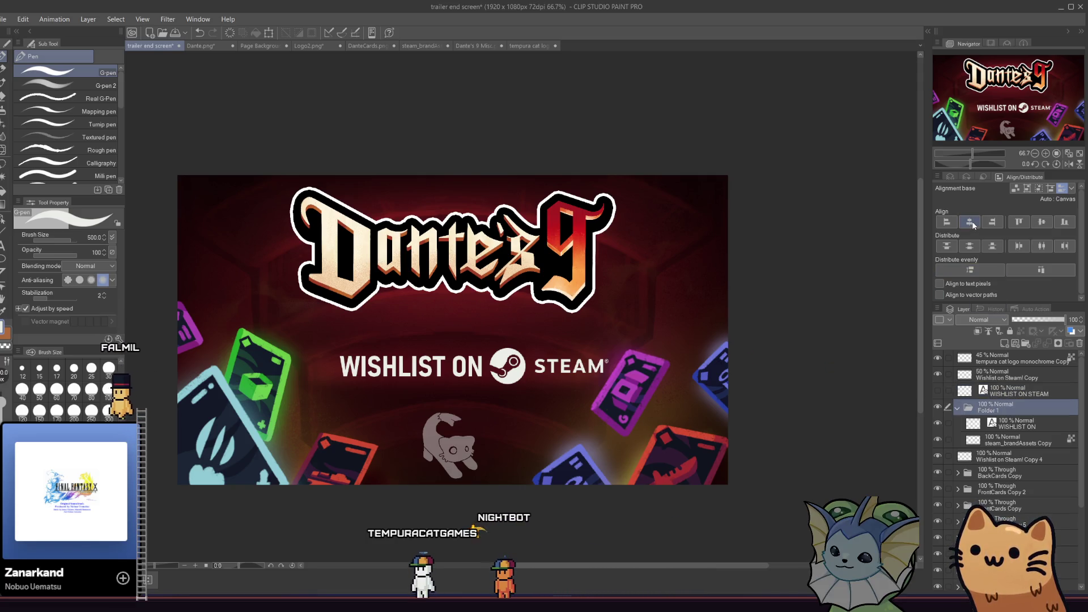
pyautogui.hotkey('ctrl', '-')
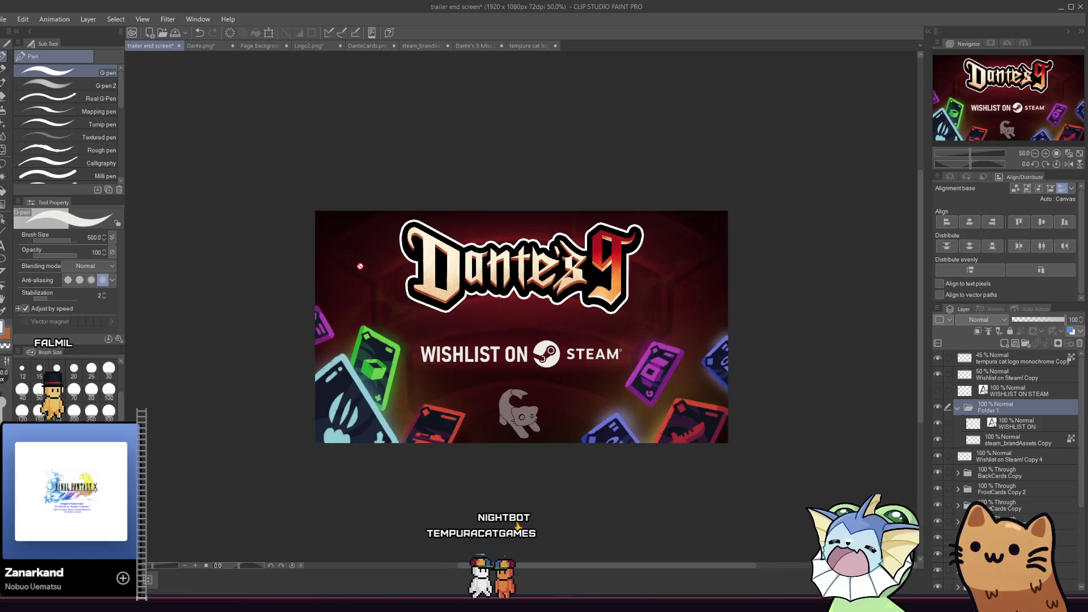
pyautogui.scroll(-4, 368, 249)
pyautogui.scroll(4, 376, 234)
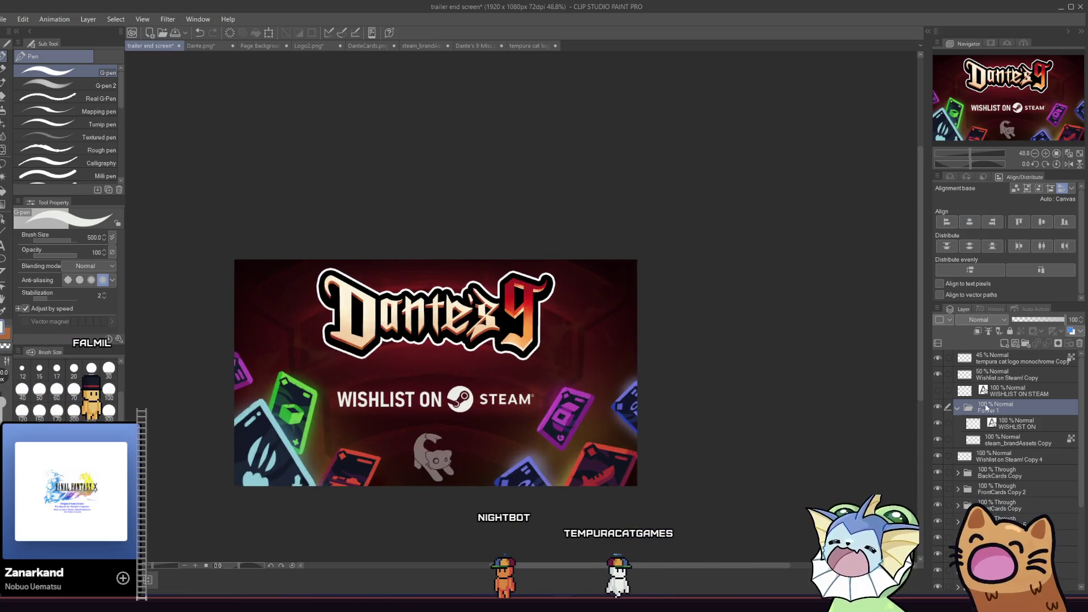
pyautogui.click(1002, 397)
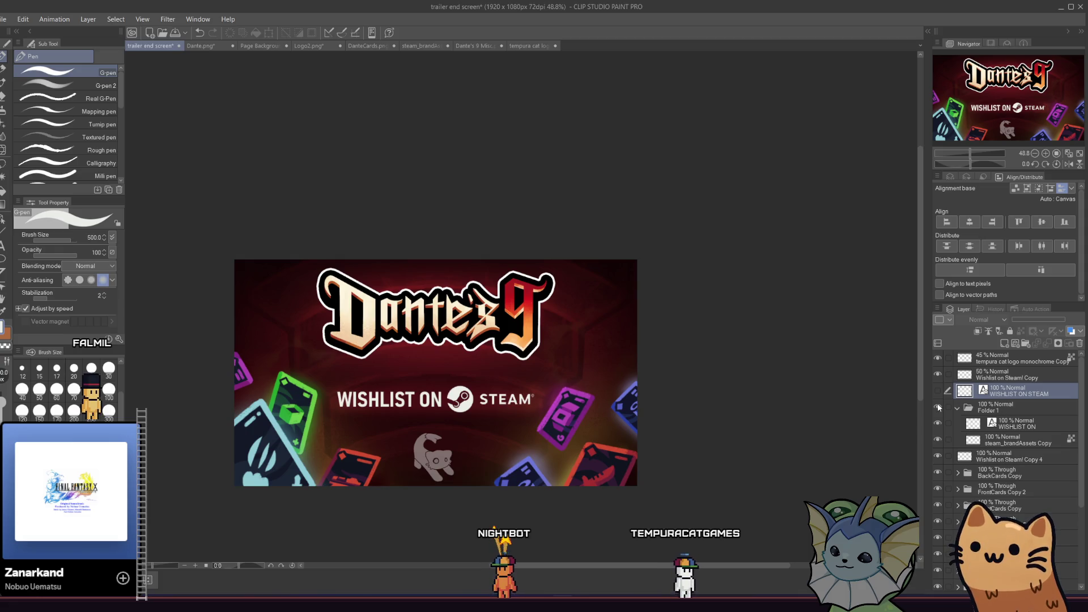
pyautogui.scroll(3, 329, 426)
pyautogui.scroll(-3, 329, 425)
pyautogui.scroll(1, 221, 409)
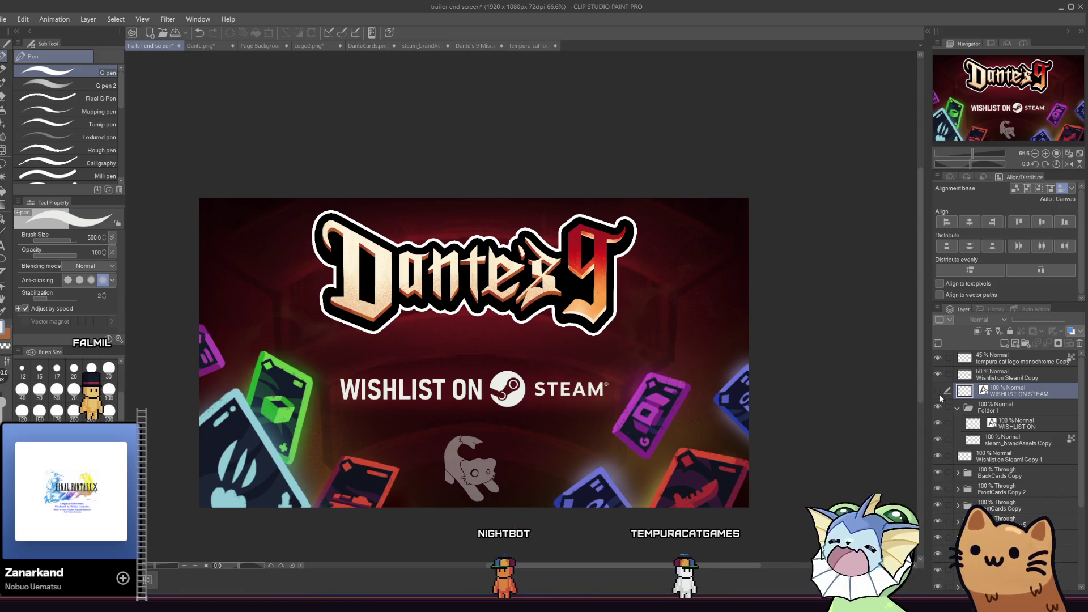
# Hide the grey tempura cat logo and compare both slogan versions, ending on the Steam-logo one
pyautogui.click(937, 359)
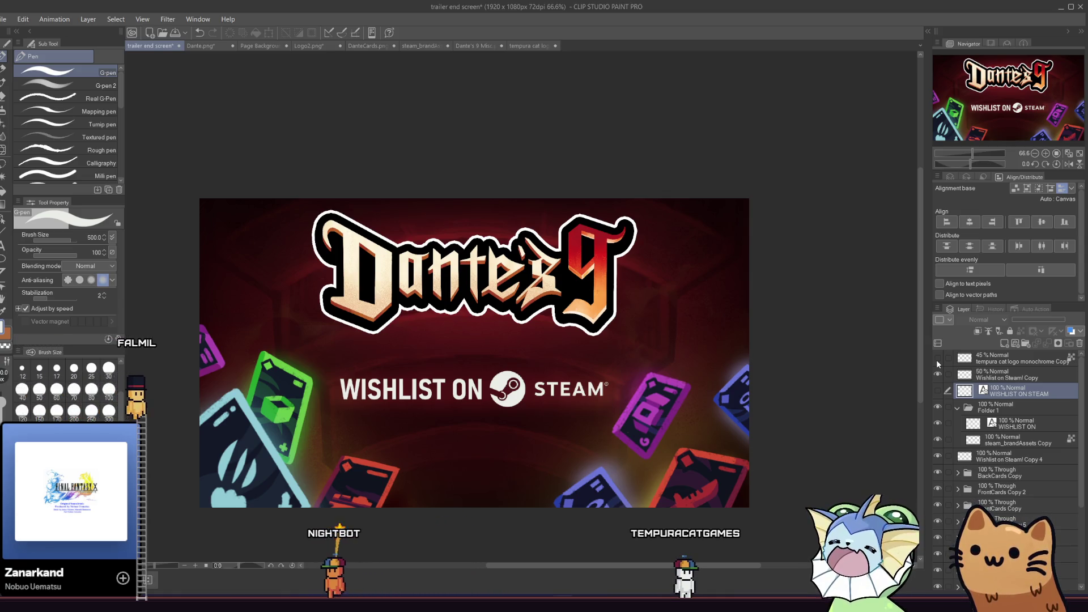
pyautogui.click(937, 407)
pyautogui.click(937, 391)
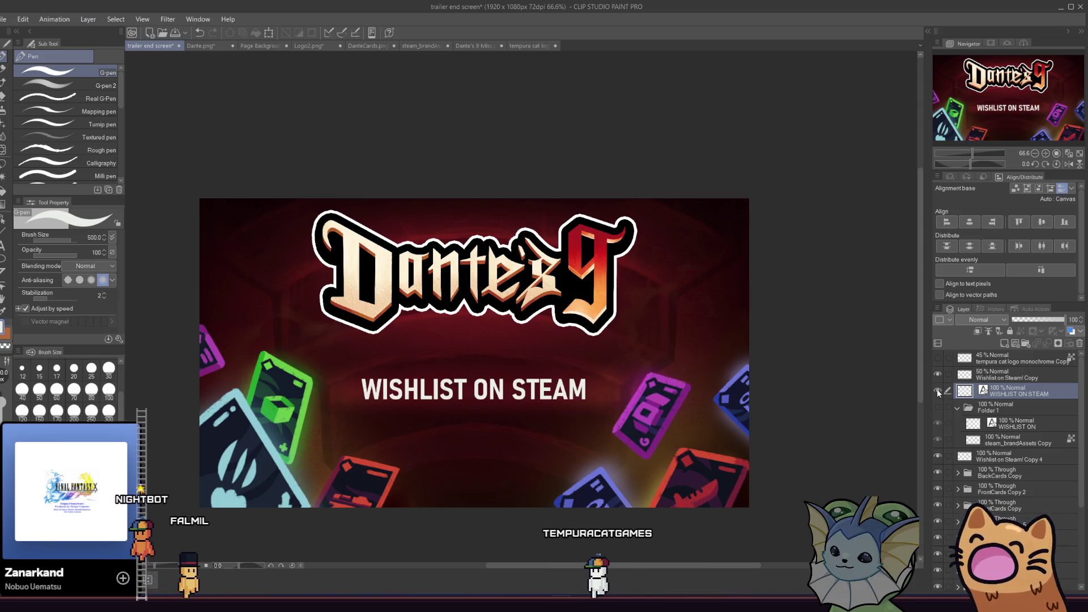
pyautogui.click(937, 392)
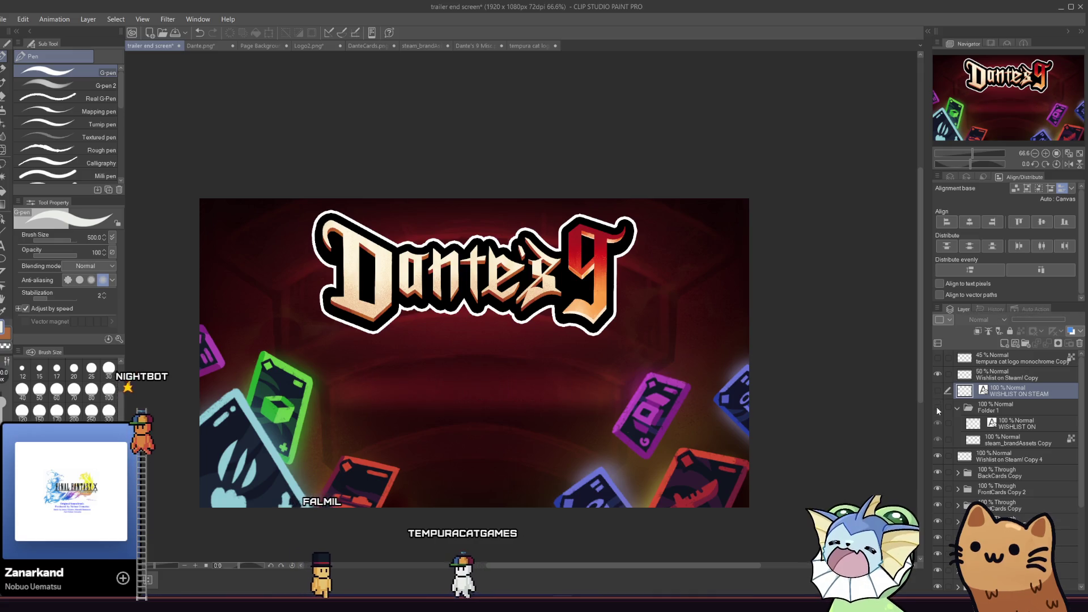
pyautogui.click(937, 407)
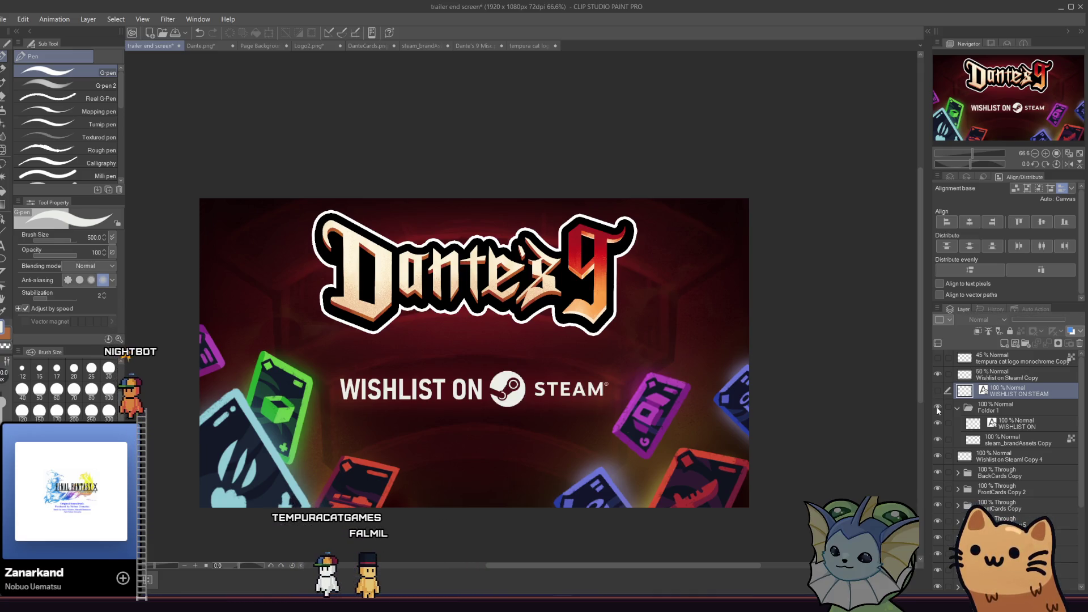
pyautogui.click(937, 407)
pyautogui.click(937, 393)
pyautogui.click(937, 392)
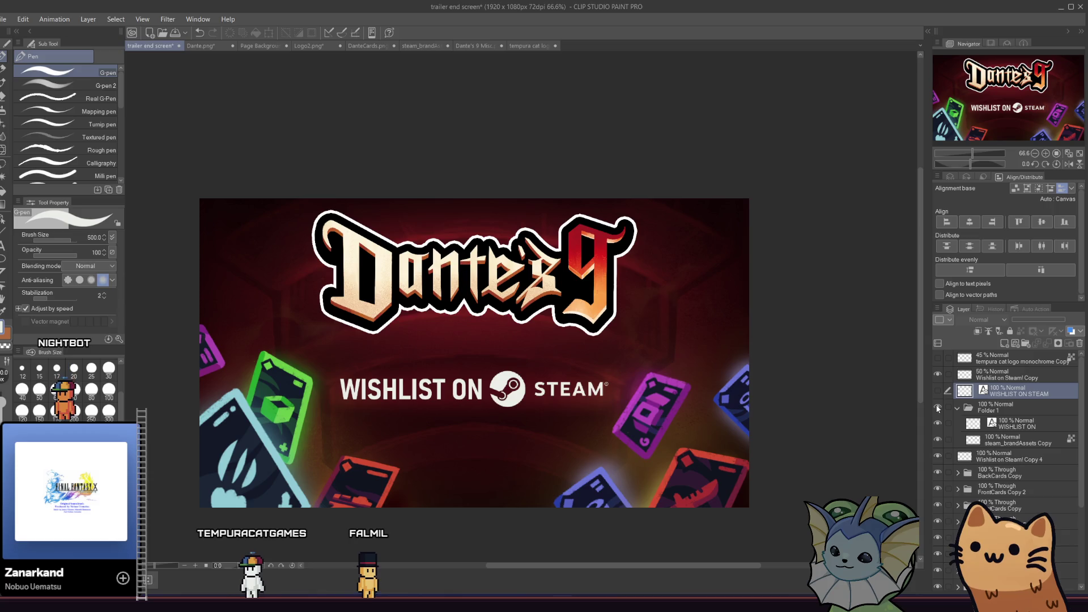
pyautogui.click(938, 406)
pyautogui.click(938, 391)
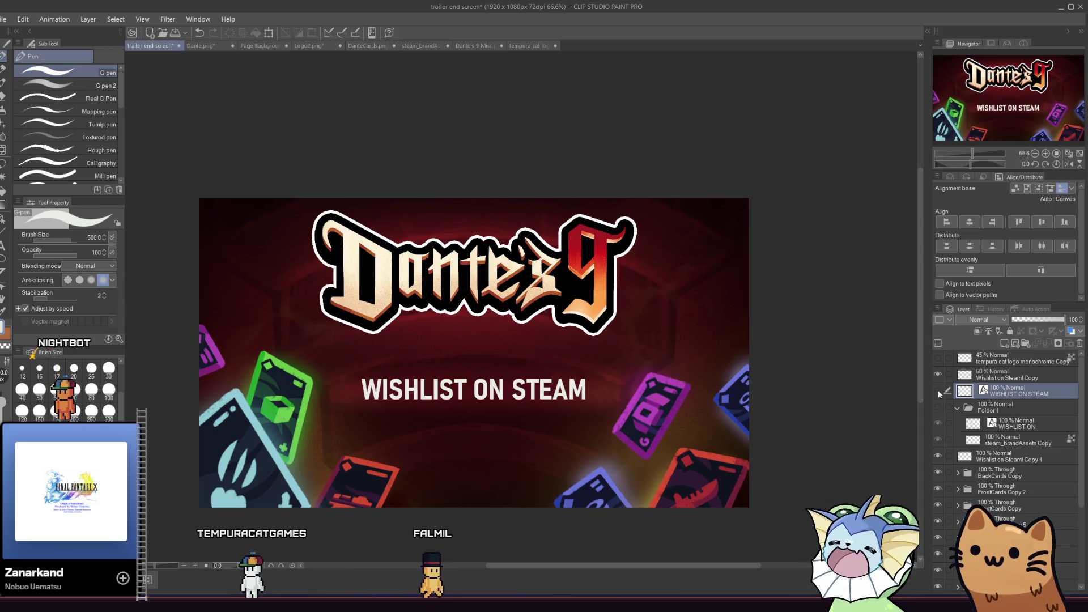
pyautogui.click(938, 391)
pyautogui.click(938, 405)
pyautogui.click(999, 439)
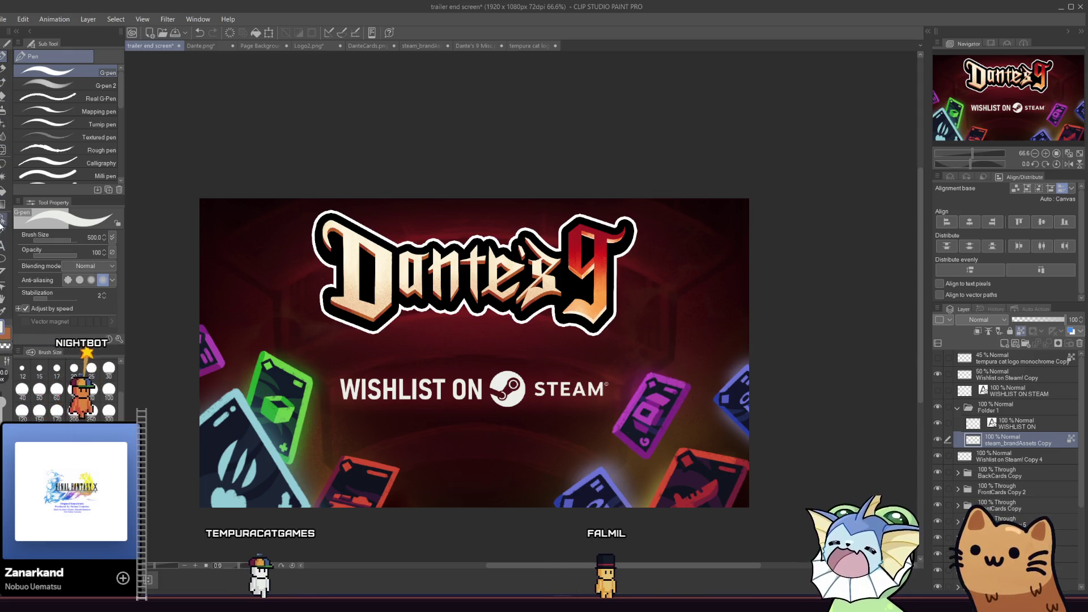
# Restyle the WISHLIST ON text in Bahnschrift Regular at size 75
pyautogui.click(2, 221)
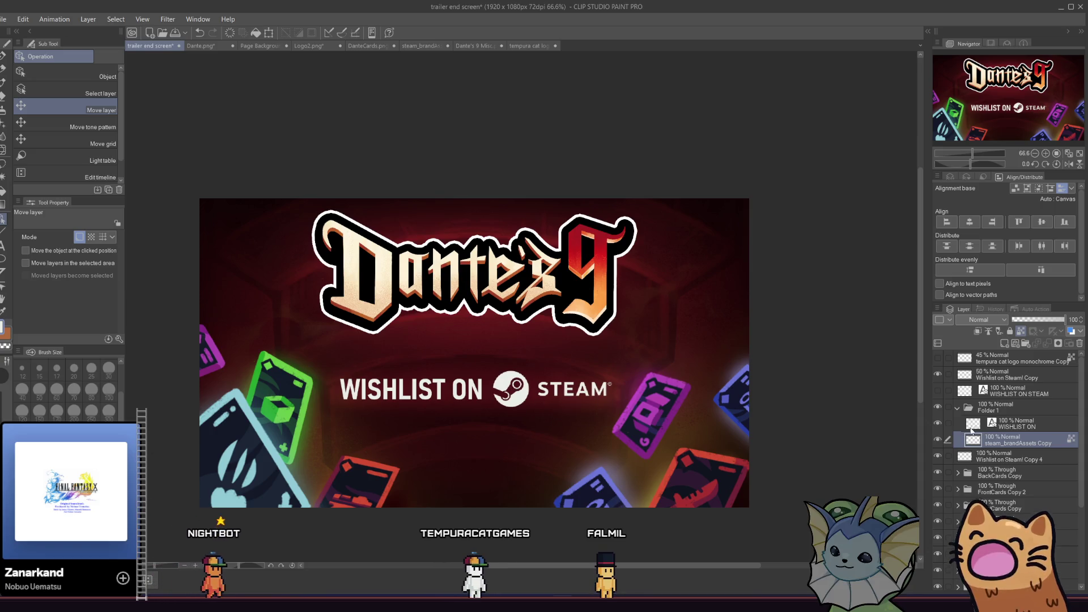
pyautogui.click(971, 430)
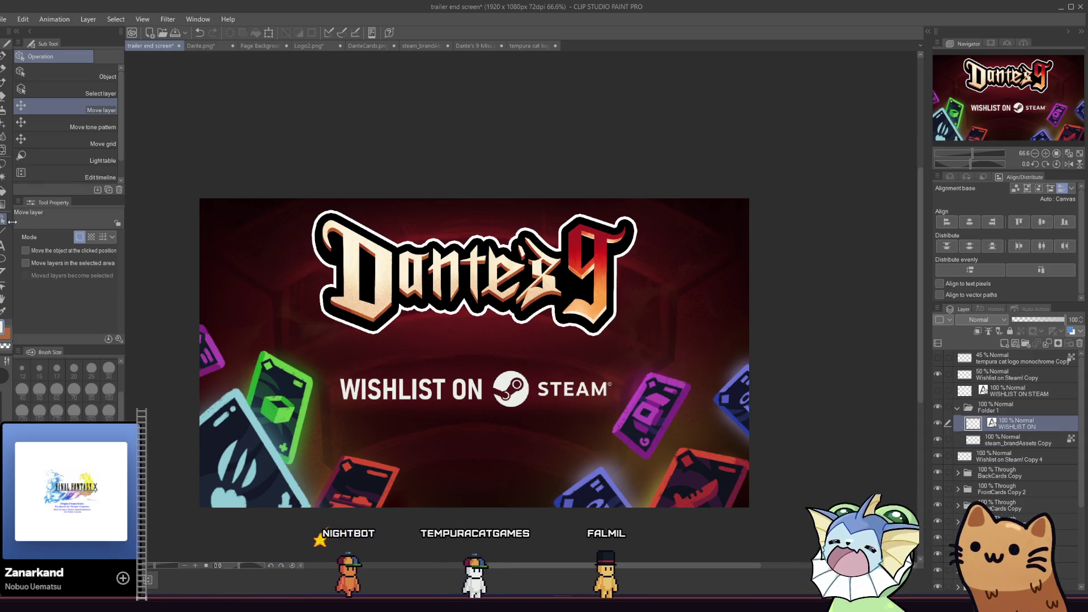
pyautogui.click(3, 246)
pyautogui.click(430, 392)
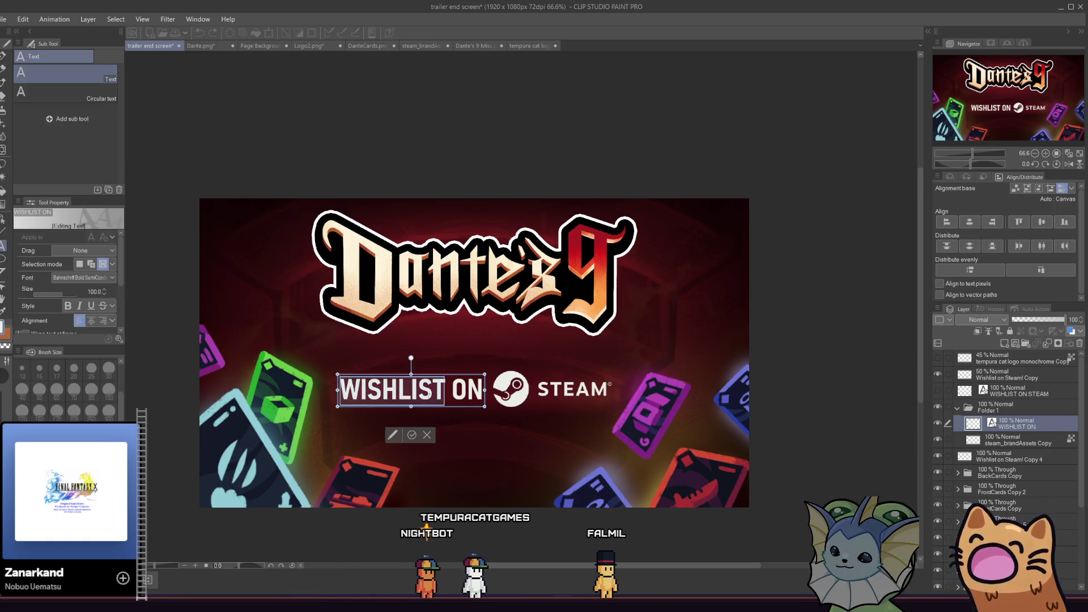
pyautogui.click(92, 281)
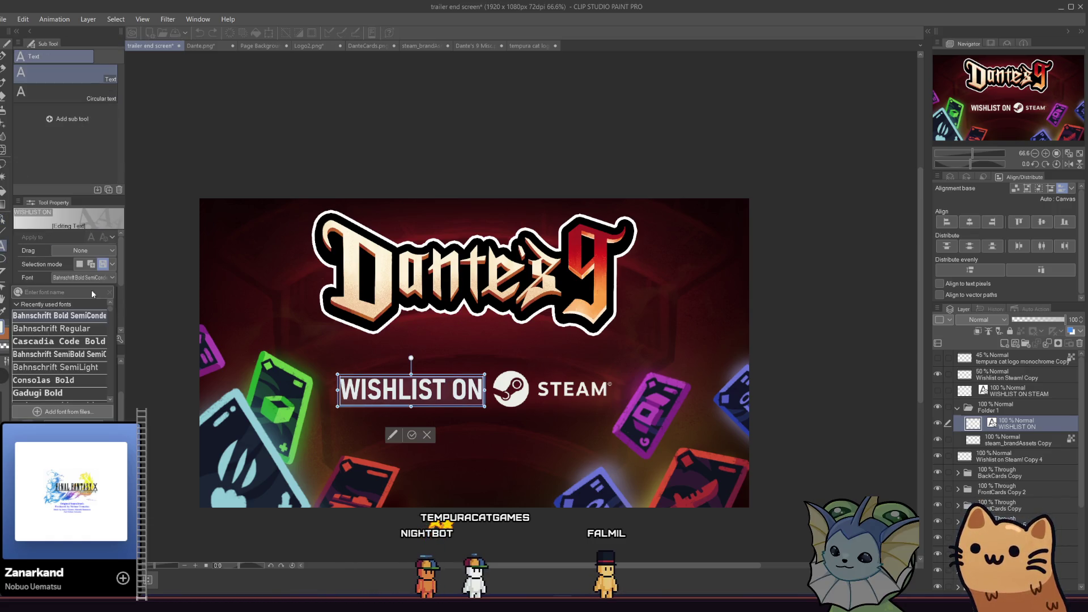
pyautogui.click(84, 328)
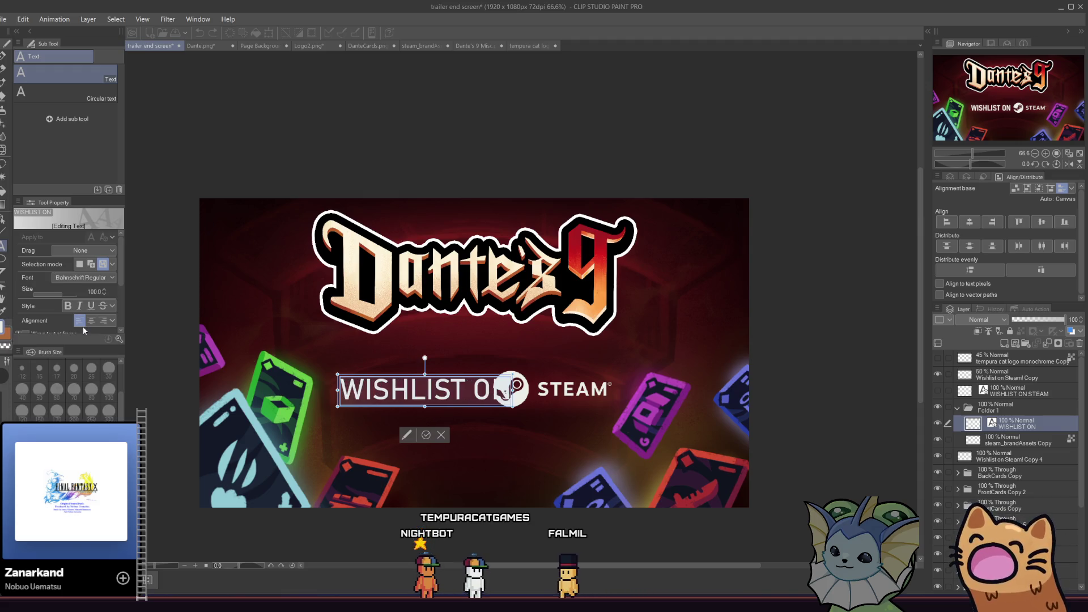
pyautogui.moveTo(65, 295); pyautogui.dragTo(60, 293)
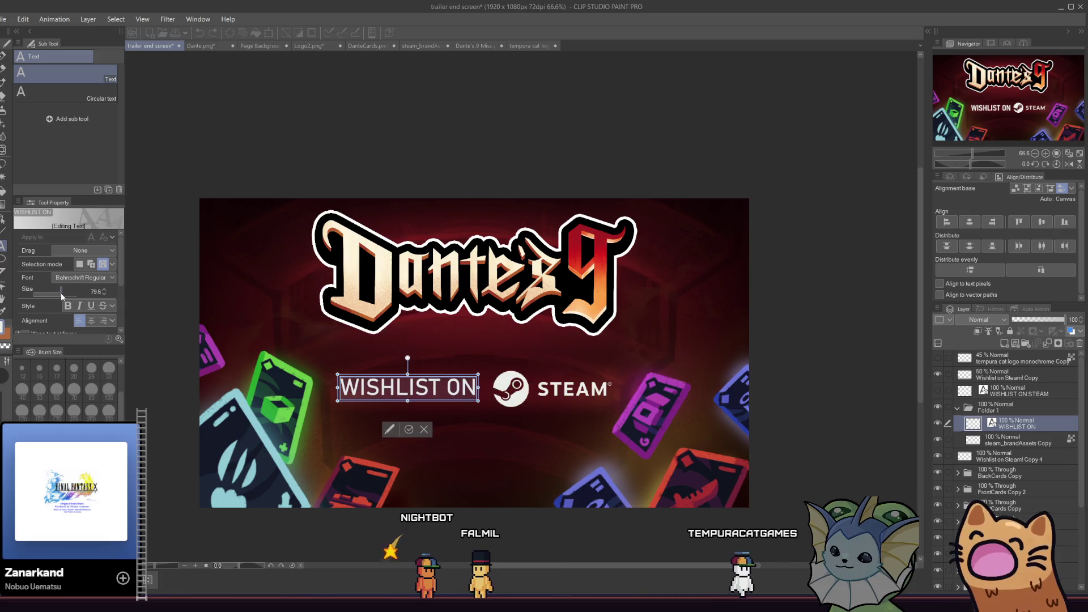
pyautogui.click(95, 291)
pyautogui.write('75')
pyautogui.press('Return')
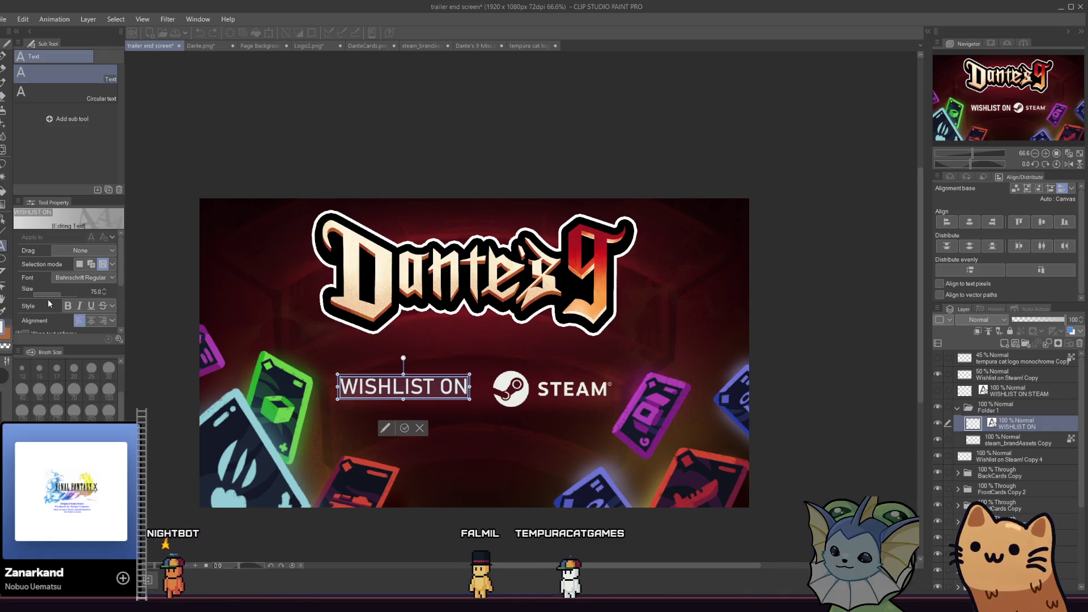
pyautogui.click(2, 218)
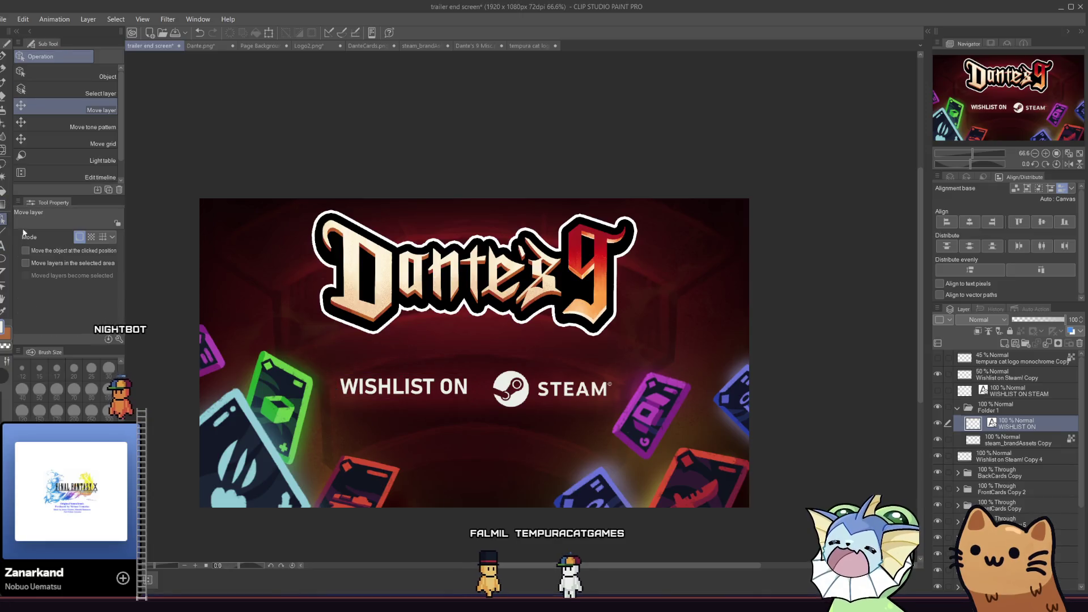
# Nudge the WISHLIST ON text into place and move the Steam logo slightly left
pyautogui.moveTo(411, 397); pyautogui.dragTo(409, 395)
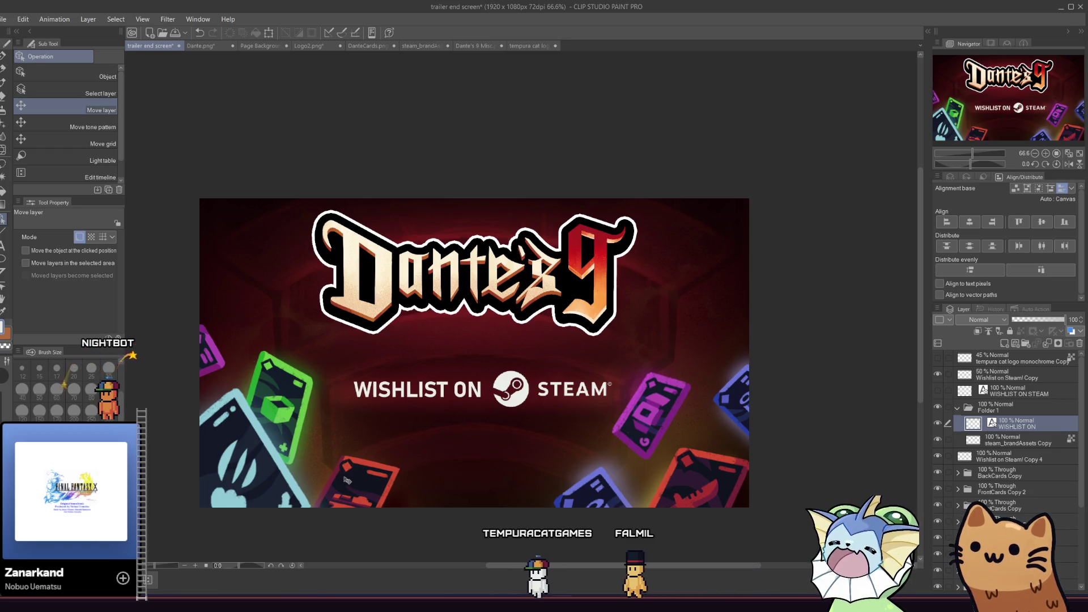
pyautogui.moveTo(385, 401); pyautogui.dragTo(383, 397)
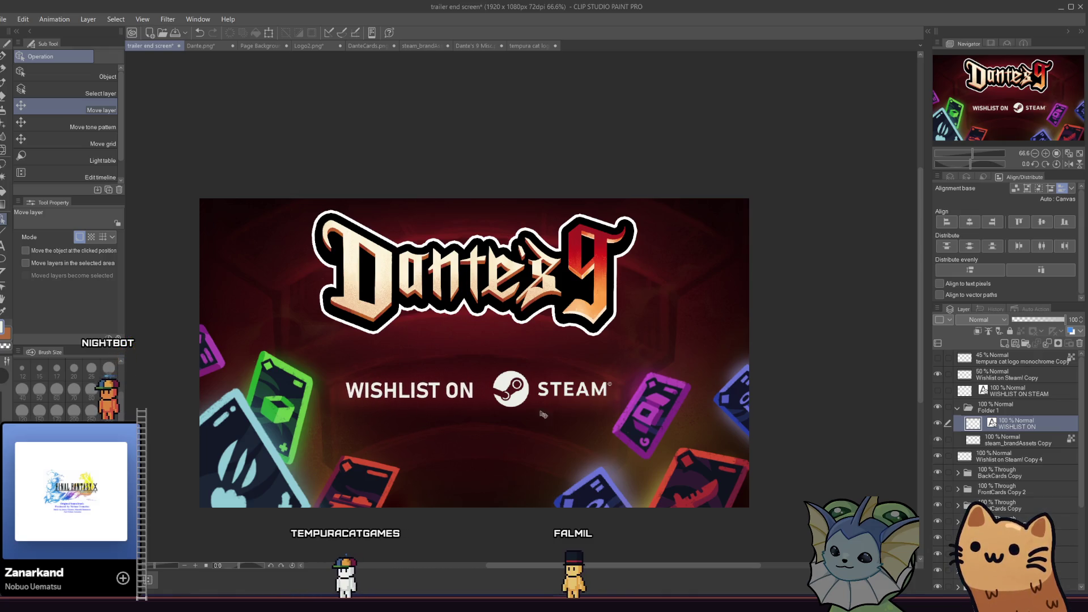
pyautogui.press('Right')
pyautogui.press('Right')
pyautogui.press('Right')
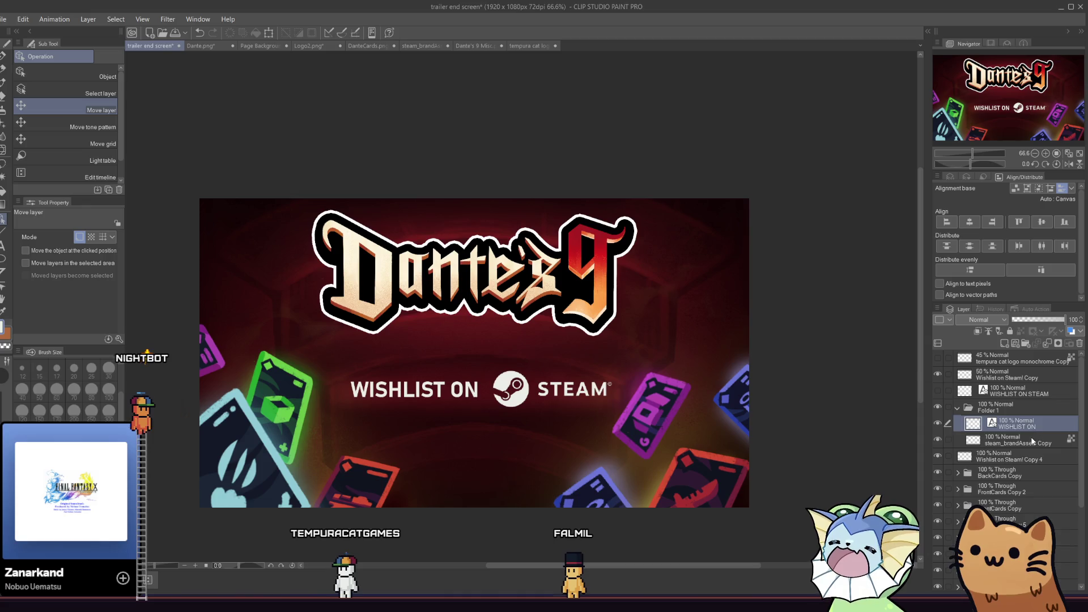
pyautogui.click(1033, 441)
pyautogui.moveTo(538, 391); pyautogui.dragTo(533, 391)
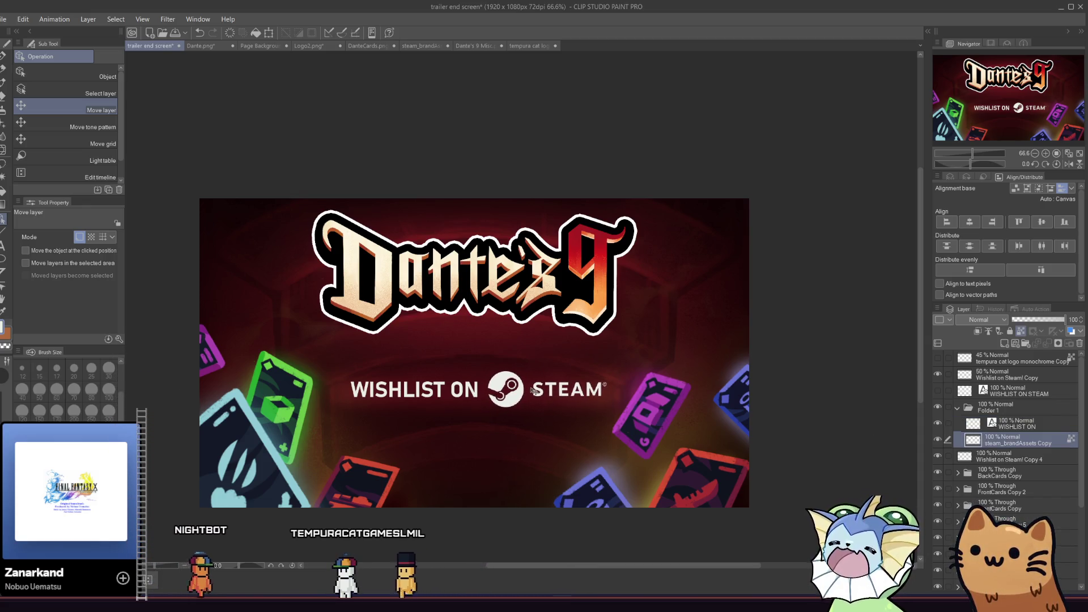
# Shift the whole wishlist line folder left to centre it under the logo
pyautogui.scroll(2, 509, 382)
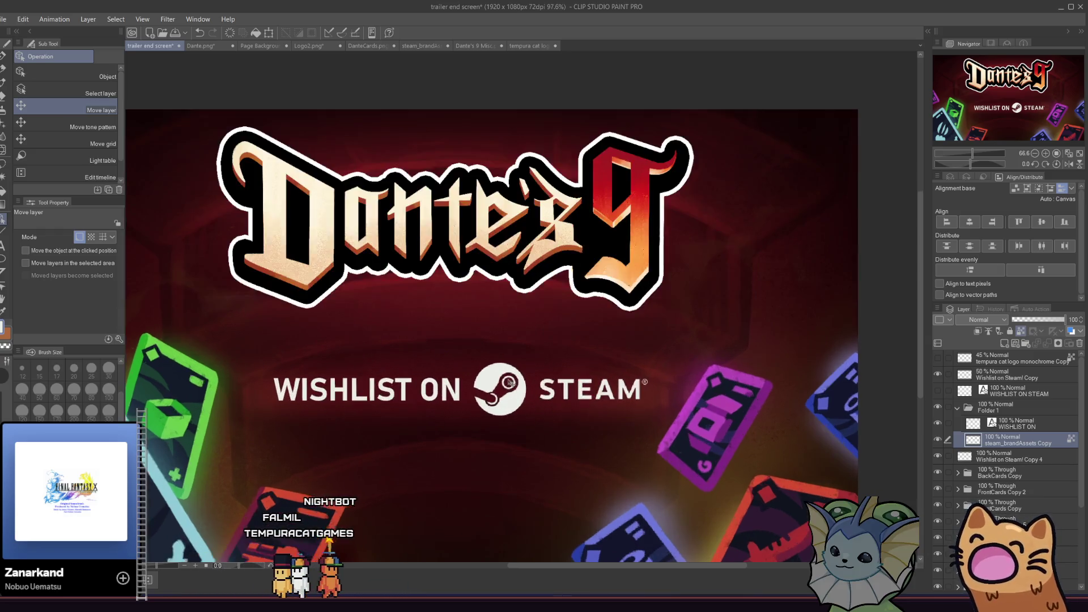
pyautogui.scroll(2, 510, 382)
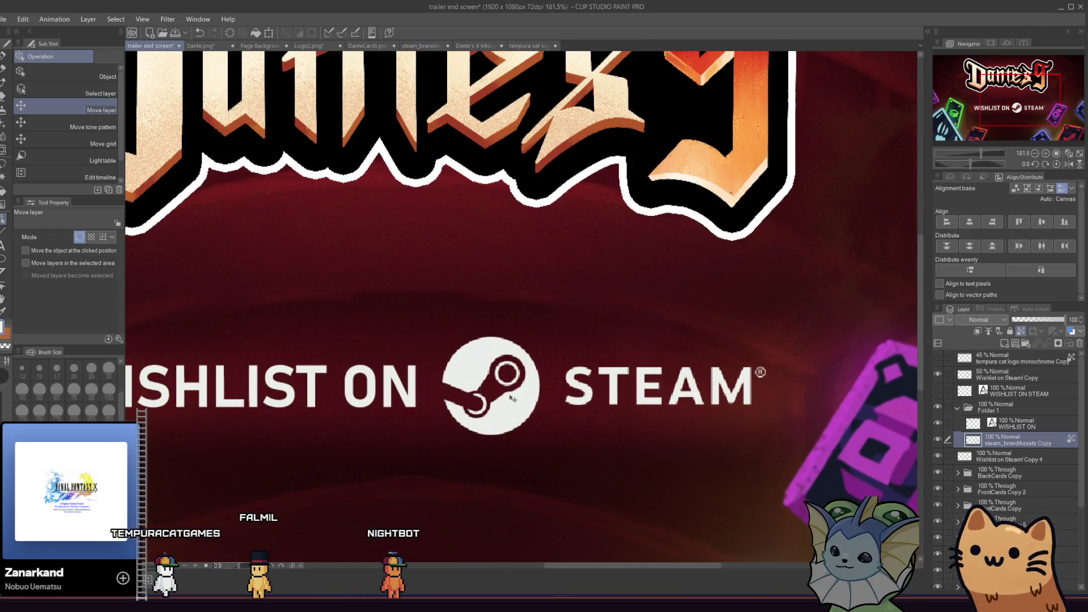
pyautogui.scroll(-5, 513, 399)
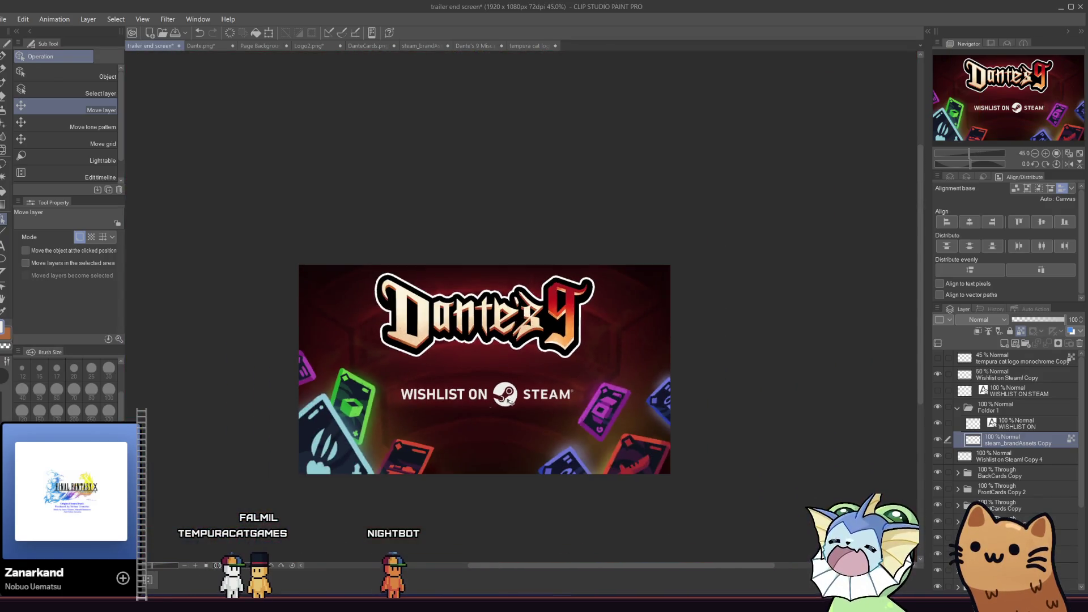
pyautogui.scroll(1, 395, 419)
pyautogui.click(993, 411)
pyautogui.moveTo(558, 386); pyautogui.dragTo(549, 386)
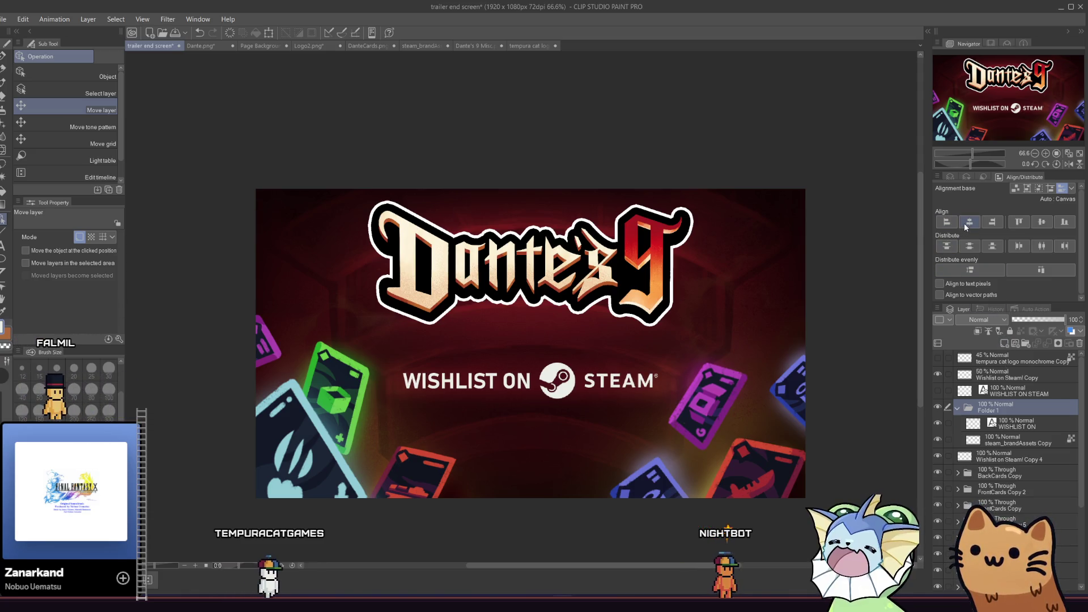
pyautogui.scroll(-3, 496, 385)
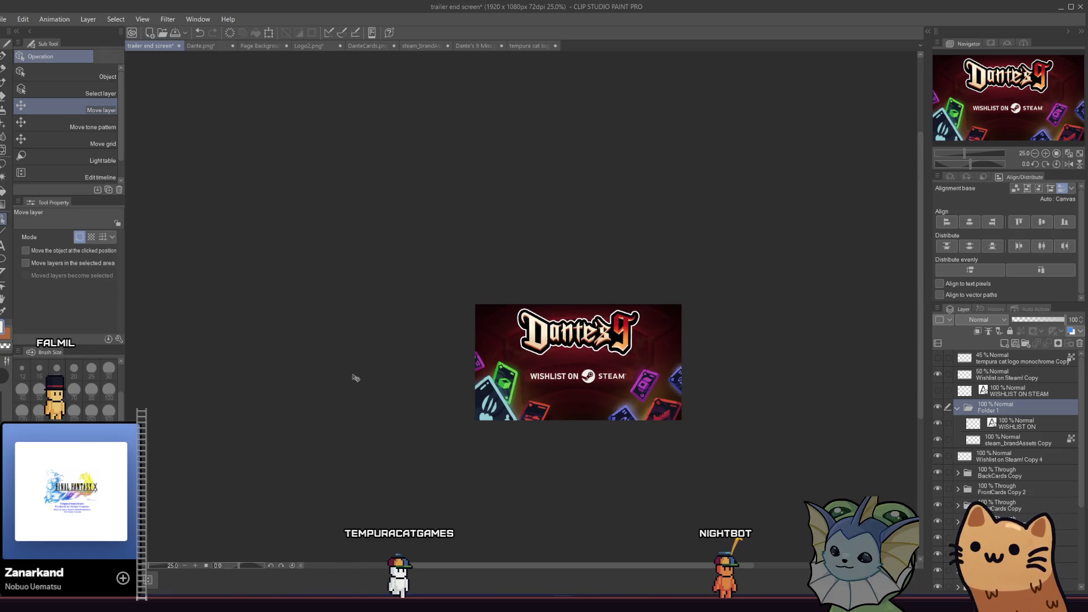
pyautogui.scroll(-1, 482, 377)
pyautogui.scroll(2, 647, 377)
pyautogui.scroll(1, 646, 377)
pyautogui.scroll(1, 401, 395)
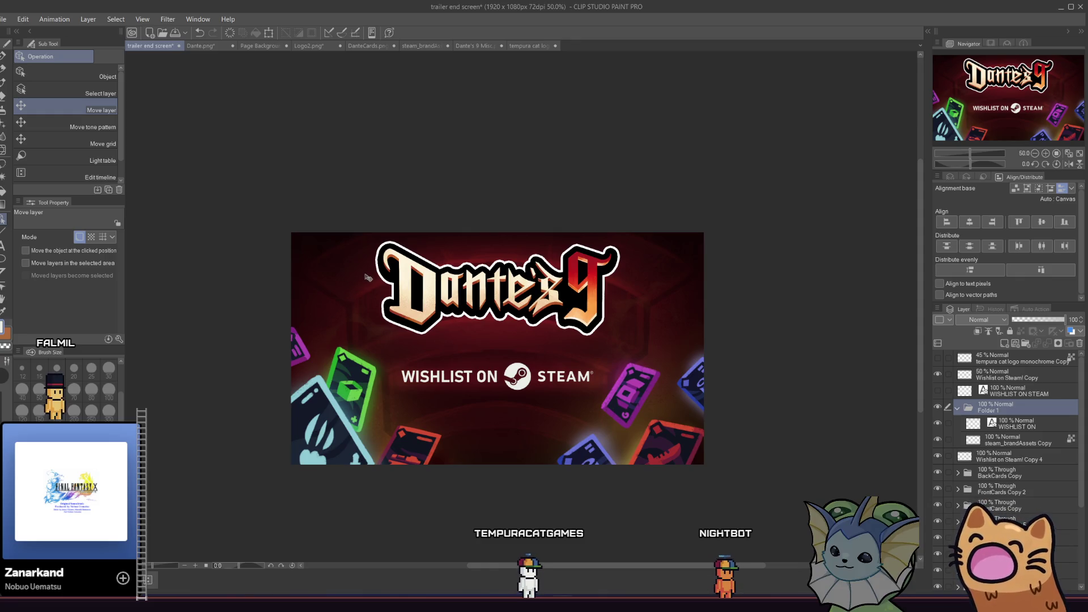
pyautogui.scroll(-3, 1000, 399)
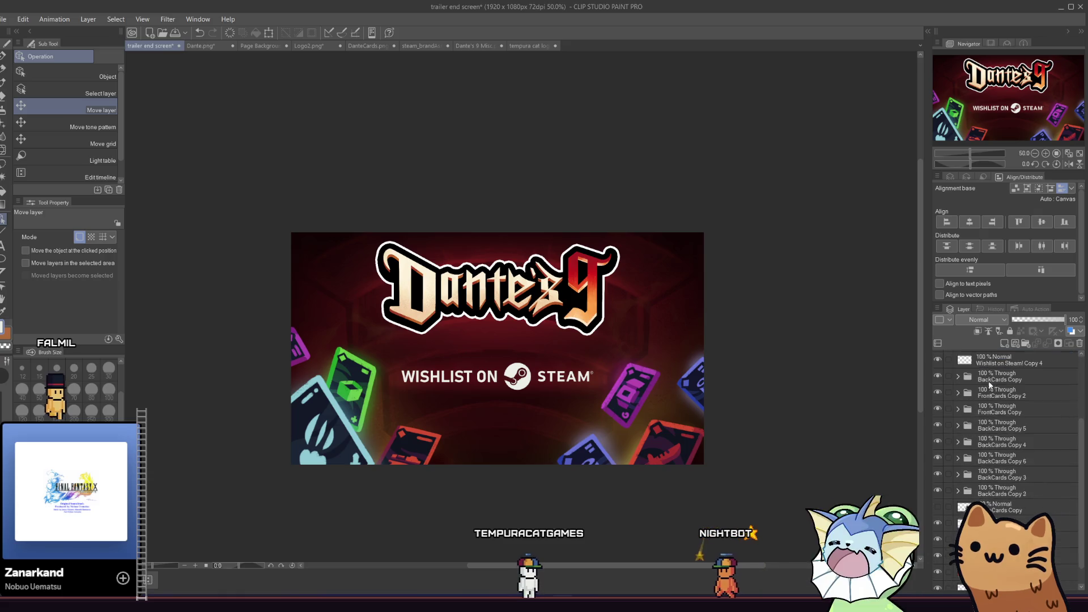
pyautogui.click(1006, 517)
pyautogui.moveTo(470, 291); pyautogui.dragTo(472, 303)
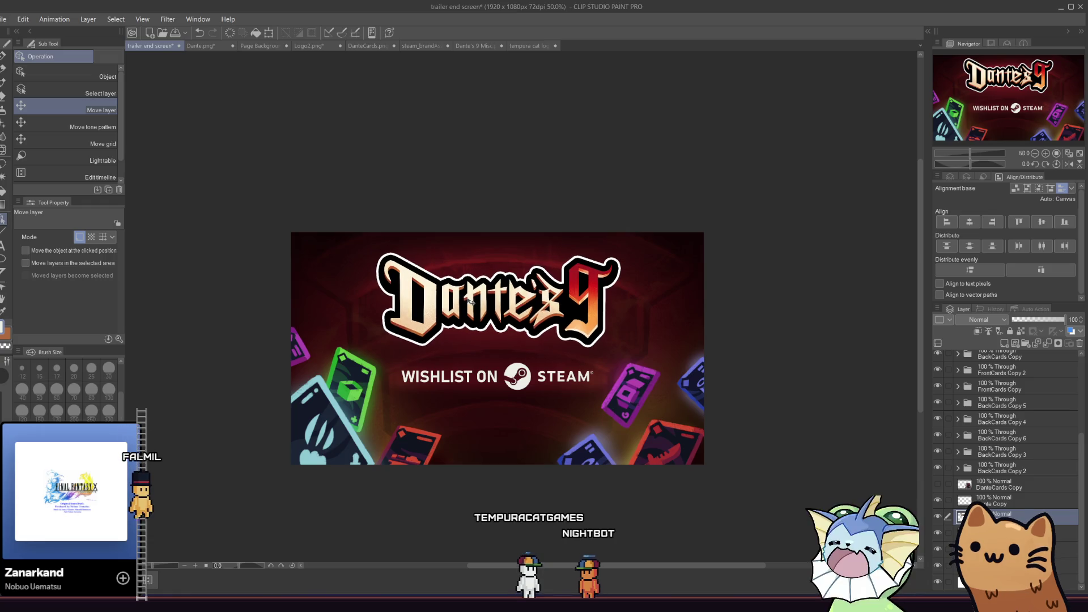
pyautogui.click(970, 222)
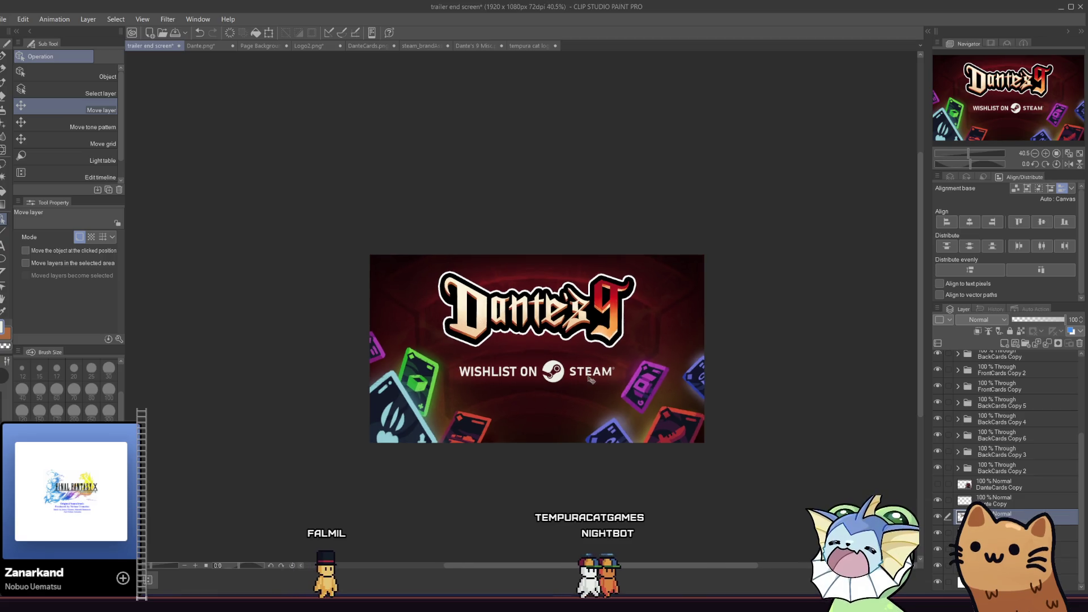
pyautogui.scroll(2, 581, 384)
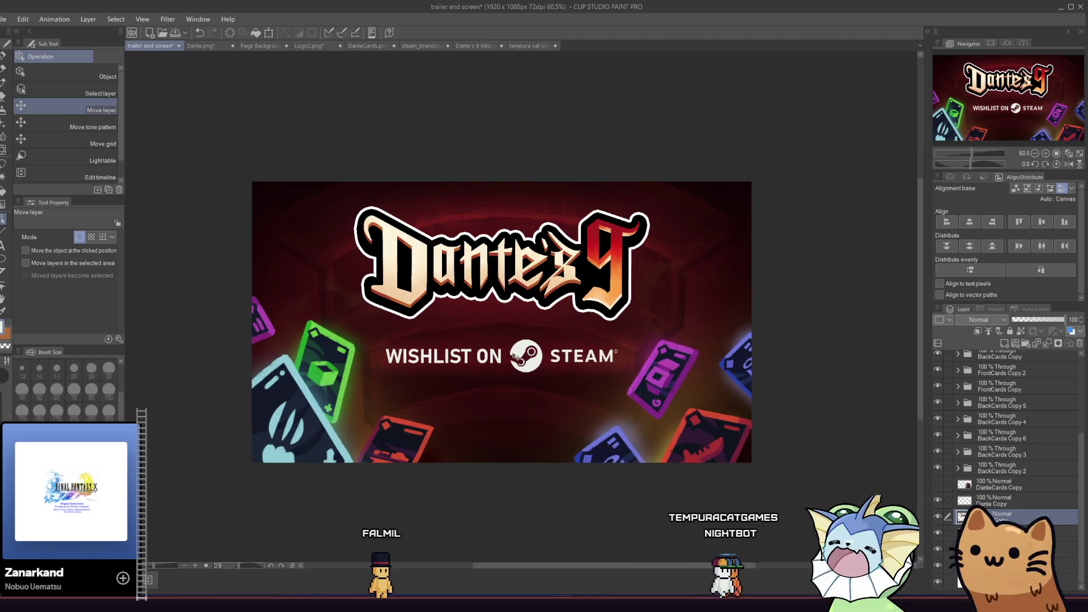
pyautogui.scroll(5, 1002, 404)
pyautogui.click(998, 371)
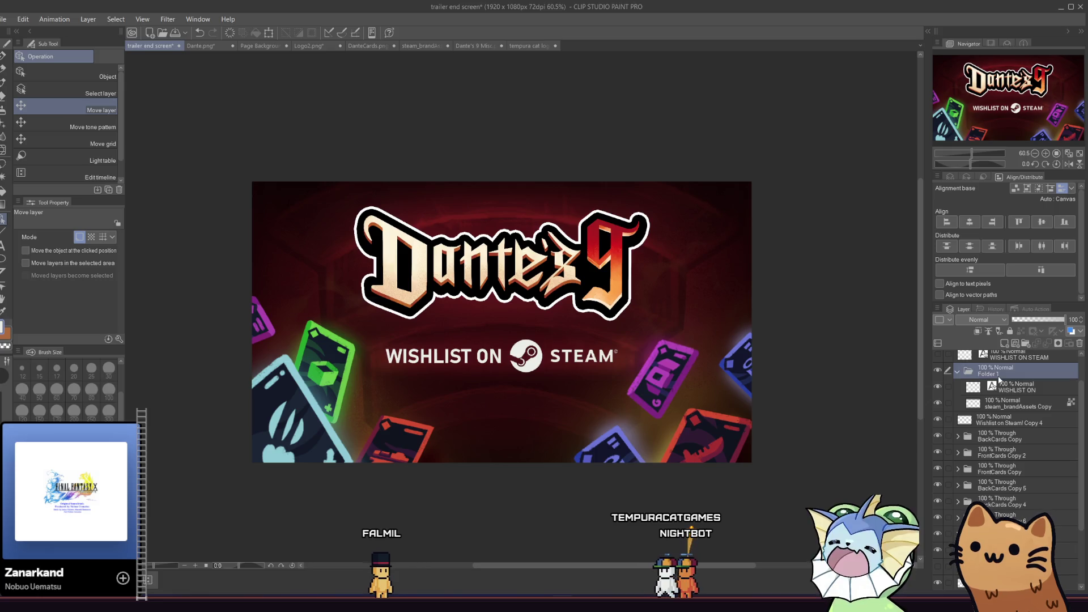
pyautogui.moveTo(561, 370); pyautogui.dragTo(563, 394)
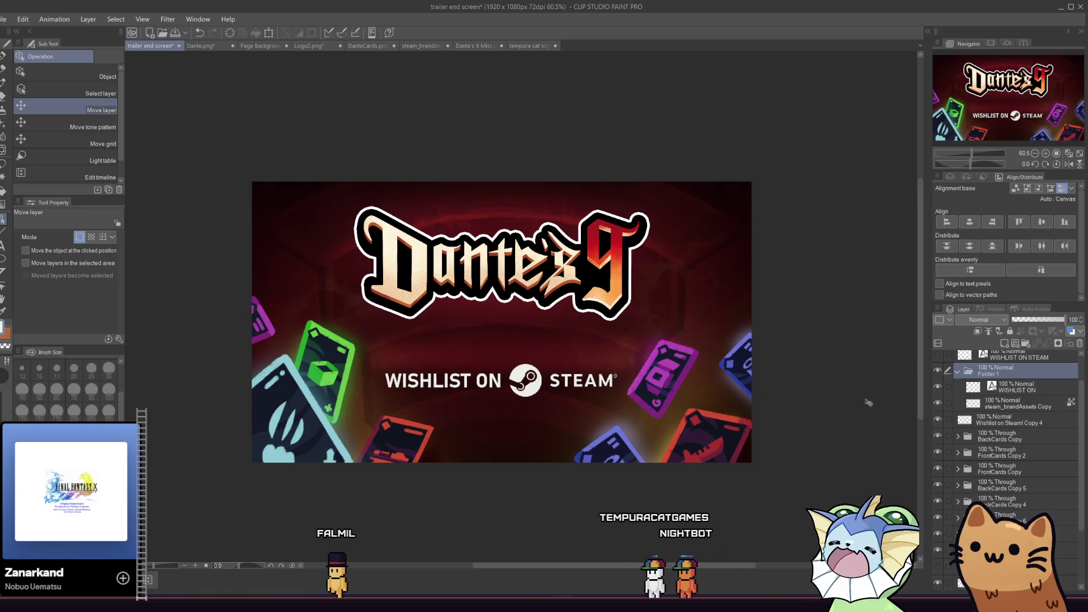
pyautogui.scroll(2, 1009, 378)
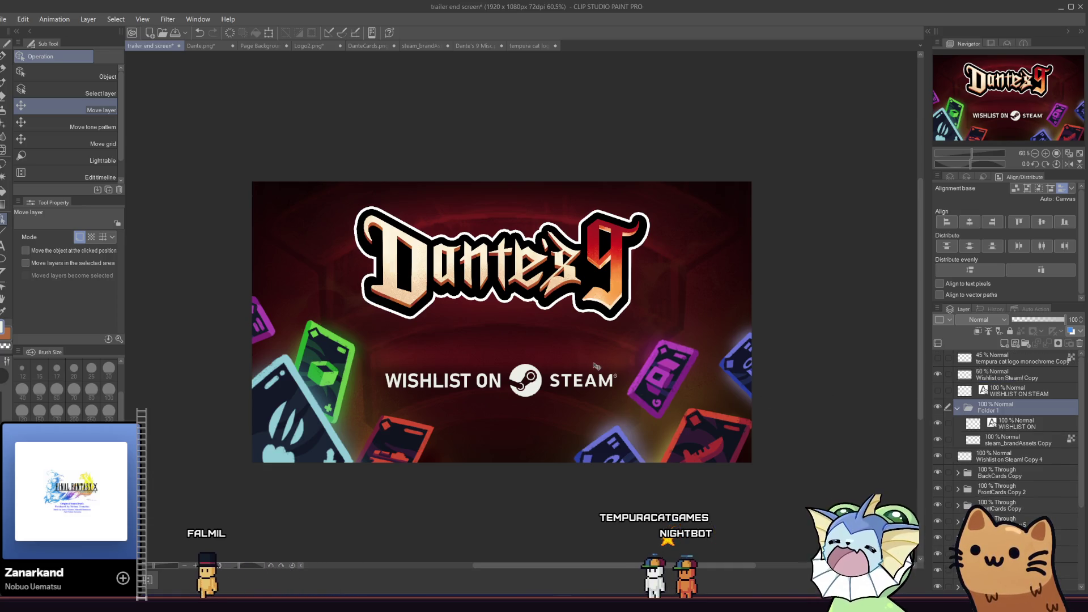
pyautogui.moveTo(516, 385); pyautogui.dragTo(515, 386)
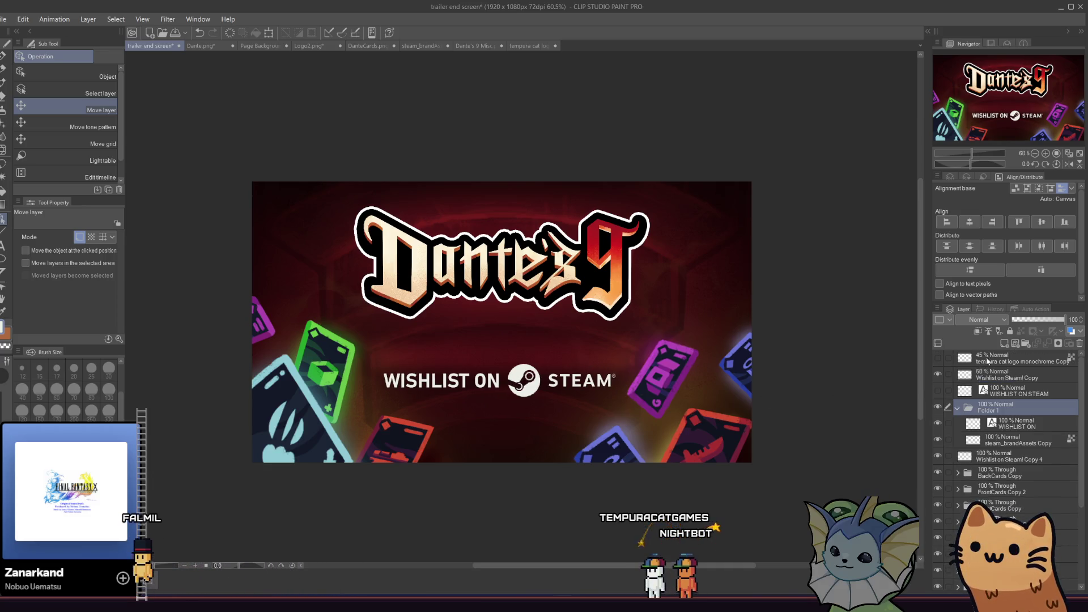
pyautogui.click(972, 225)
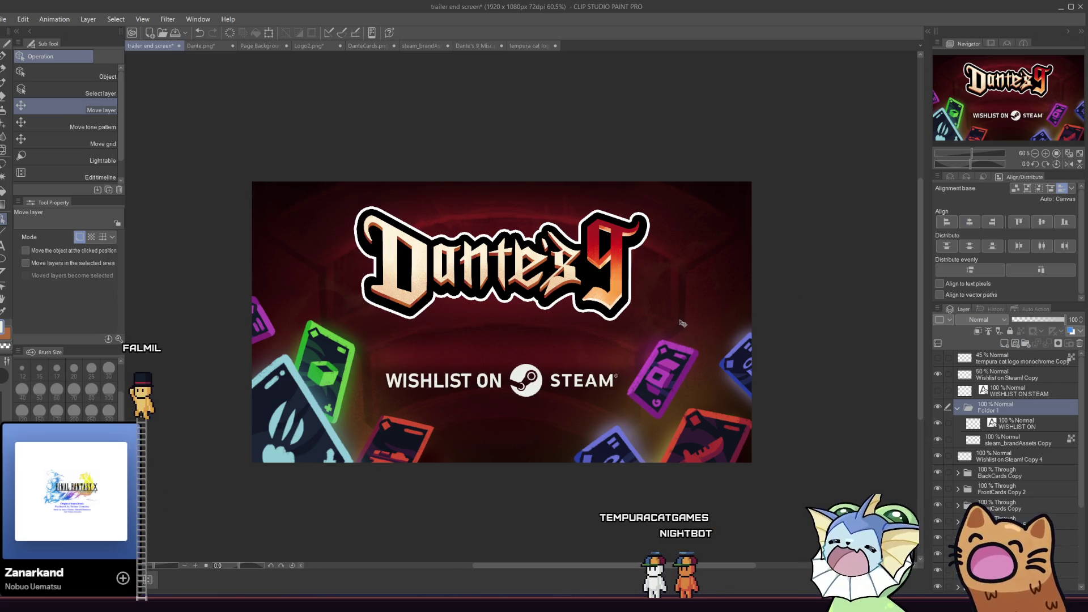
pyautogui.click(1001, 381)
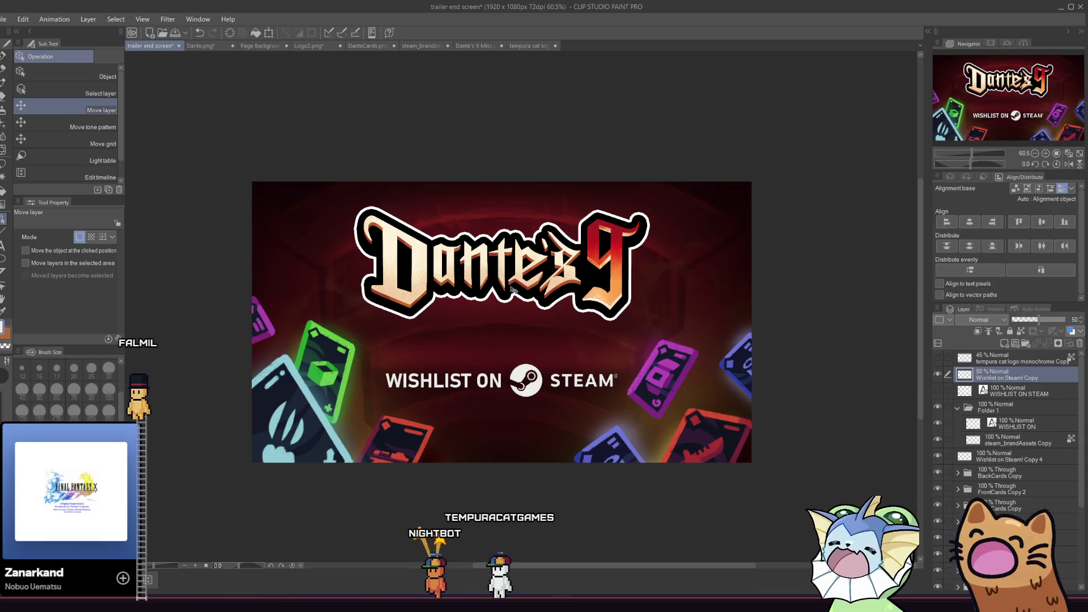
pyautogui.scroll(-5, 991, 431)
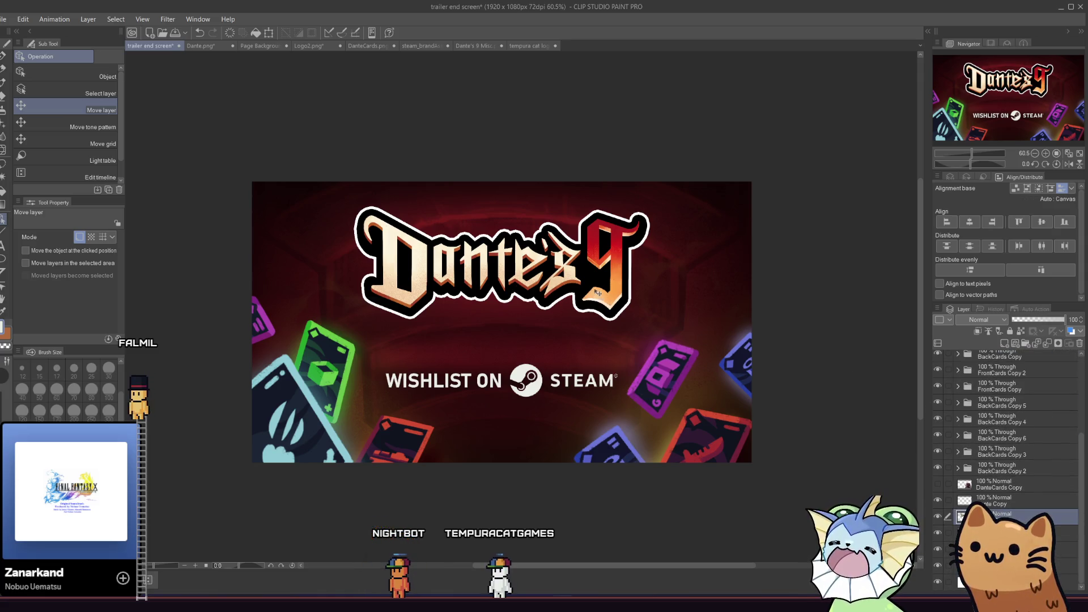
# Lower the Dante's 9 logo and transform the Hard light overlay downward, revealing a red top band
pyautogui.moveTo(598, 293); pyautogui.dragTo(595, 305)
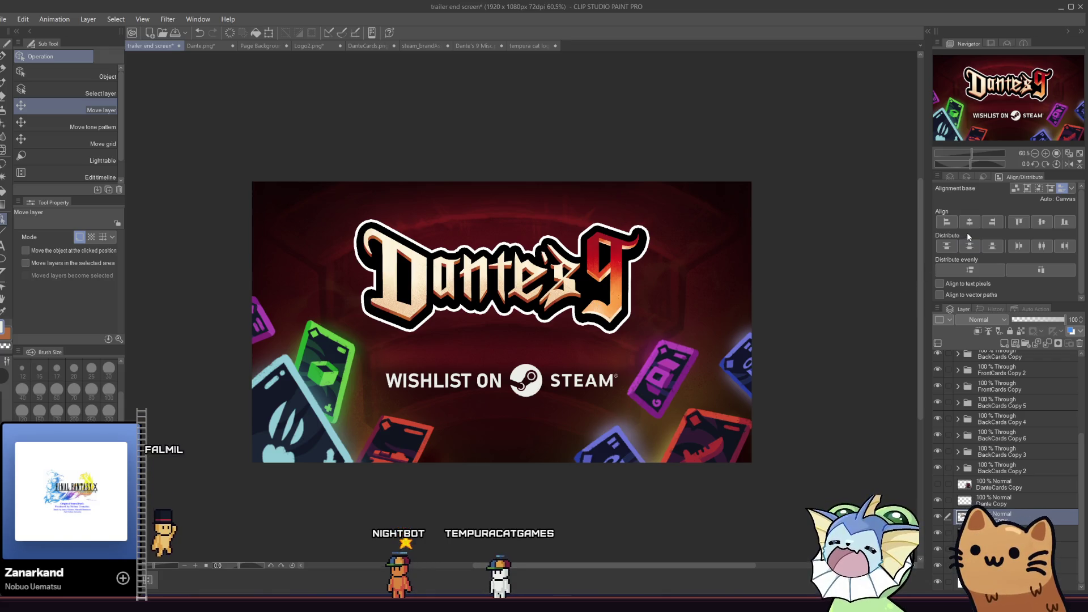
pyautogui.click(998, 533)
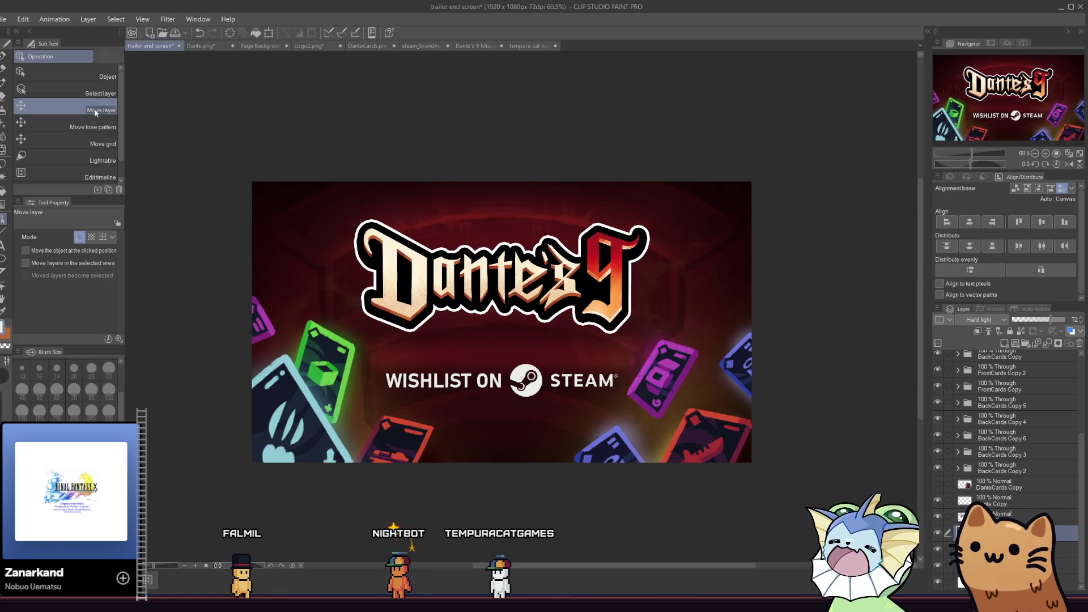
pyautogui.hotkey('ctrl', 't')
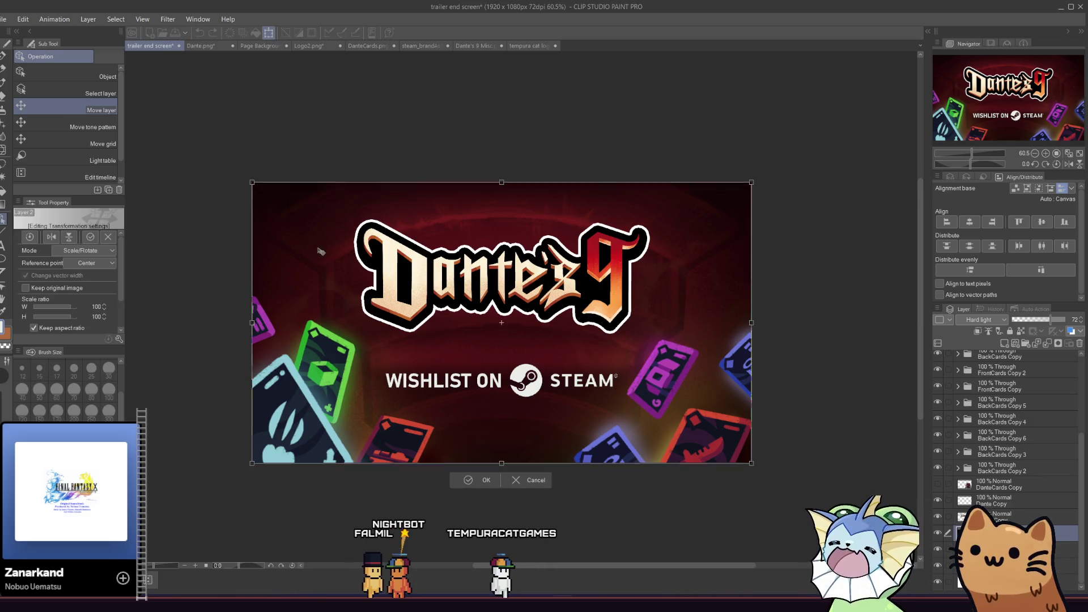
pyautogui.moveTo(320, 274); pyautogui.dragTo(327, 276)
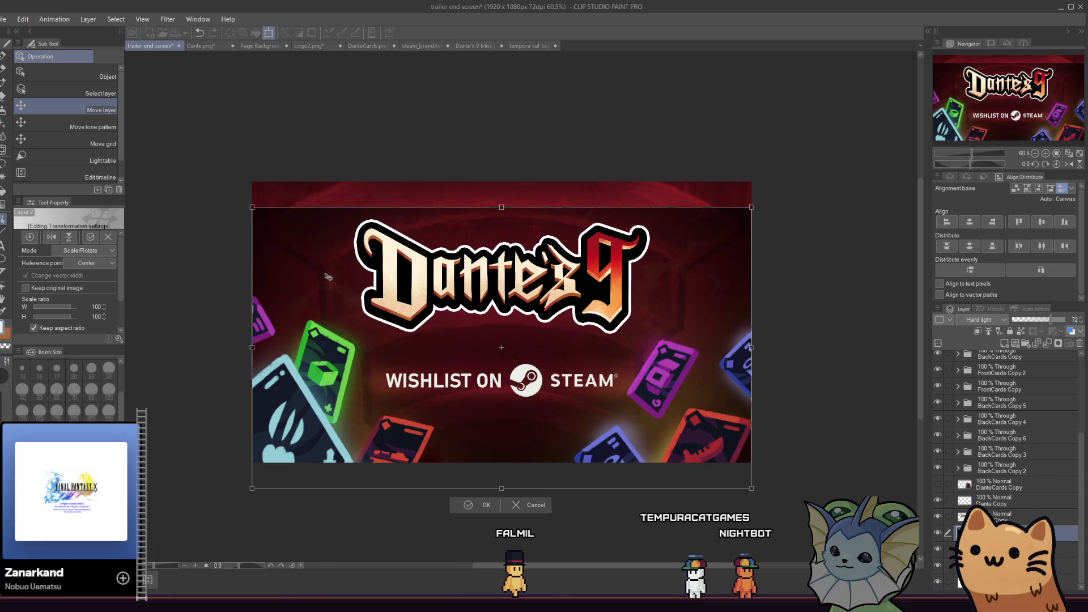
pyautogui.click(468, 503)
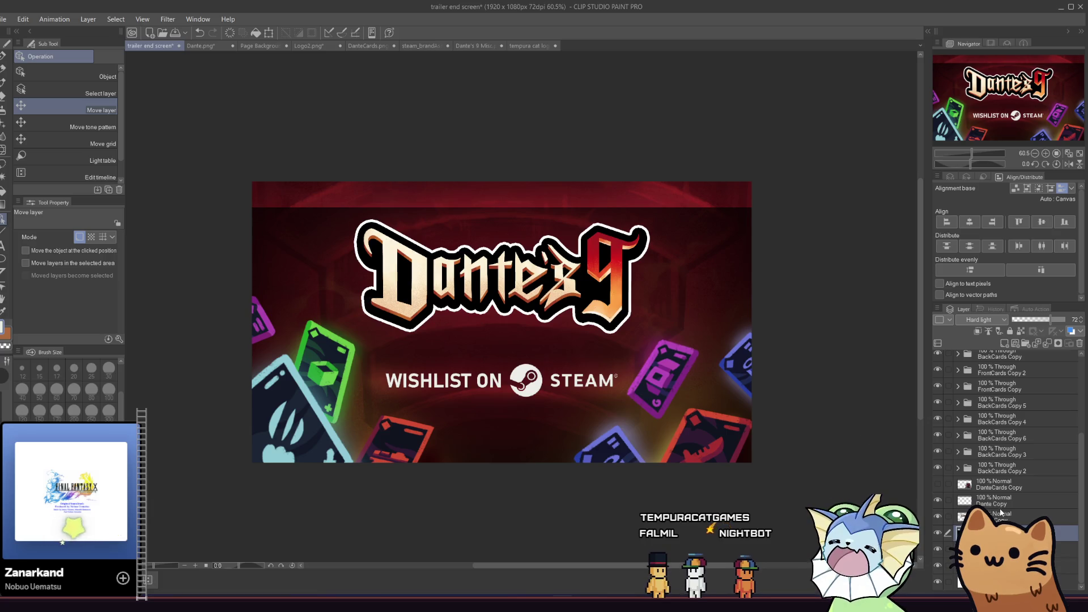
pyautogui.click(2, 193)
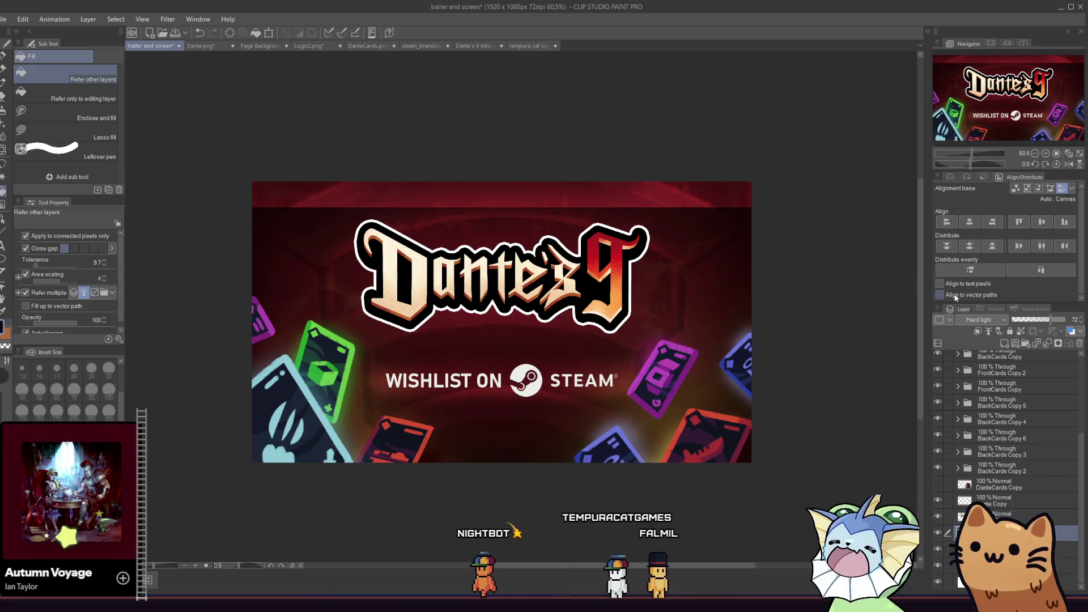
# Raise the dark overlay to 100% opacity and fill the red top strip dark
pyautogui.moveTo(1025, 321); pyautogui.dragTo(1065, 320)
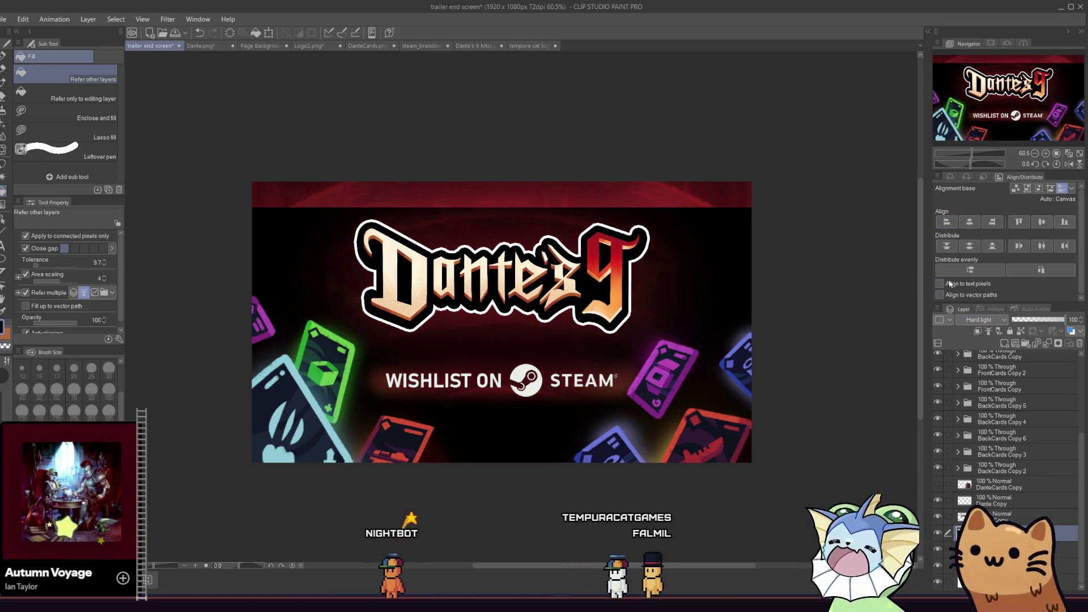
pyautogui.click(661, 196)
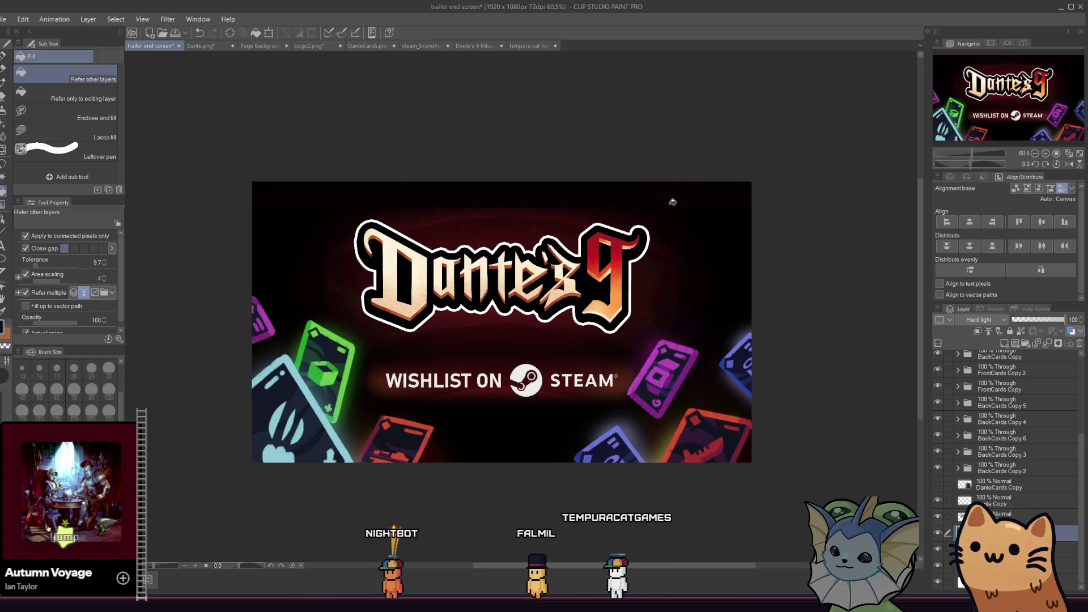
pyautogui.press('e')
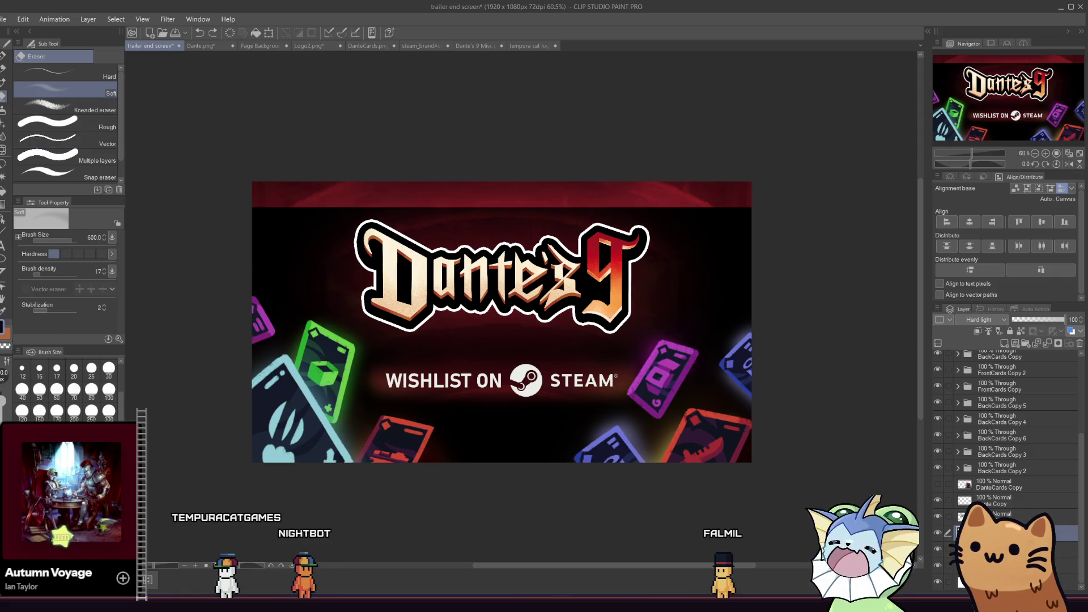
pyautogui.hotkey('ctrl', 'z')
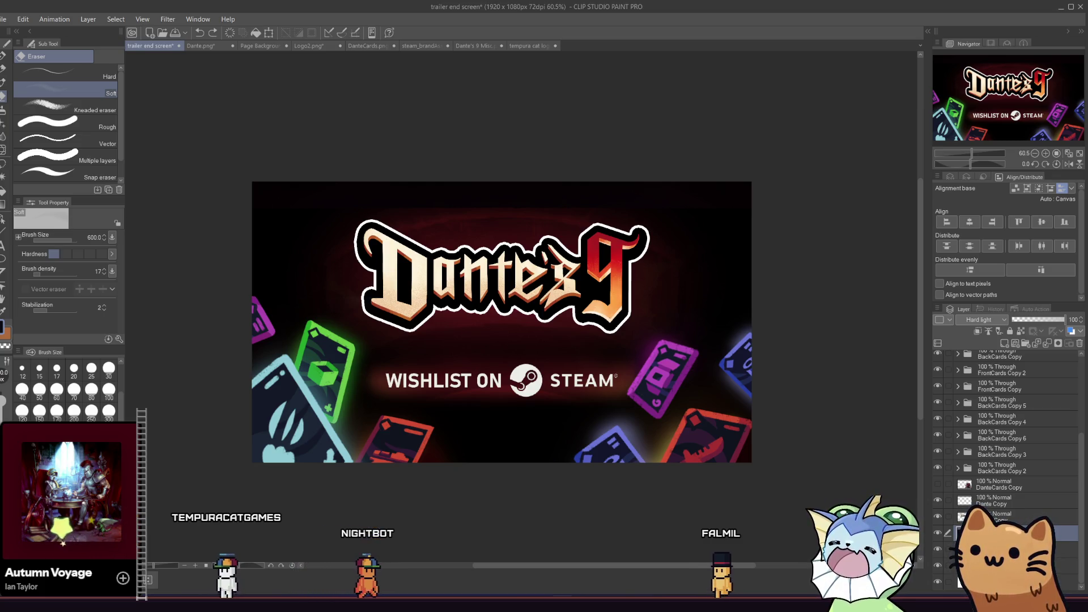
# Pen over the red glow behind the logo, set a size-170 soft eraser, and drop overlay opacity to 76%
pyautogui.press('p')
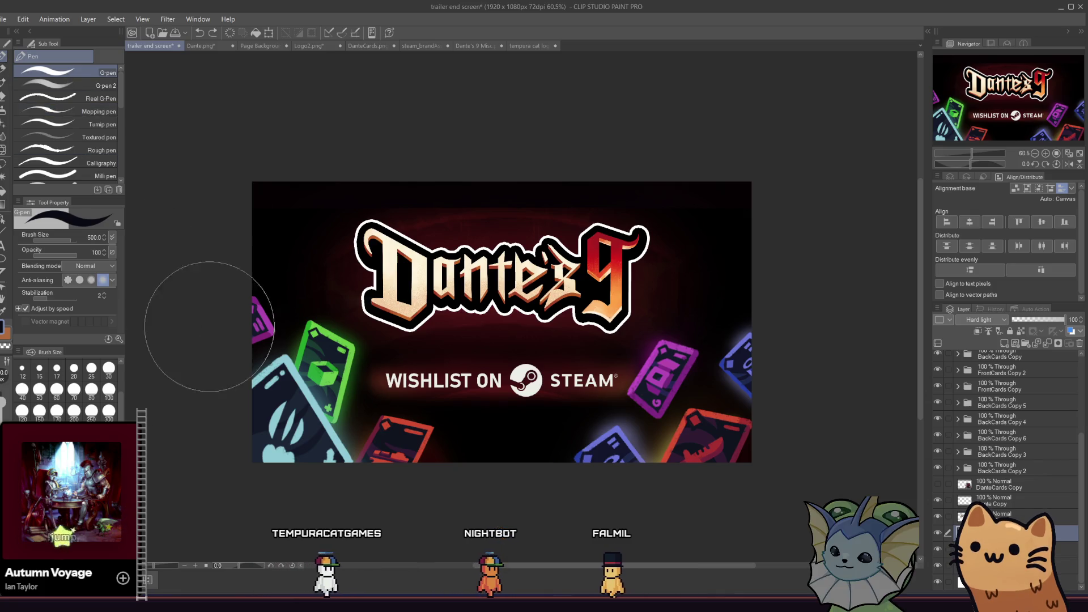
pyautogui.moveTo(363, 368)
pyautogui.mouseDown()
pyautogui.moveTo(397, 272)
pyautogui.moveTo(465, 374)
pyautogui.mouseUp()
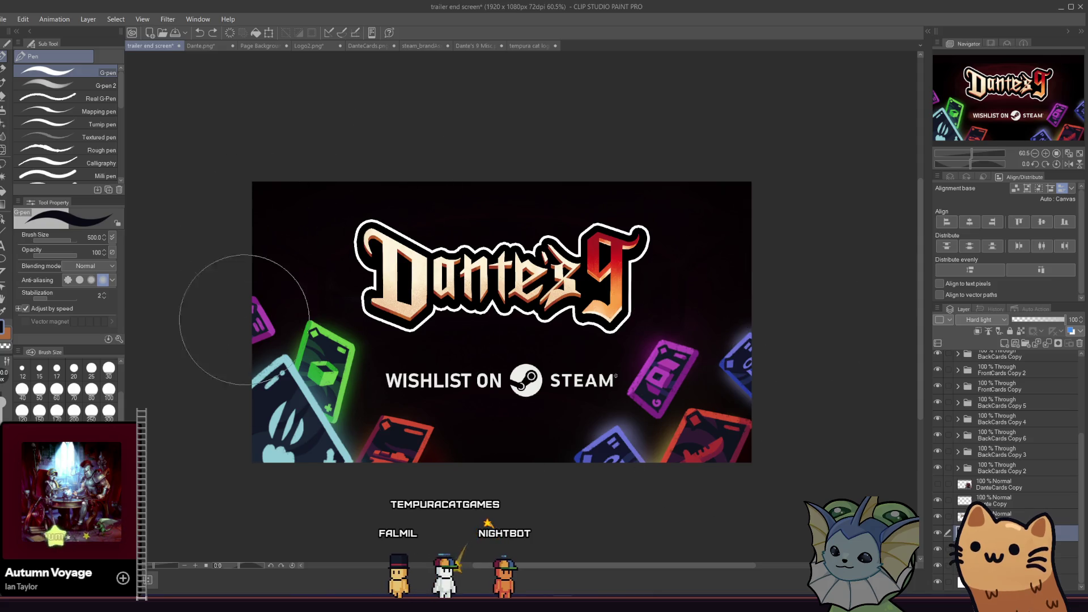
pyautogui.click(4, 95)
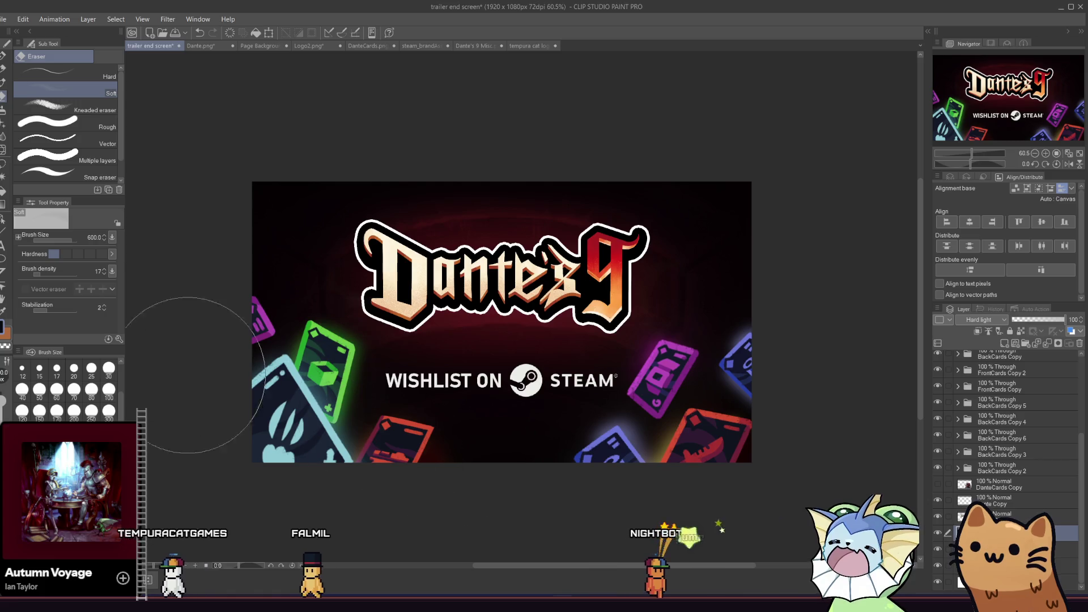
pyautogui.click(57, 410)
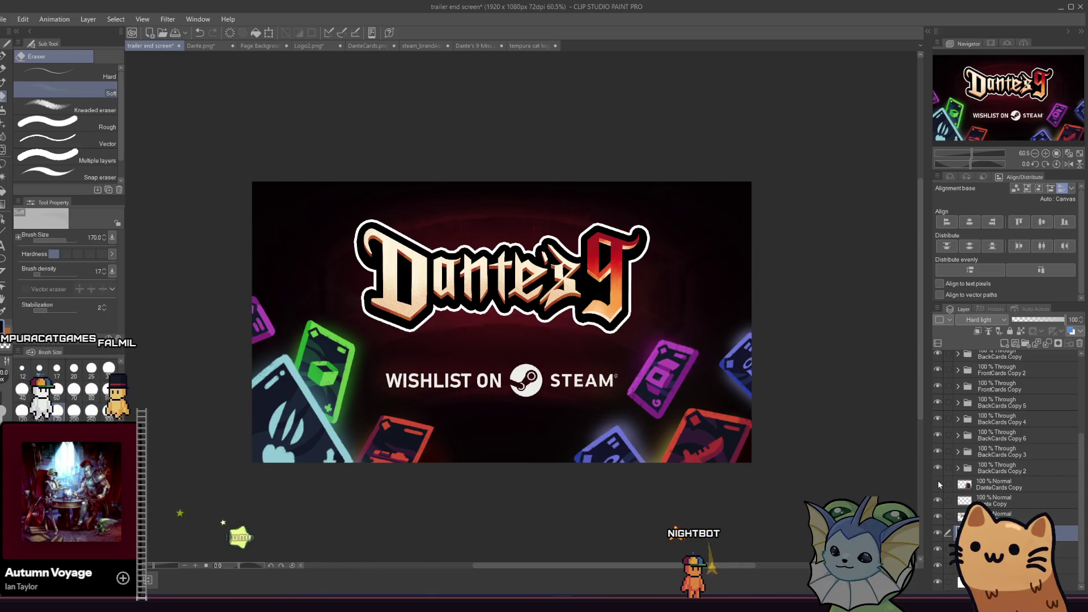
pyautogui.moveTo(1048, 319); pyautogui.dragTo(1053, 319)
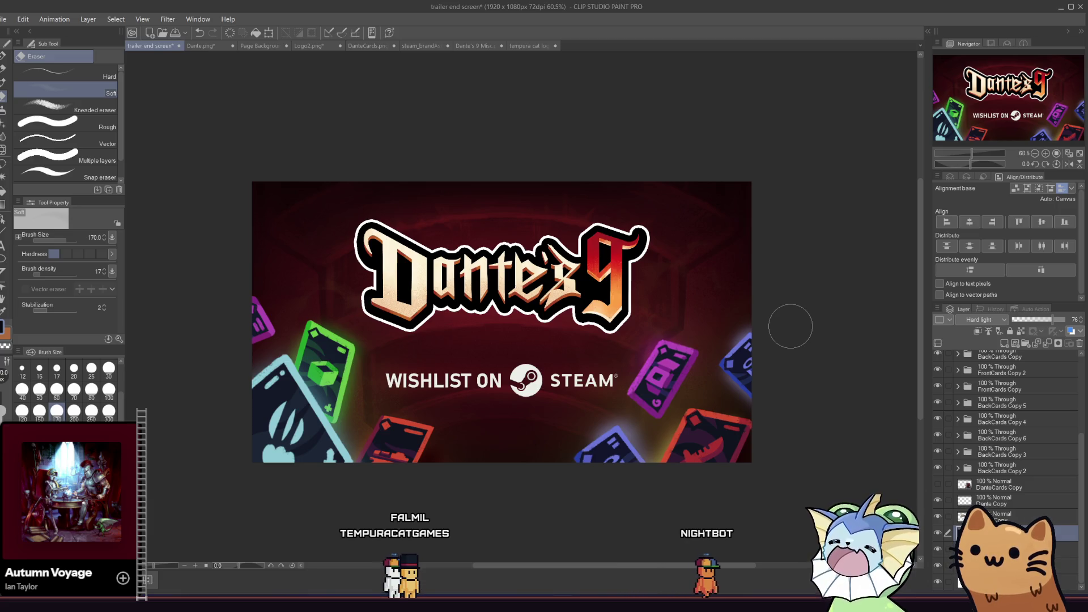
pyautogui.scroll(-2, 680, 335)
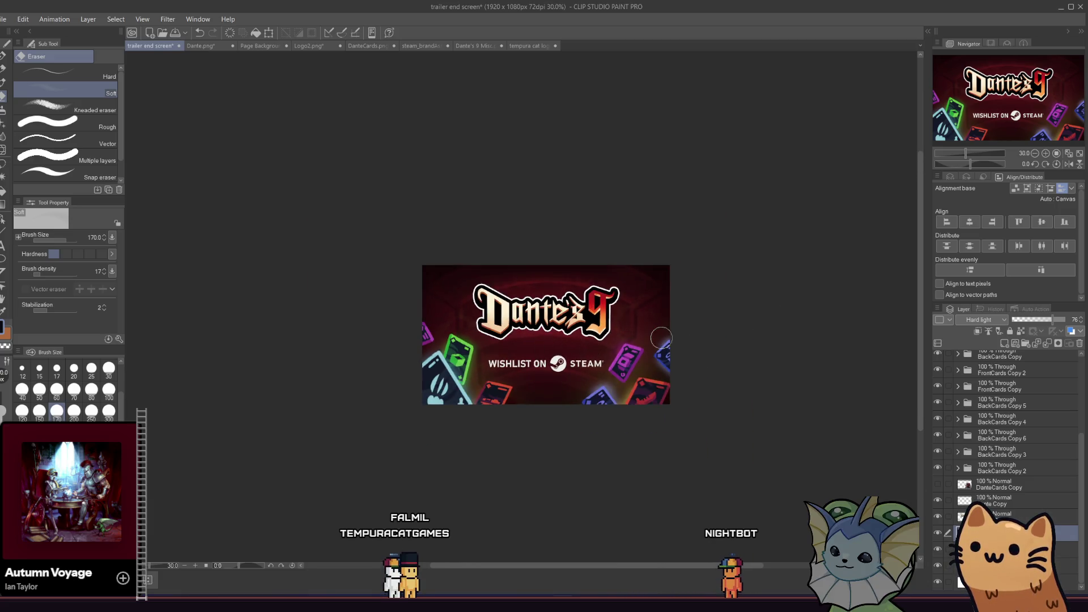
pyautogui.scroll(3, 649, 284)
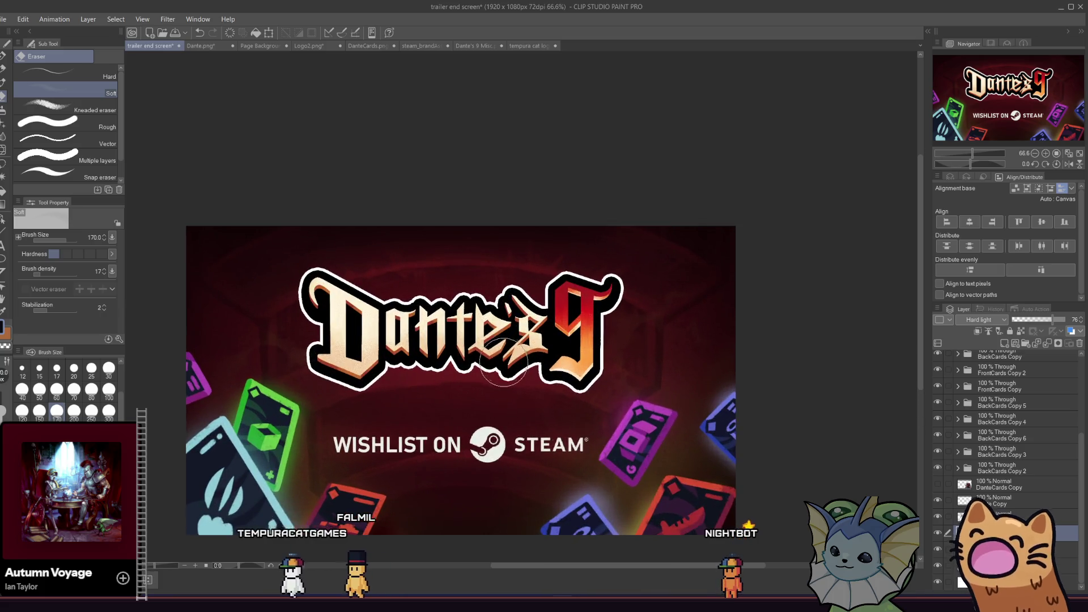
pyautogui.scroll(-2, 533, 363)
pyautogui.scroll(3, 450, 404)
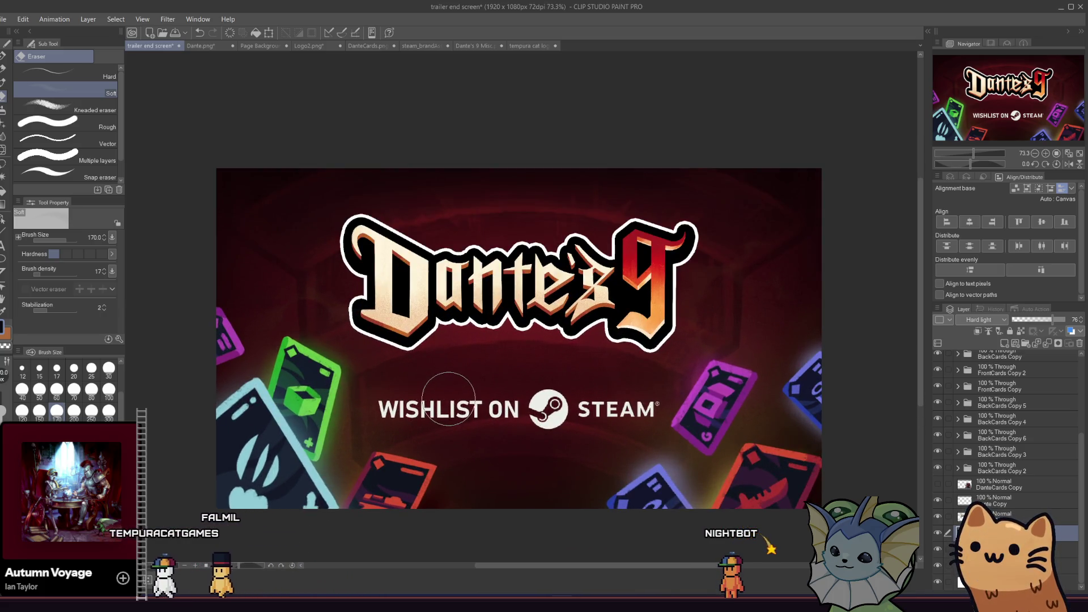
pyautogui.scroll(-1, 499, 420)
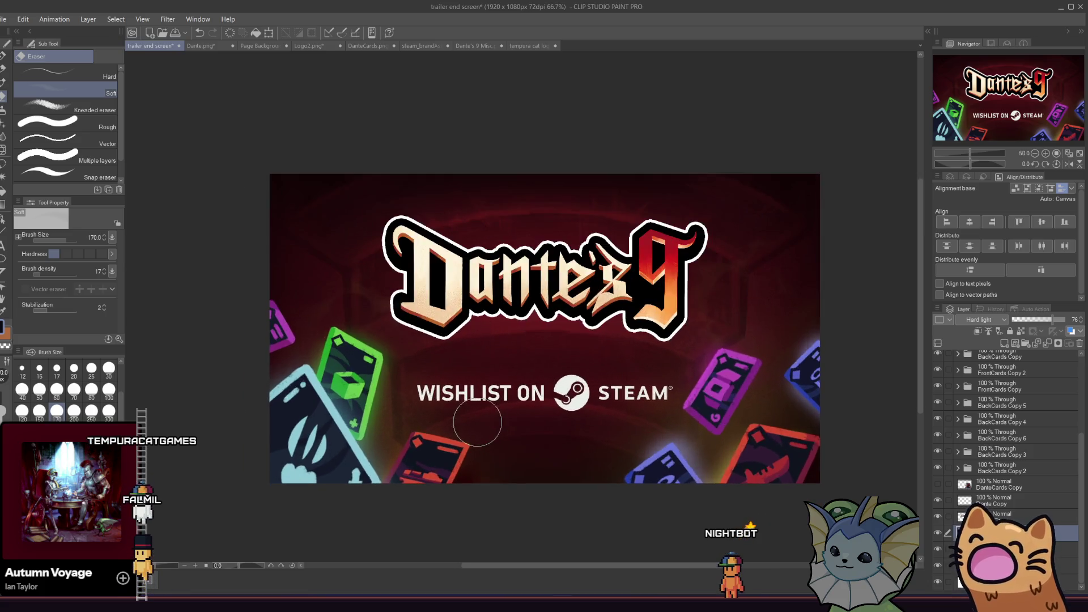
pyautogui.scroll(-1, 559, 496)
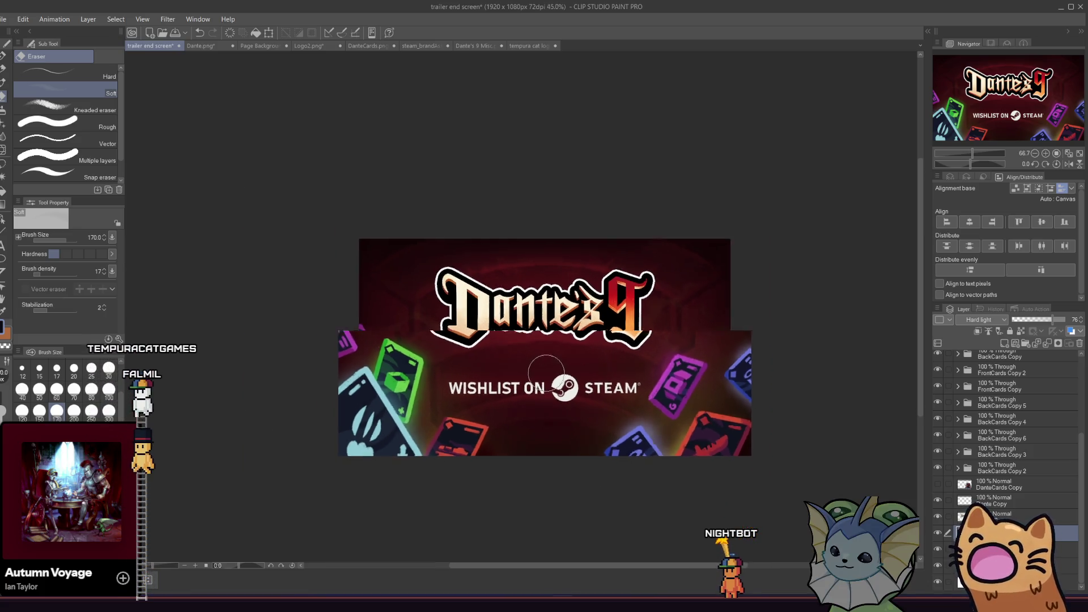
pyautogui.scroll(1, 626, 372)
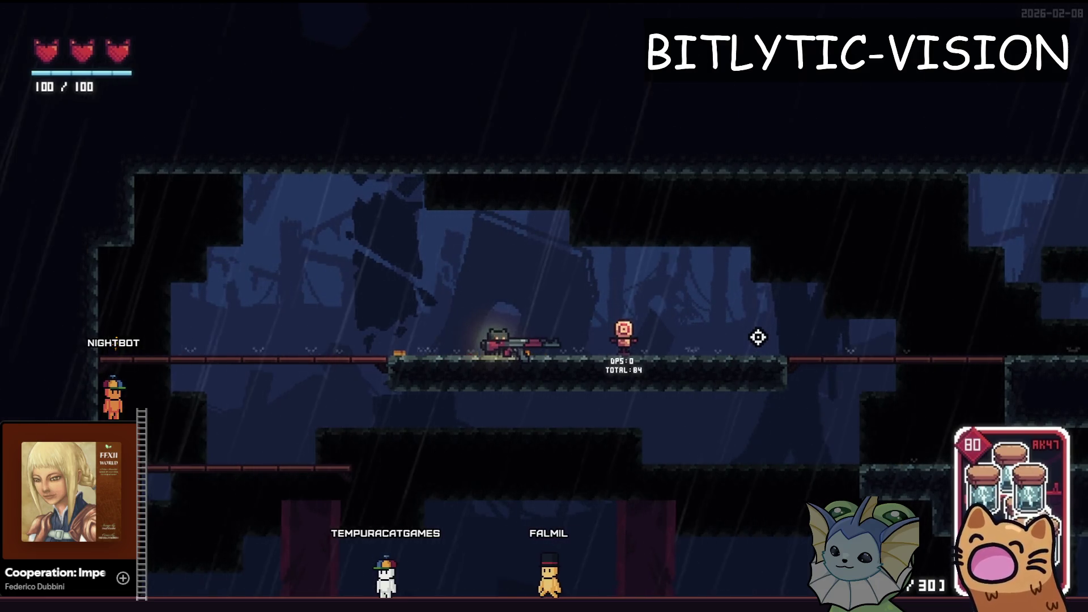
pyautogui.press('Tab')
pyautogui.hotkey('alt', 'Tab')
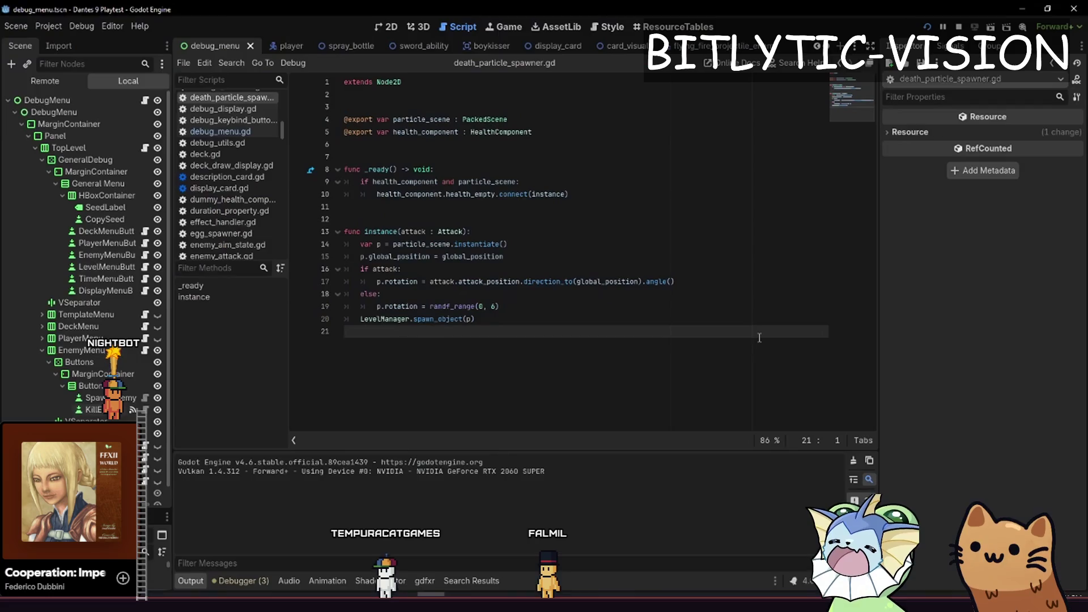
pyautogui.hotkey('shift', 'alt', 'o')
pyautogui.write('beehive_stic')
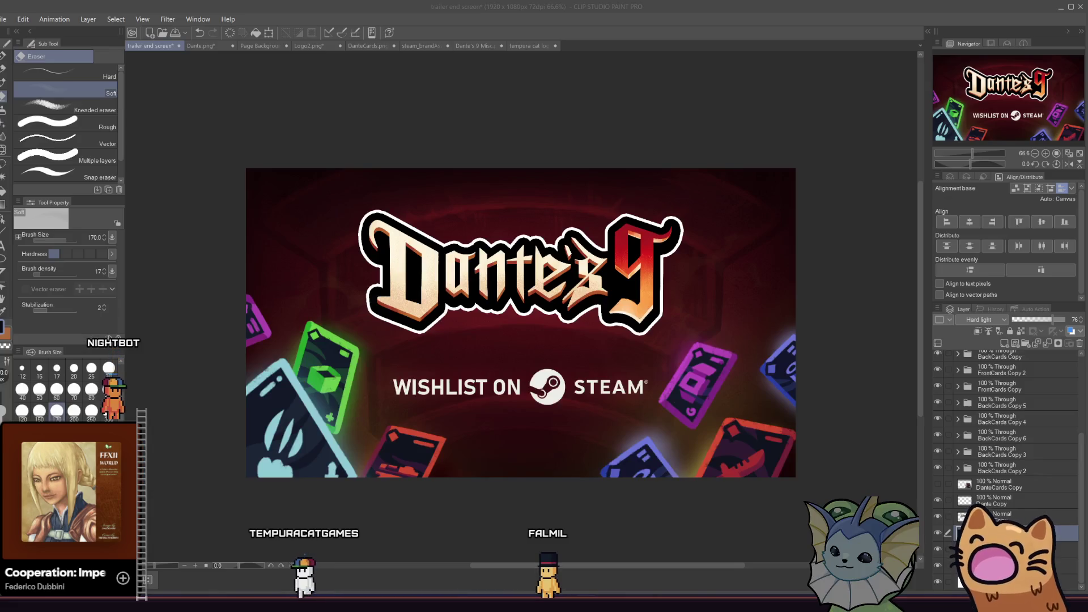
pyautogui.scroll(-1, 398, 321)
pyautogui.scroll(2, 510, 329)
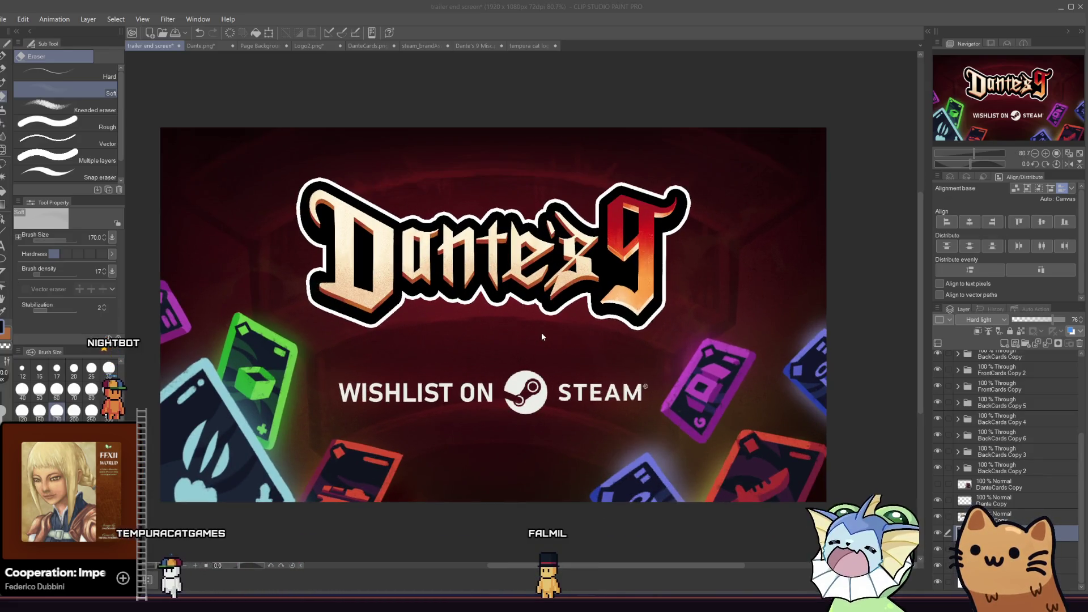
pyautogui.scroll(-2, 542, 332)
pyautogui.scroll(1, 569, 350)
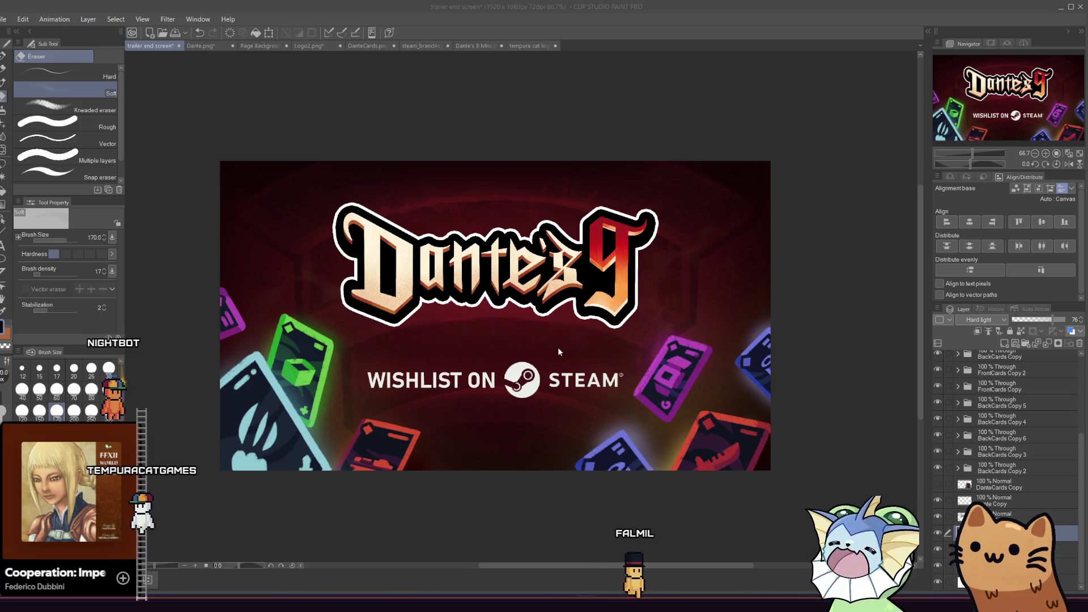
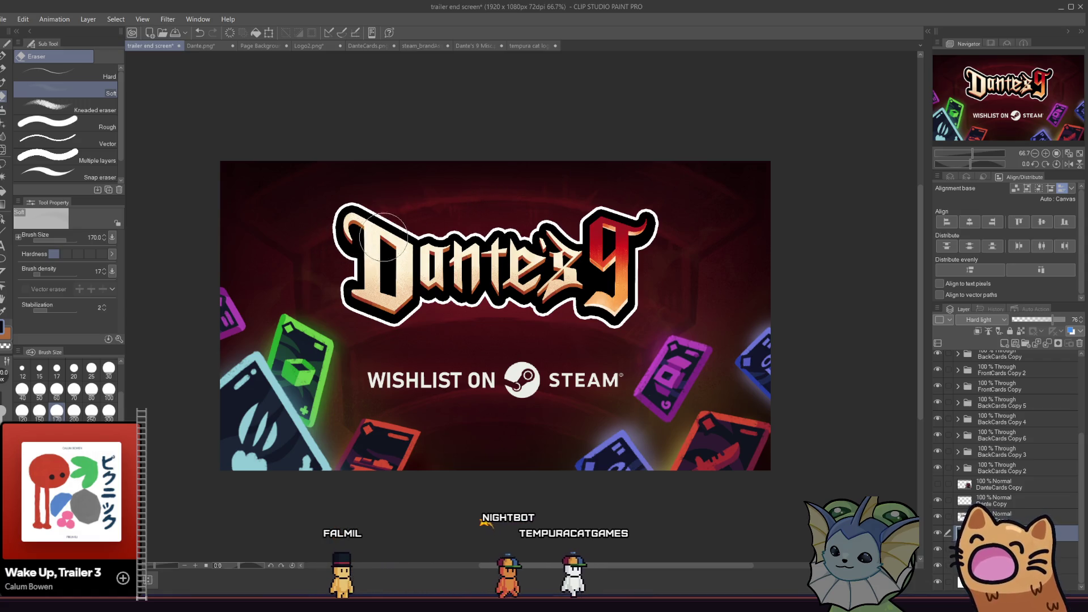
# Duplicate Folder 1, which holds the WISHLIST ON text and the Steam logo
pyautogui.scroll(-3, 445, 266)
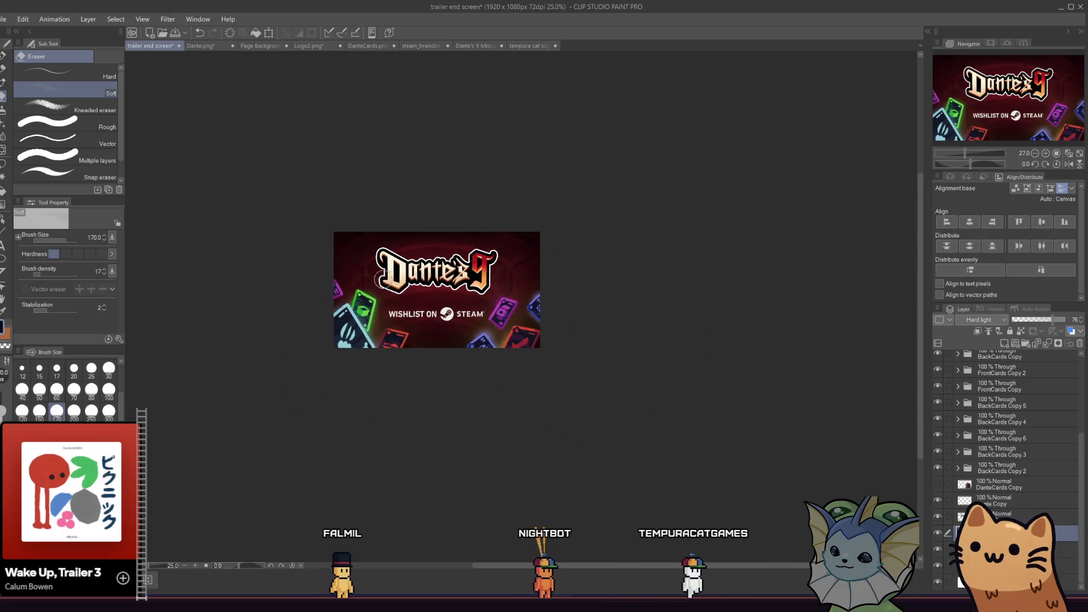
pyautogui.scroll(4, 376, 288)
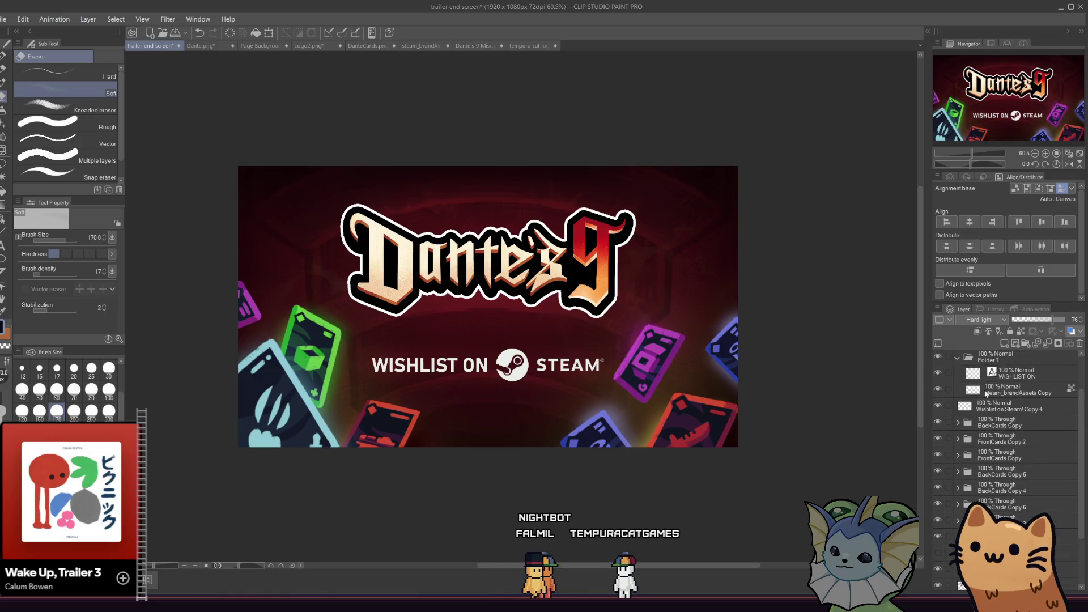
pyautogui.scroll(5, 993, 395)
pyautogui.click(998, 406)
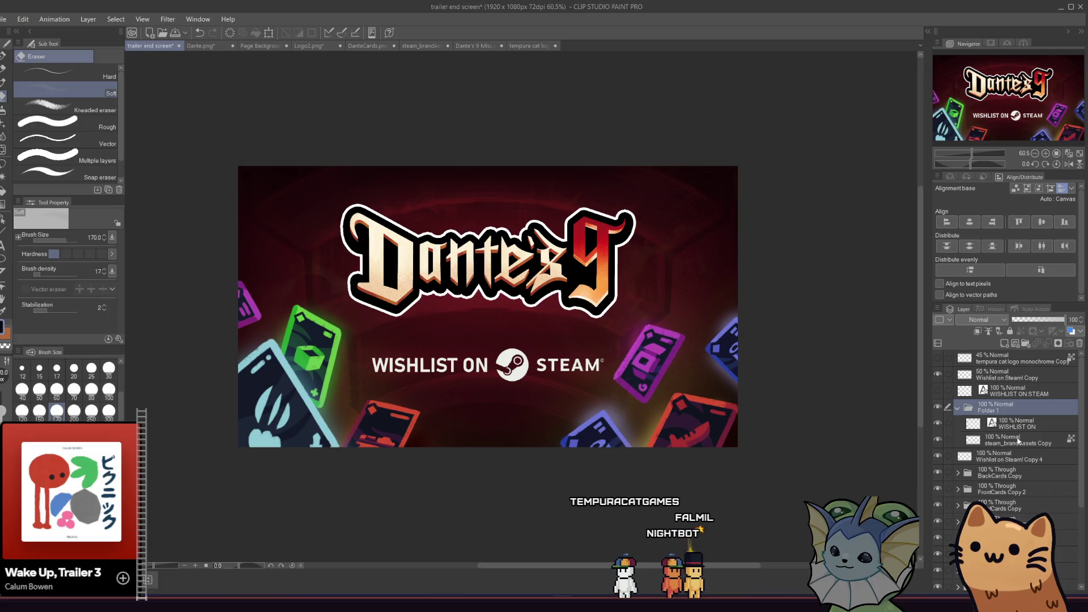
pyautogui.click(1008, 424)
pyautogui.keyDown('ctrl'); pyautogui.click(972, 439); pyautogui.keyUp('ctrl')
pyautogui.rightClick(973, 438)
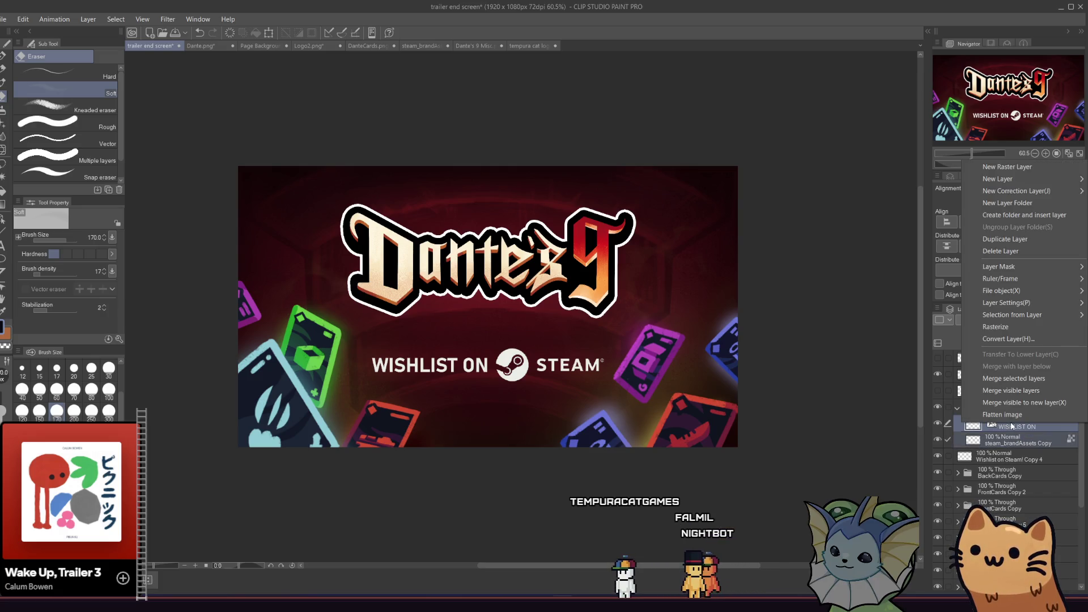
pyautogui.click(989, 409)
pyautogui.rightClick(990, 410)
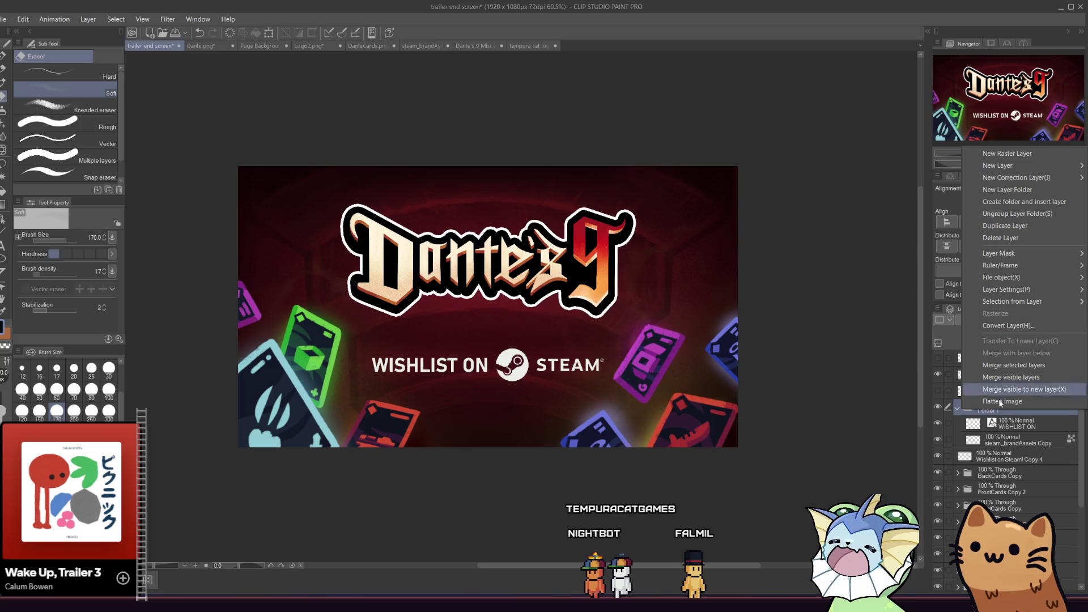
pyautogui.click(1009, 226)
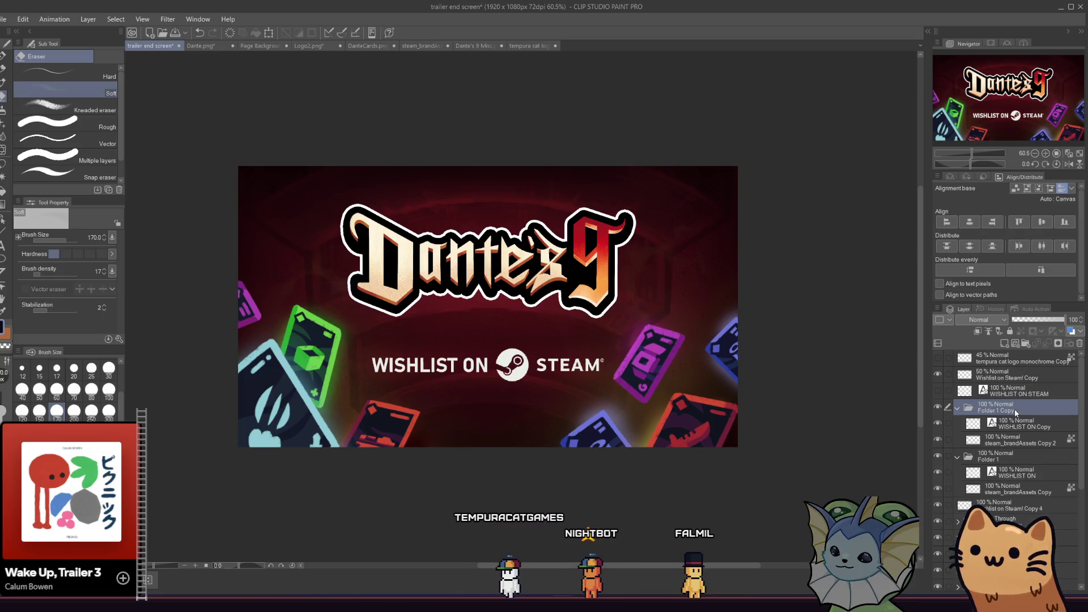
# Merge the WISHLIST ON Copy layer with its Steam logo copy into one layer
pyautogui.click(168, 19)
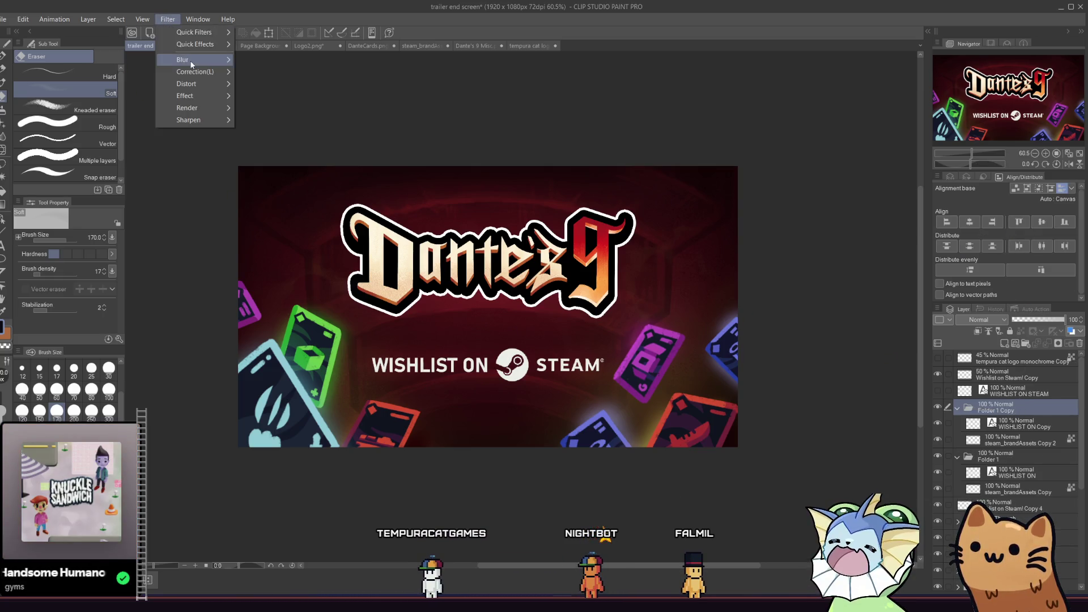
pyautogui.click(970, 420)
pyautogui.click(969, 423)
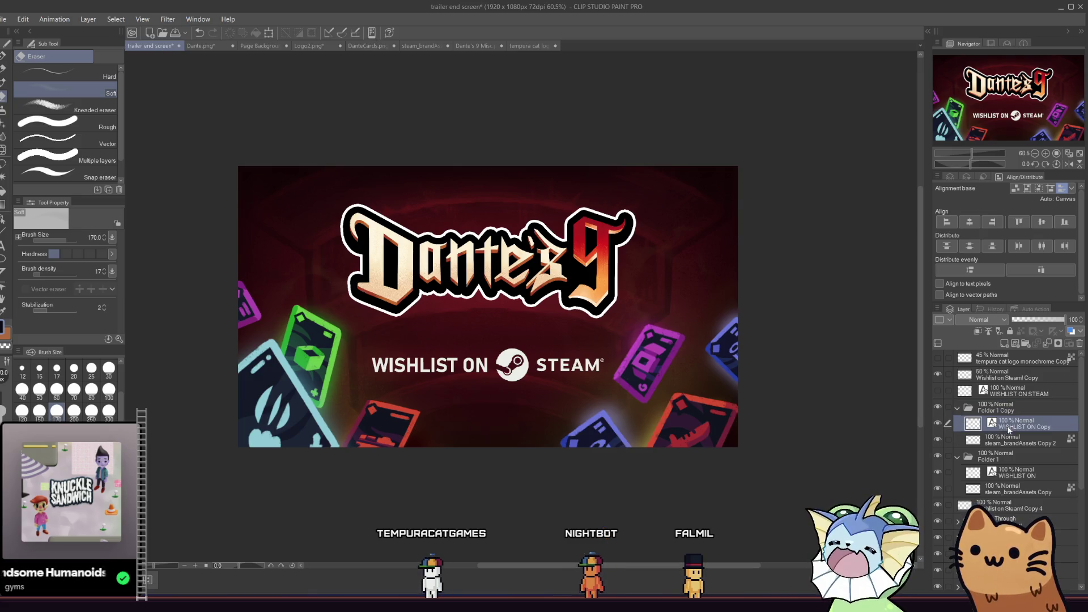
pyautogui.click(167, 19)
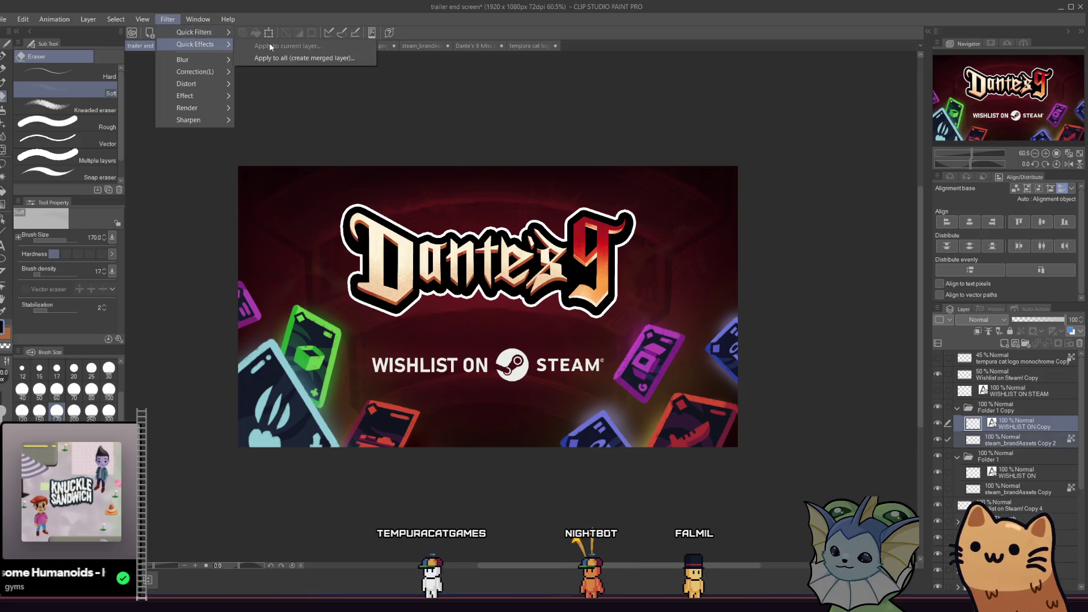
pyautogui.click(439, 202)
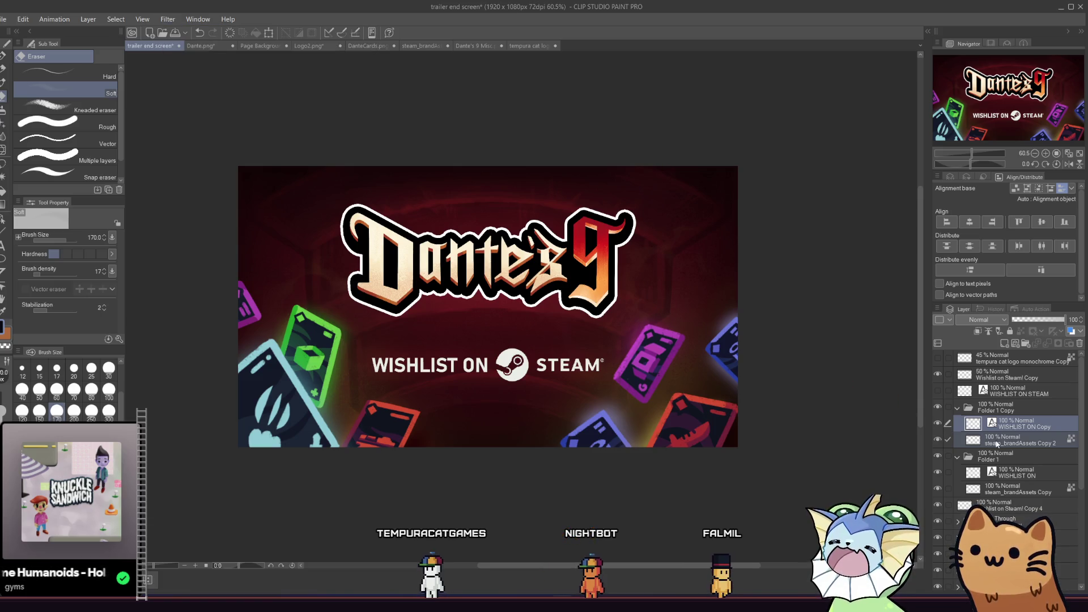
pyautogui.rightClick(1009, 437)
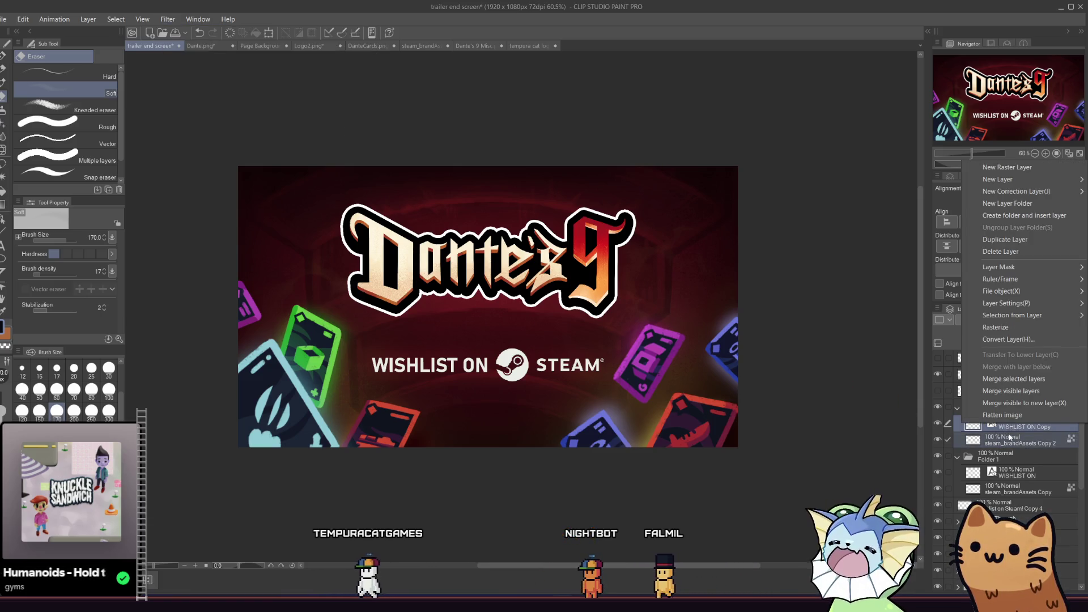
pyautogui.click(1027, 379)
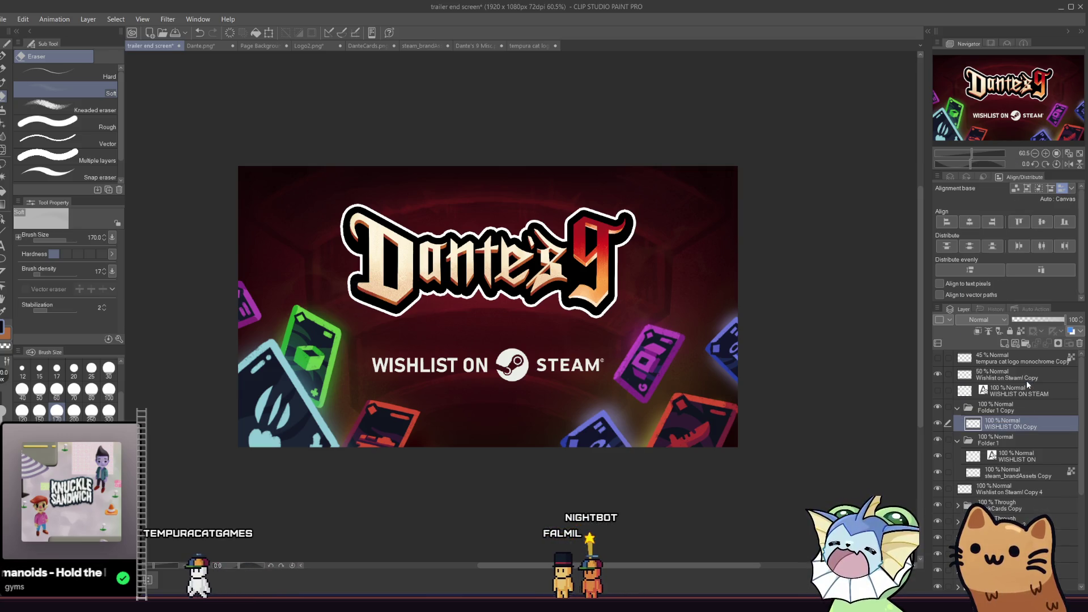
# Apply a Gaussian blur to the merged WISHLIST ON copy, widening the radius for a glow
pyautogui.click(168, 19)
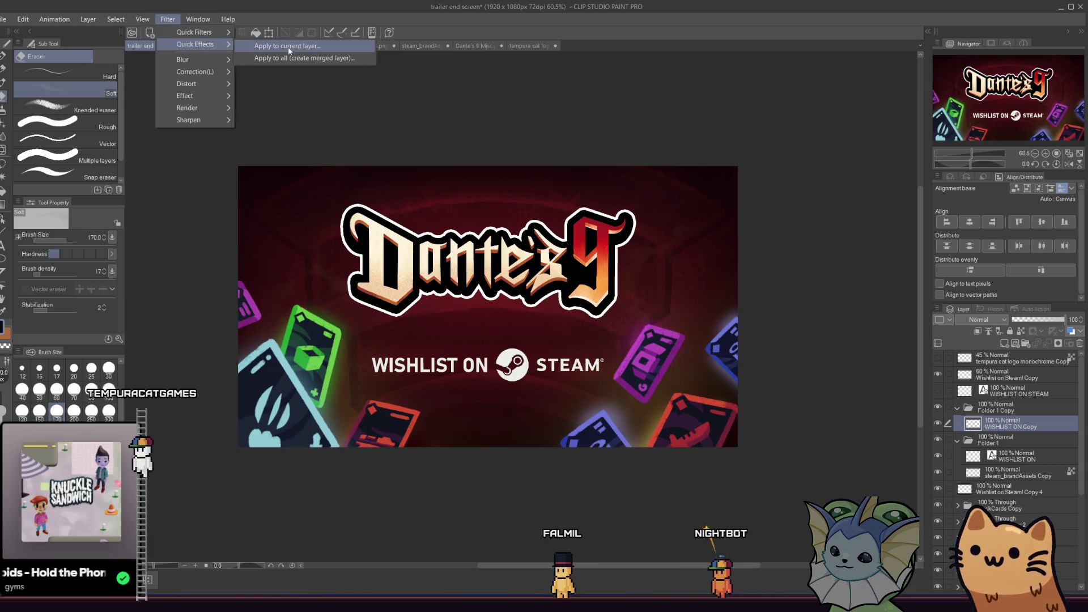
pyautogui.click(291, 49)
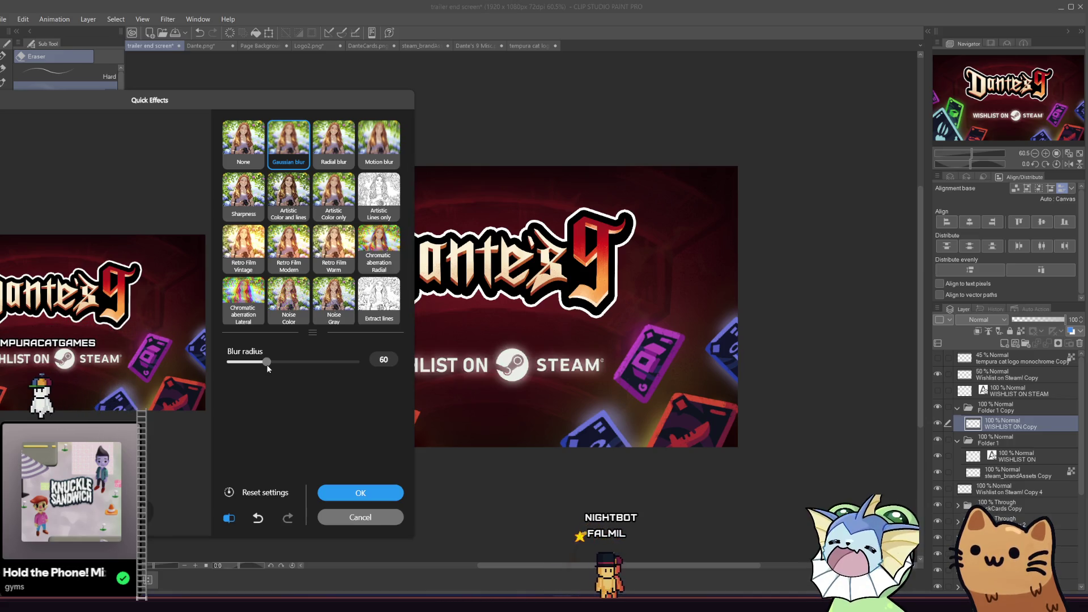
pyautogui.moveTo(273, 368)
pyautogui.mouseDown()
pyautogui.moveTo(282, 367)
pyautogui.moveTo(260, 364)
pyautogui.mouseUp()
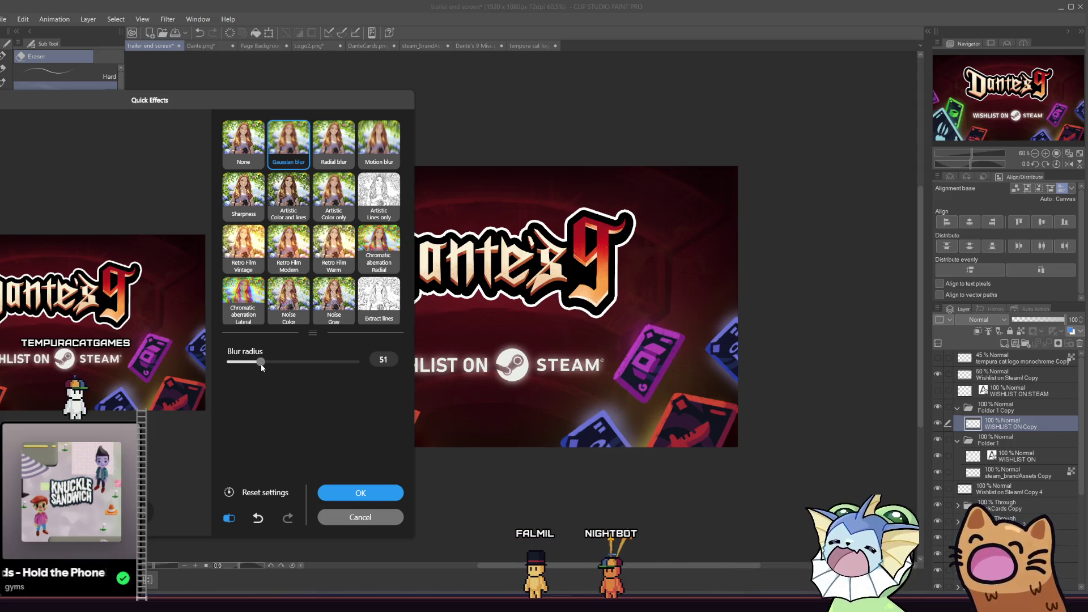
pyautogui.click(336, 153)
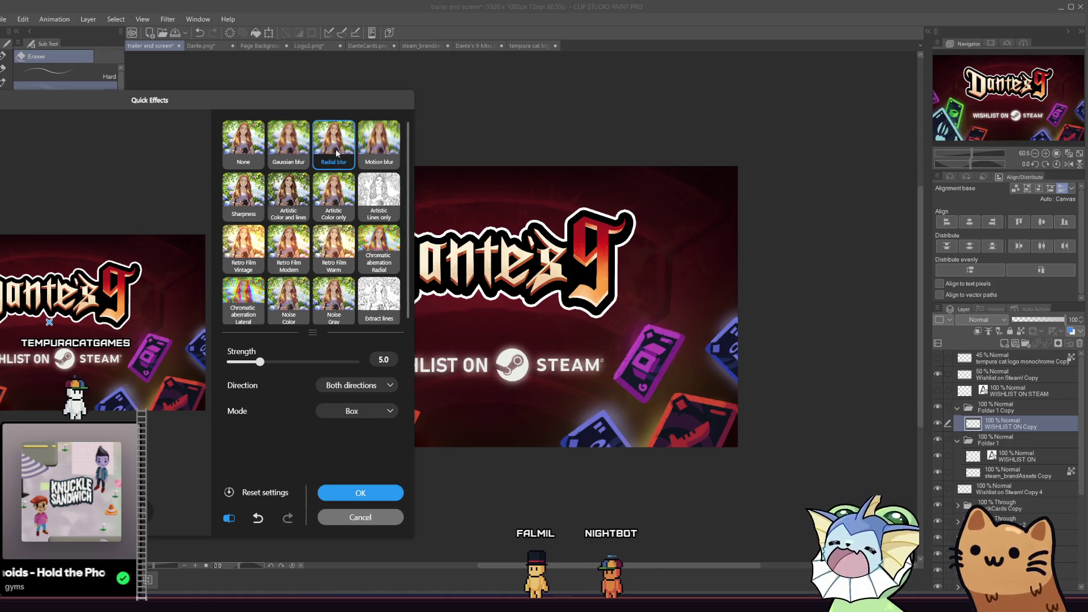
pyautogui.click(304, 152)
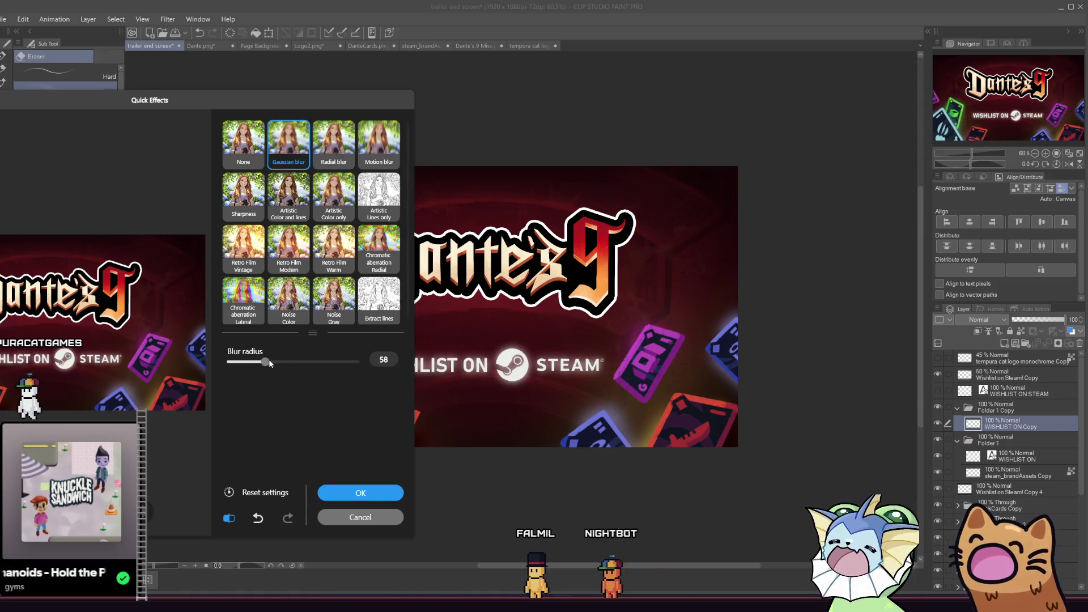
pyautogui.moveTo(312, 364)
pyautogui.mouseDown()
pyautogui.moveTo(339, 361)
pyautogui.moveTo(324, 361)
pyautogui.mouseUp()
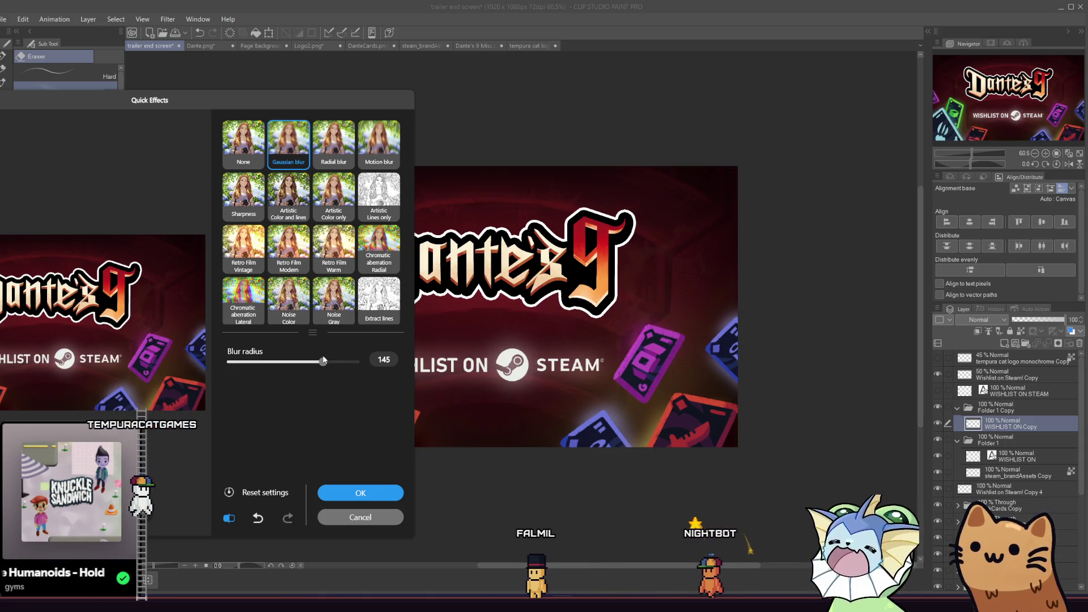
pyautogui.click(344, 492)
# Compare the glow with undo and redo, then undo the blur
pyautogui.hotkey('ctrl', 'z')
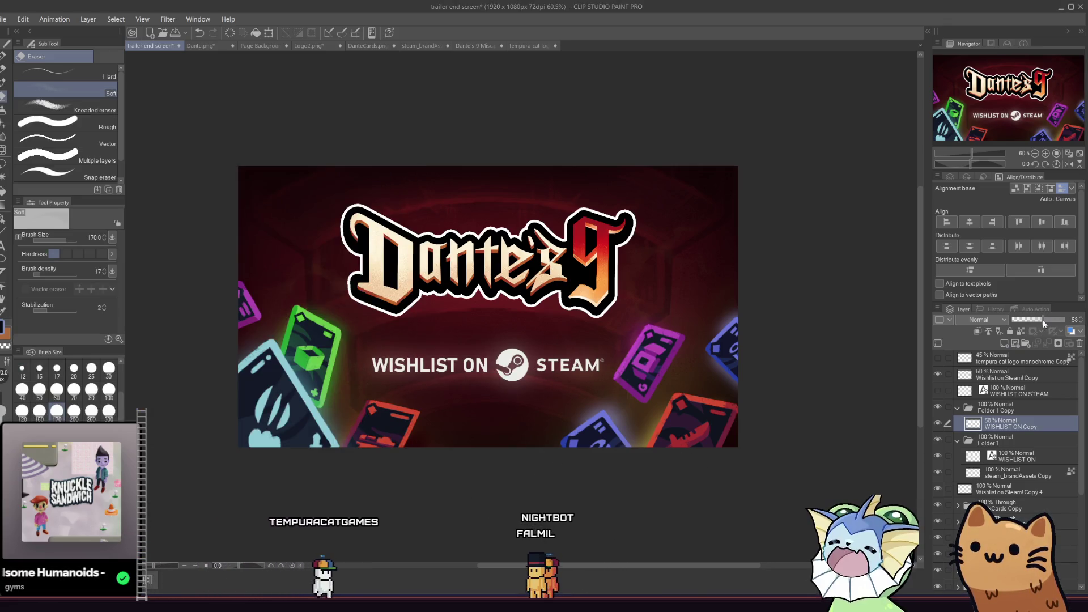
pyautogui.hotkey('ctrl', 'y')
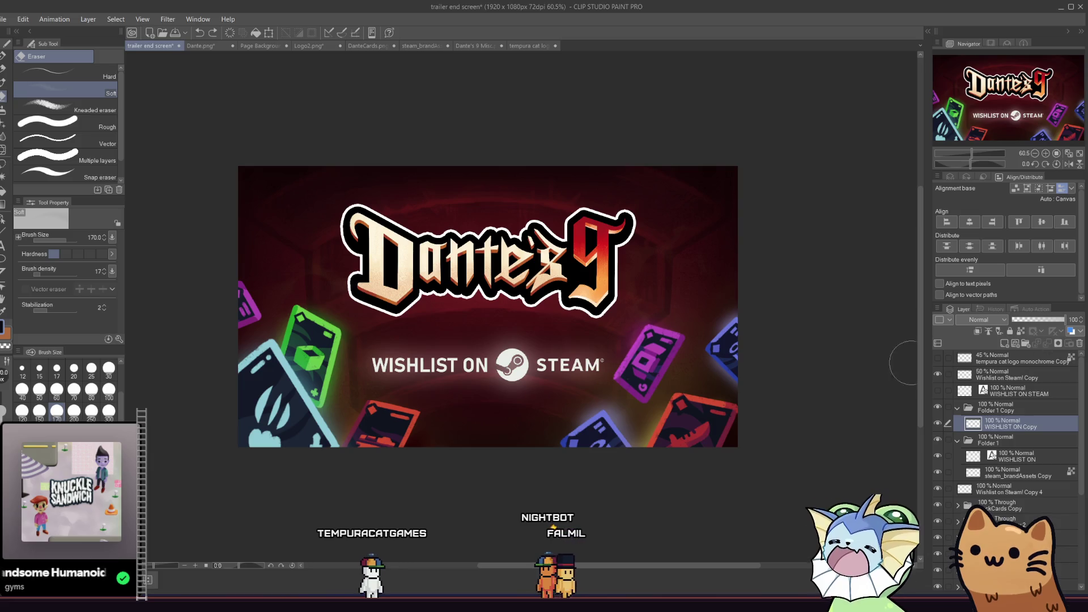
pyautogui.hotkey('ctrl', 'z')
pyautogui.click(168, 18)
# Reapply a Gaussian blur at radius 64 to the WISHLIST ON copy, then switch to Steam
pyautogui.moveTo(227, 50)
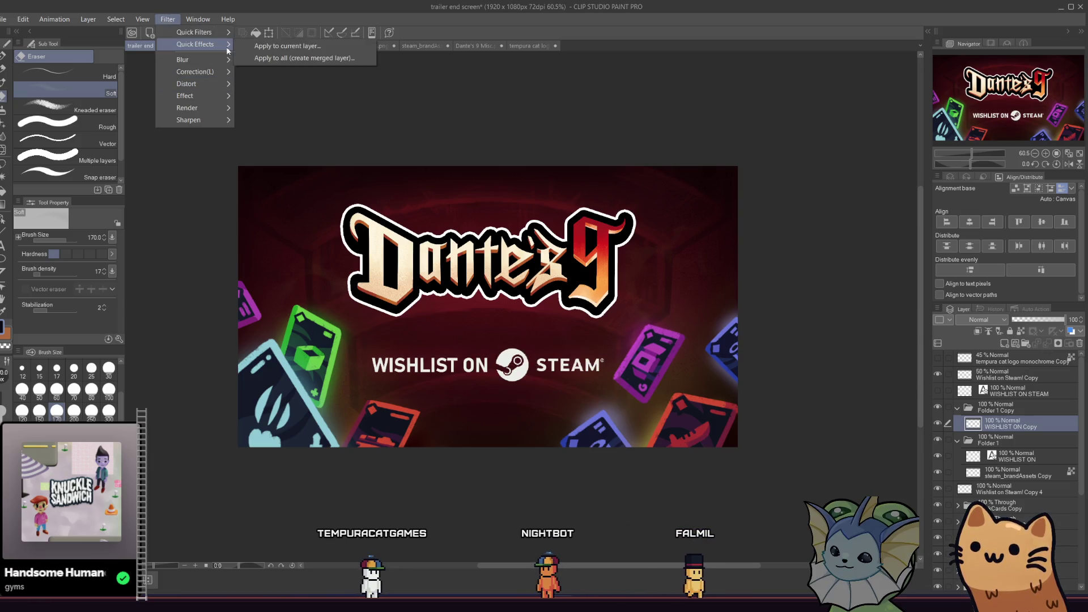
pyautogui.click(287, 46)
pyautogui.click(289, 142)
pyautogui.moveTo(236, 362); pyautogui.dragTo(269, 367)
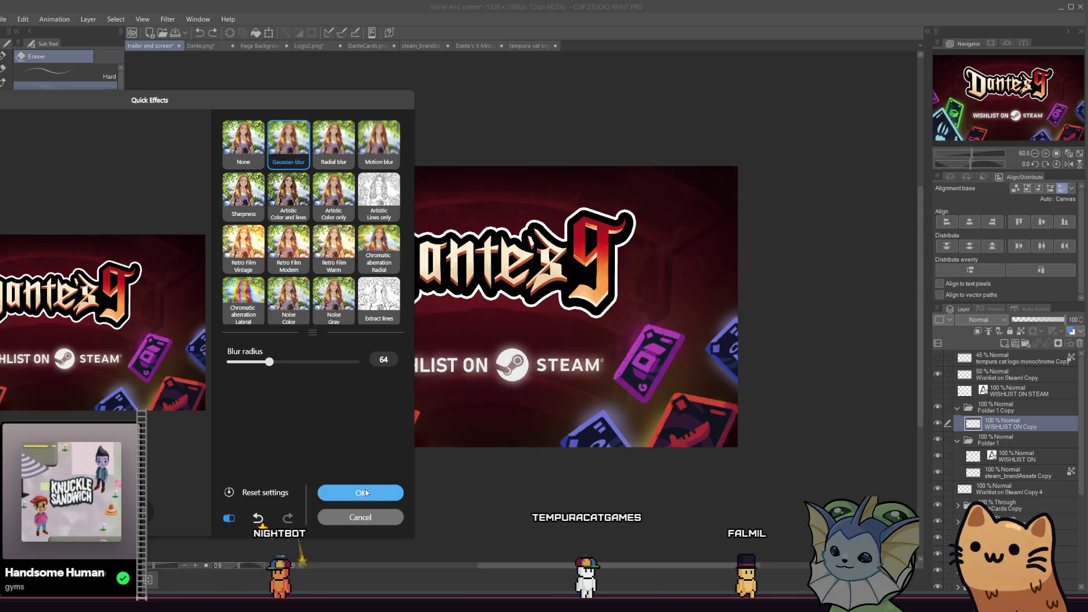
pyautogui.click(348, 493)
pyautogui.hotkey('alt', 'Tab')
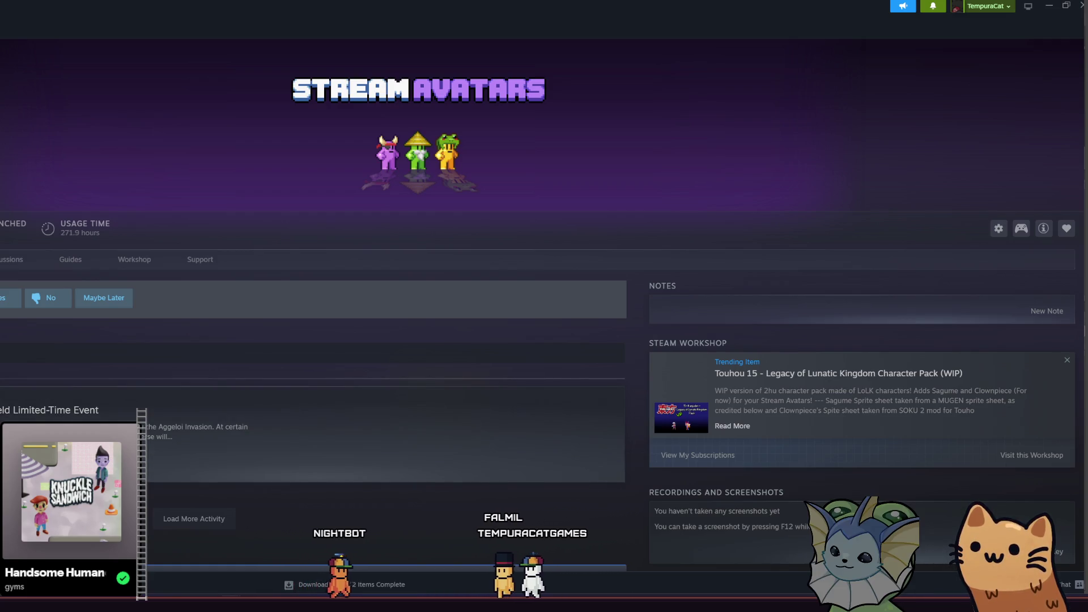
# Minimize Steam to get back to the Clip Studio Paint end screen
pyautogui.hotkey('alt', 'Tab')
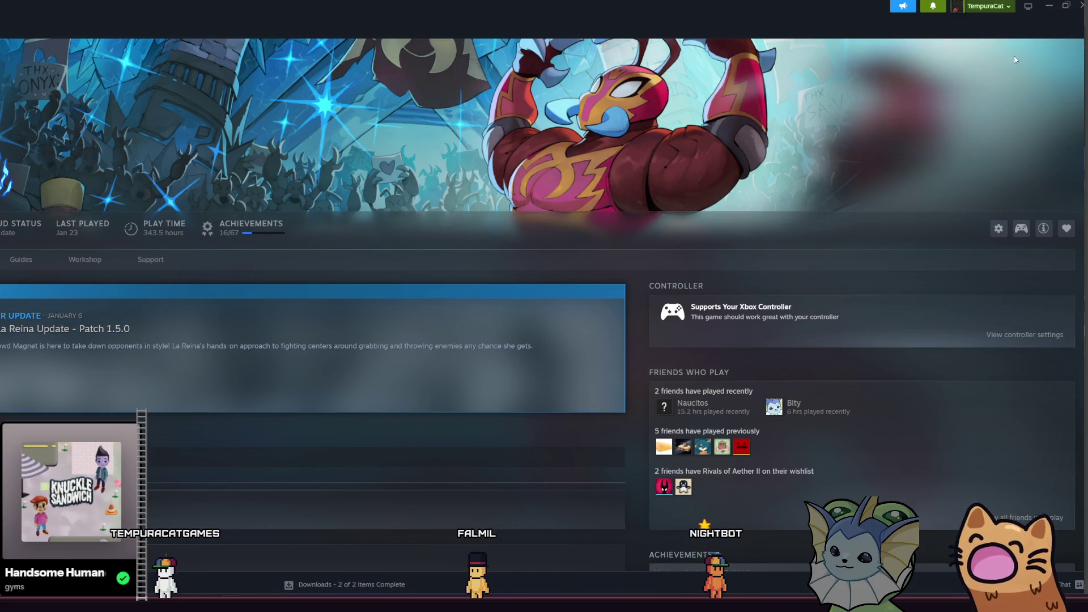
pyautogui.click(1049, 5)
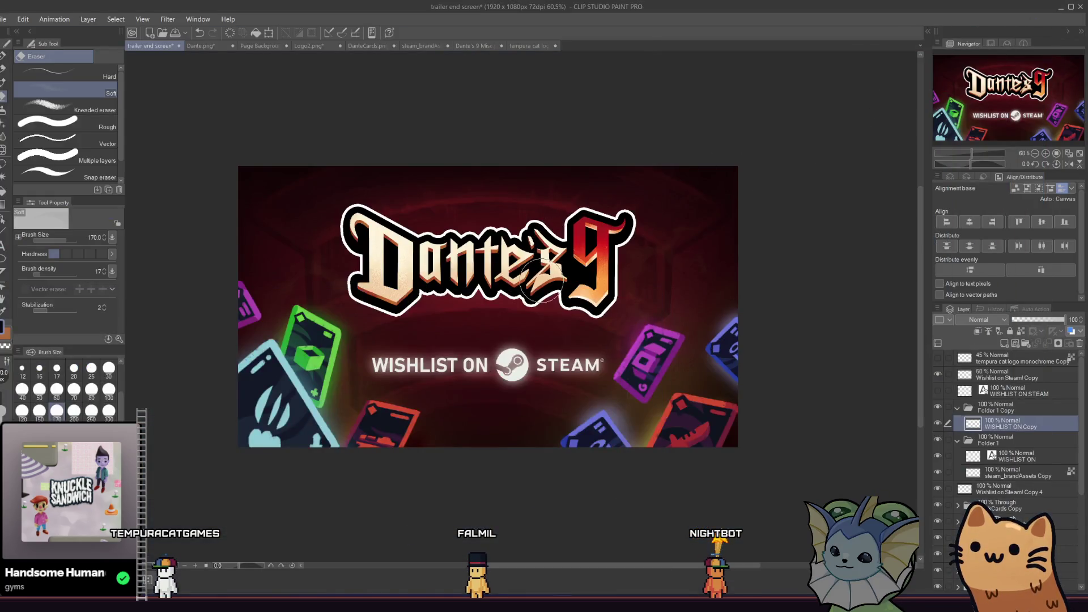
# Lower the WISHLIST ON Copy glow layer's opacity from 65% to 45%
pyautogui.scroll(1, 481, 363)
pyautogui.scroll(1, 462, 353)
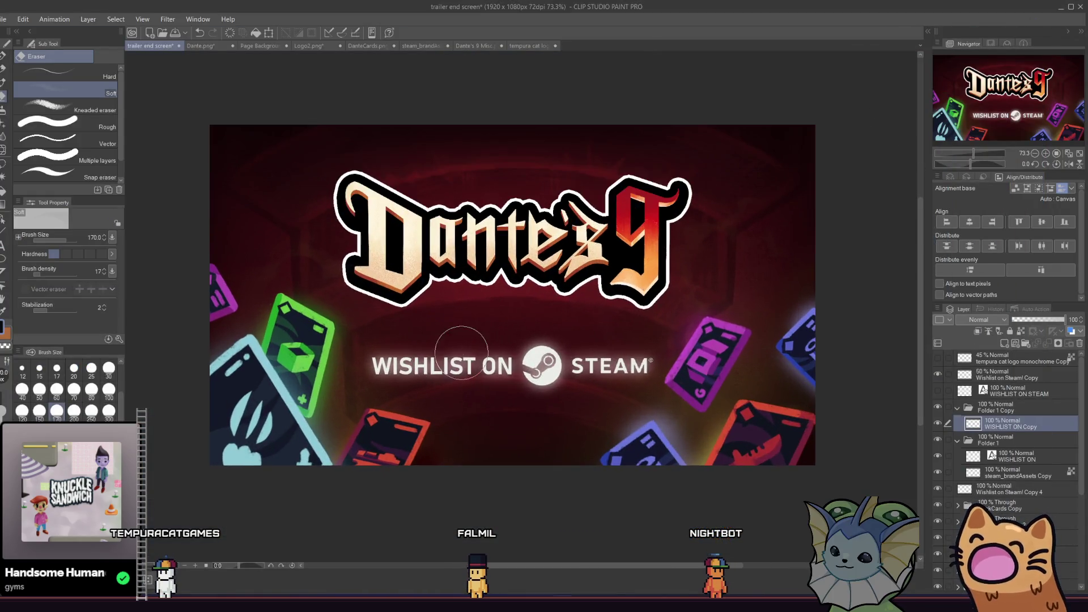
pyautogui.scroll(1, 427, 344)
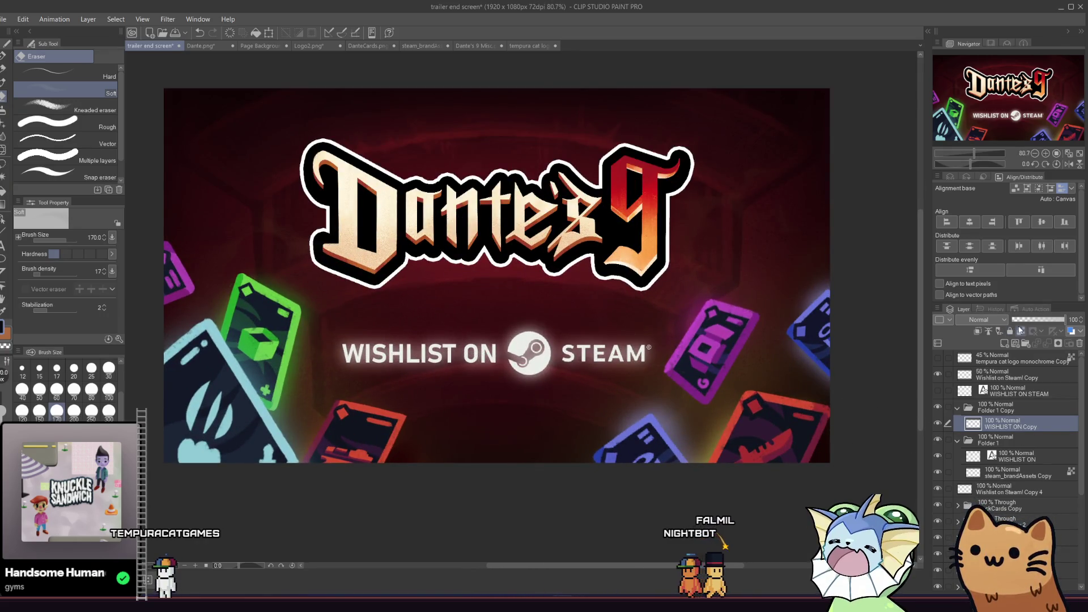
pyautogui.click(1045, 319)
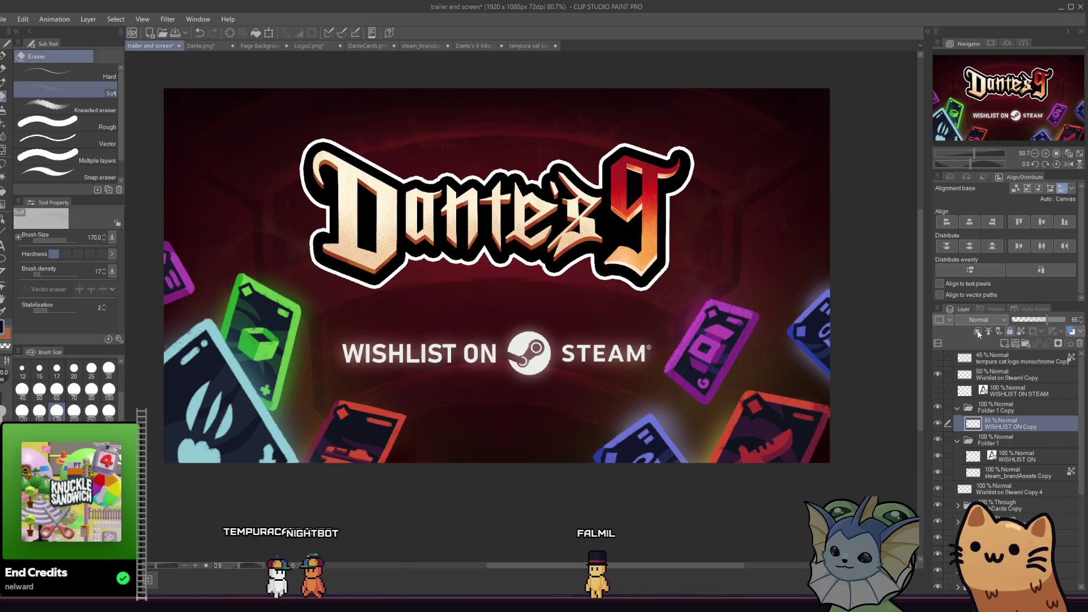
pyautogui.hotkey('ctrl', '-')
pyautogui.hotkey('ctrl', '-')
pyautogui.hotkey('ctrl', '-')
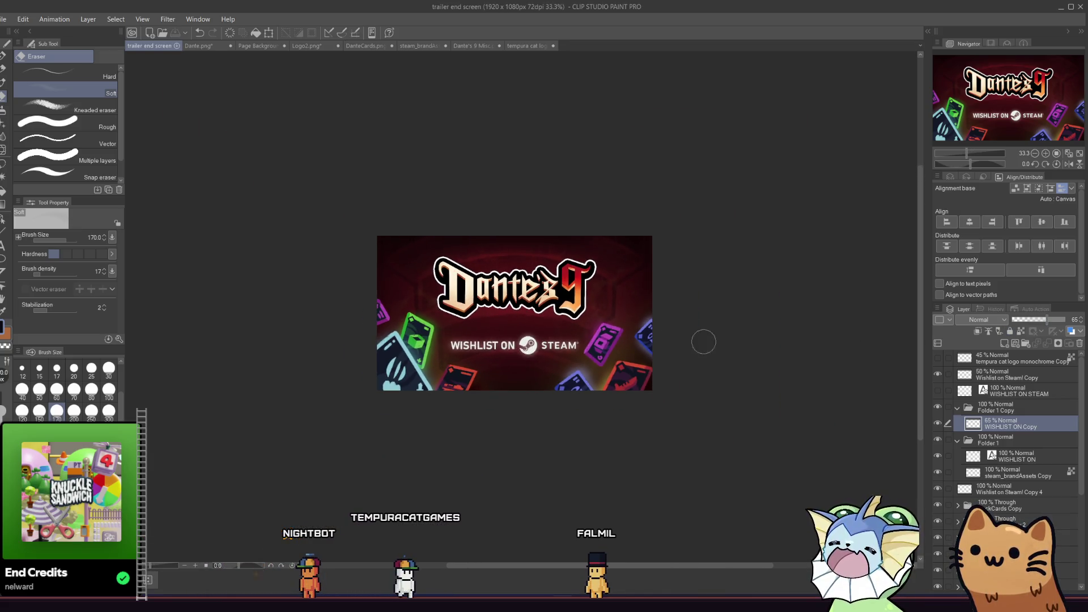
pyautogui.scroll(2, 648, 321)
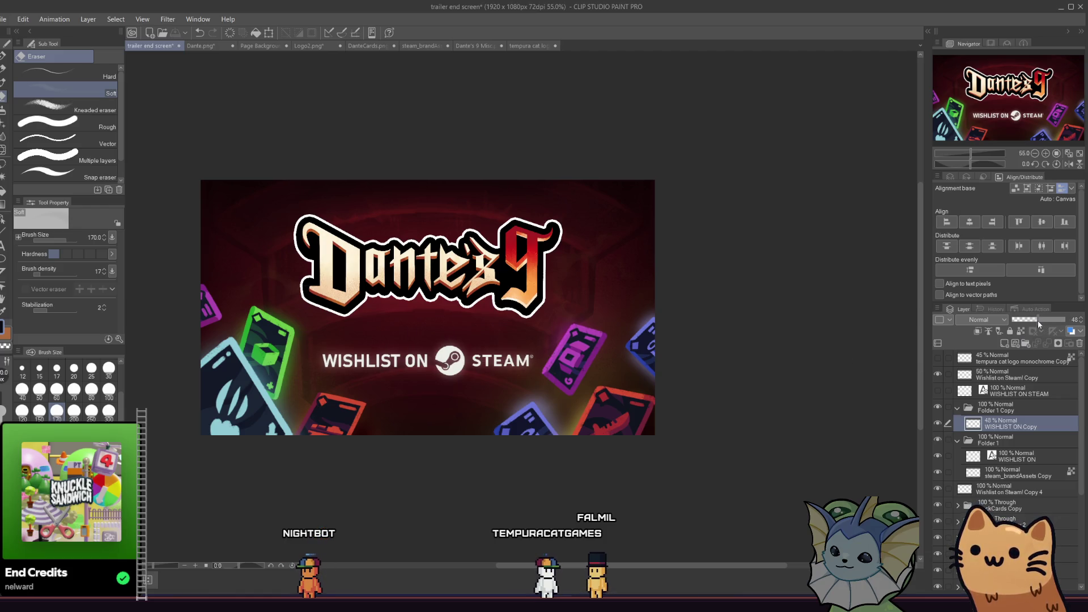
pyautogui.moveTo(1038, 323); pyautogui.dragTo(1037, 323)
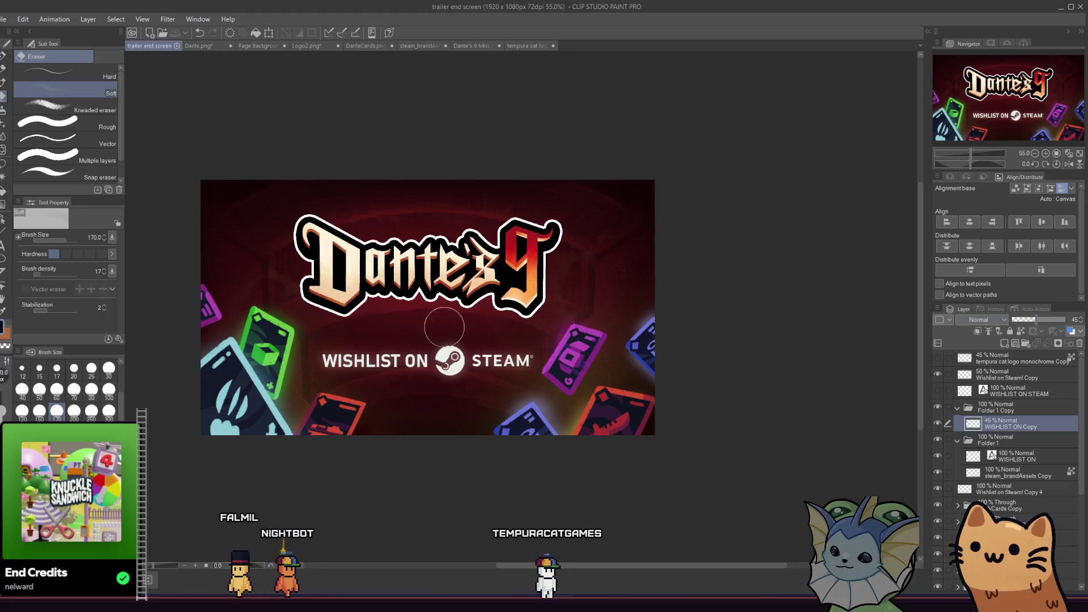
pyautogui.scroll(2, 309, 283)
pyautogui.scroll(-4, 309, 284)
pyautogui.scroll(2, 476, 278)
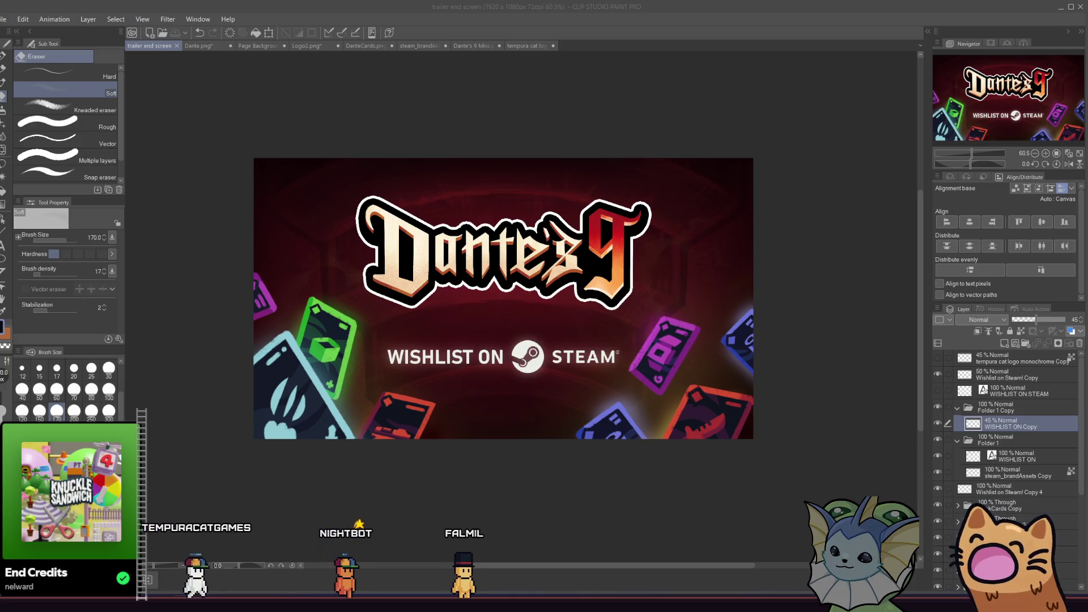
# Switch to Object mode and move the red BackCards Copy 5 card left and down
pyautogui.scroll(1, 457, 199)
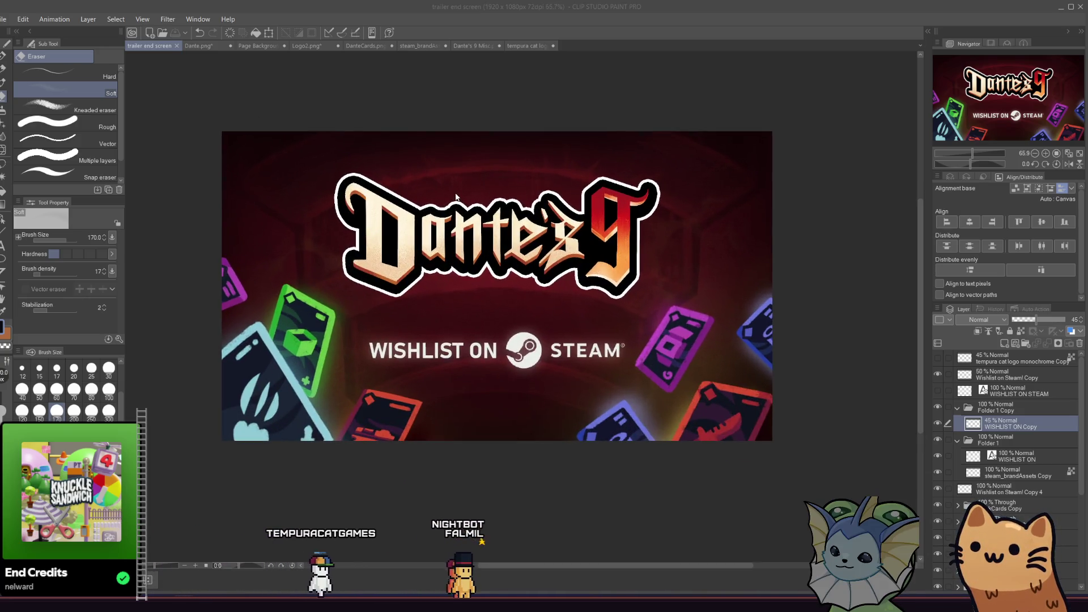
pyautogui.scroll(-3, 494, 197)
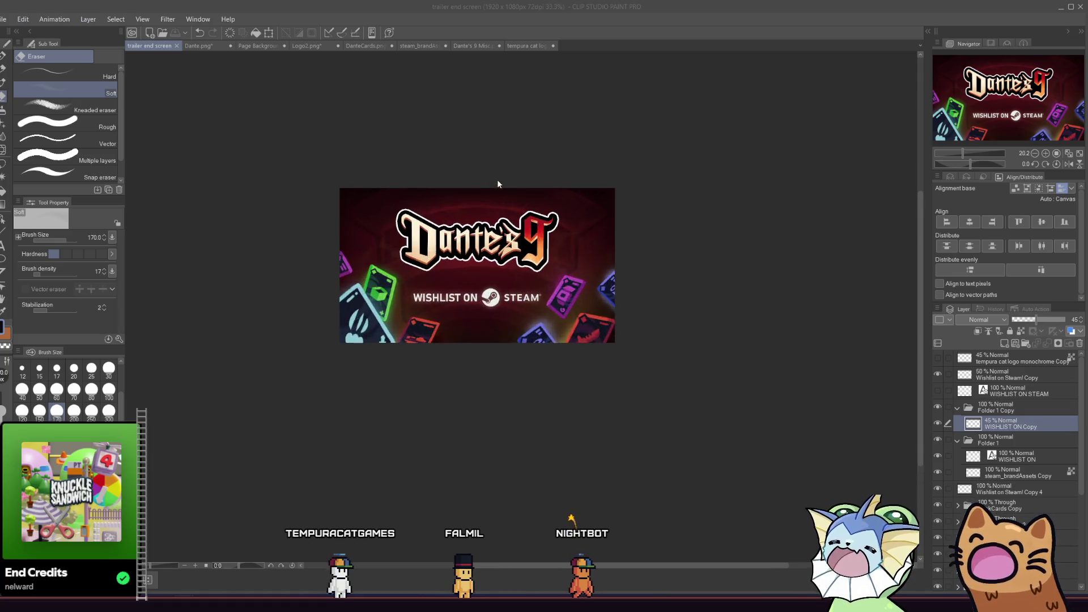
pyautogui.scroll(2, 398, 271)
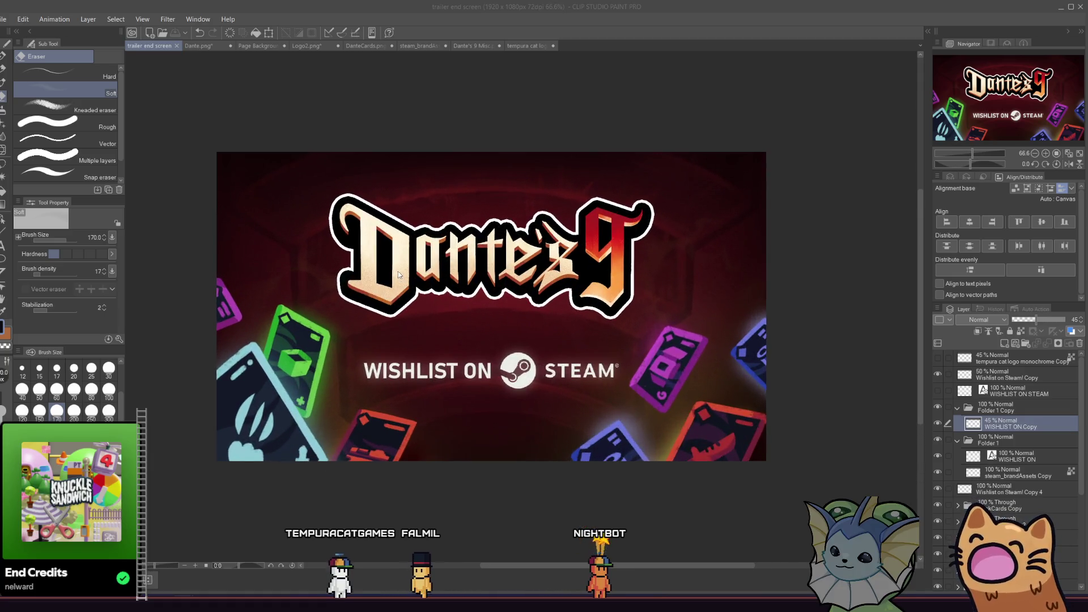
pyautogui.scroll(2, 413, 277)
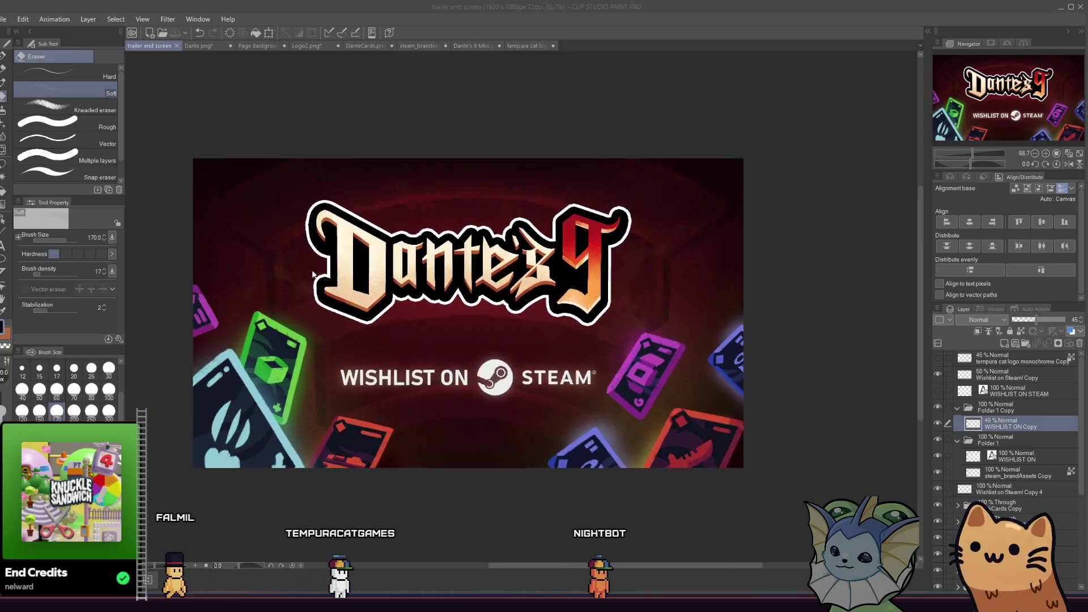
pyautogui.scroll(-3, 318, 280)
pyautogui.scroll(2, 363, 297)
pyautogui.scroll(1, 363, 296)
pyautogui.scroll(-2, 362, 296)
pyautogui.scroll(2, 307, 298)
pyautogui.scroll(-2, 318, 296)
pyautogui.scroll(3, 320, 295)
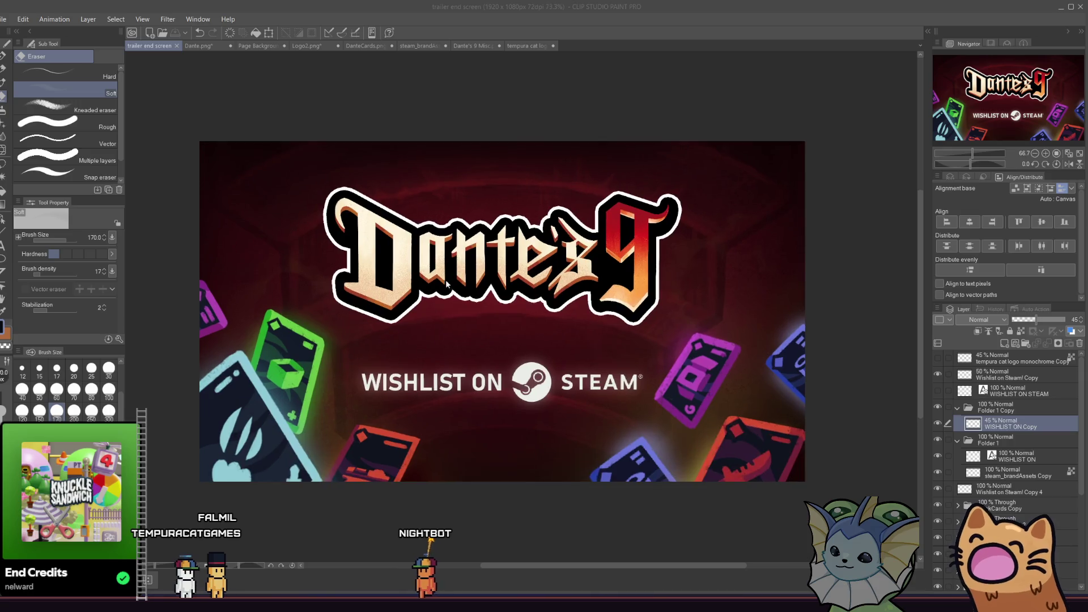
pyautogui.scroll(-1, 478, 270)
pyautogui.scroll(-2, 431, 283)
pyautogui.scroll(2, 379, 292)
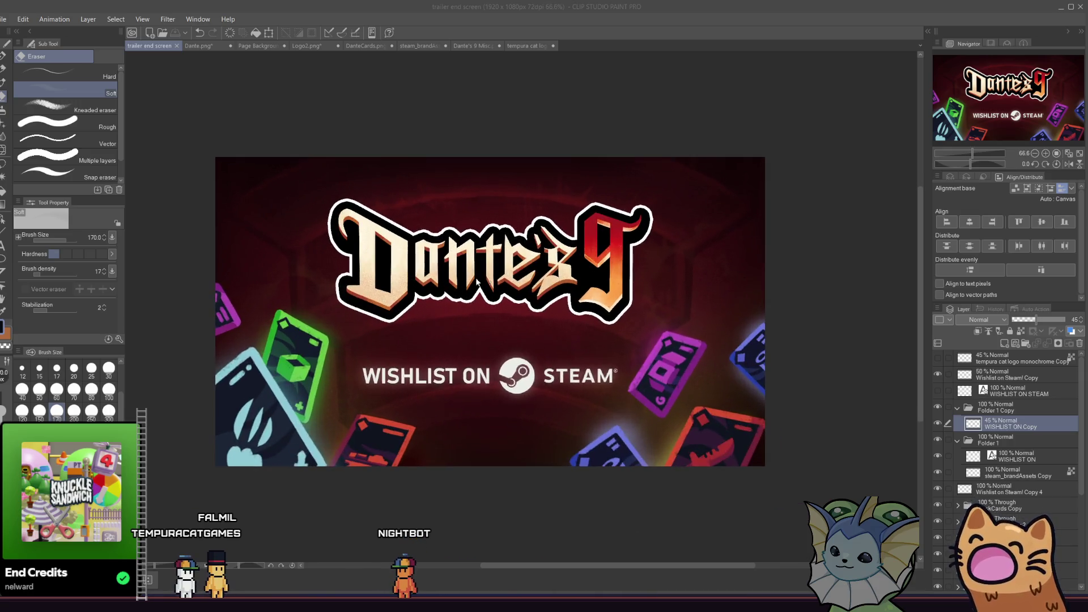
pyautogui.scroll(2, 379, 292)
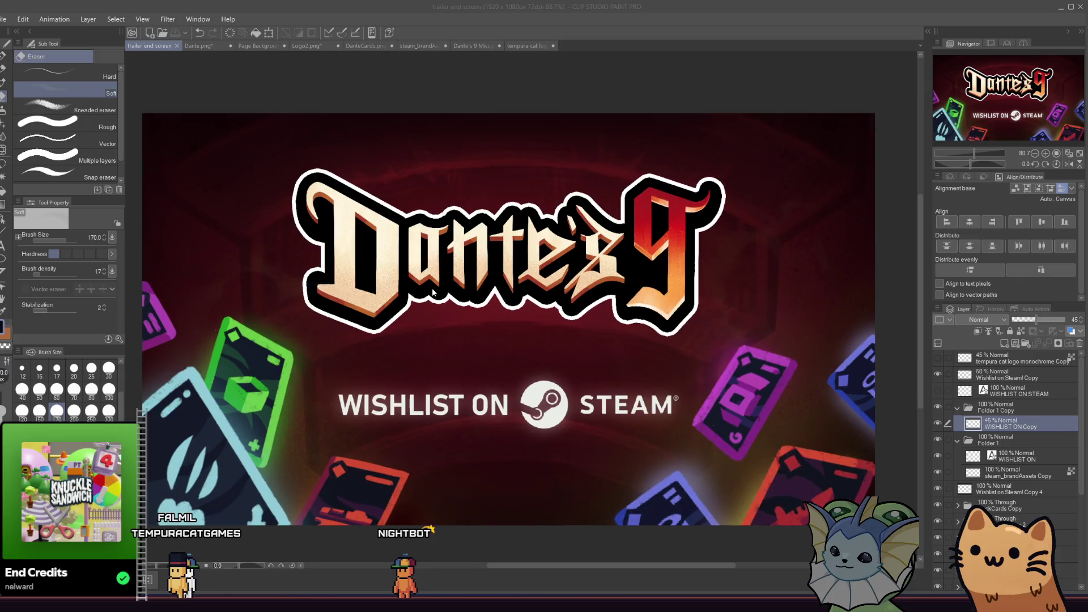
pyautogui.scroll(-2, 432, 292)
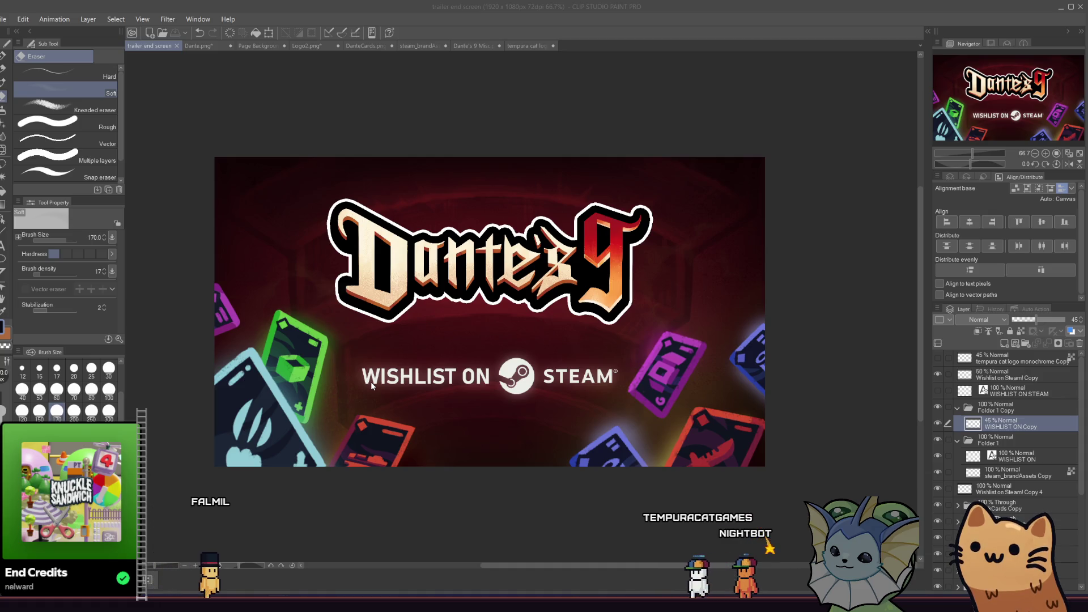
pyautogui.scroll(1, 367, 441)
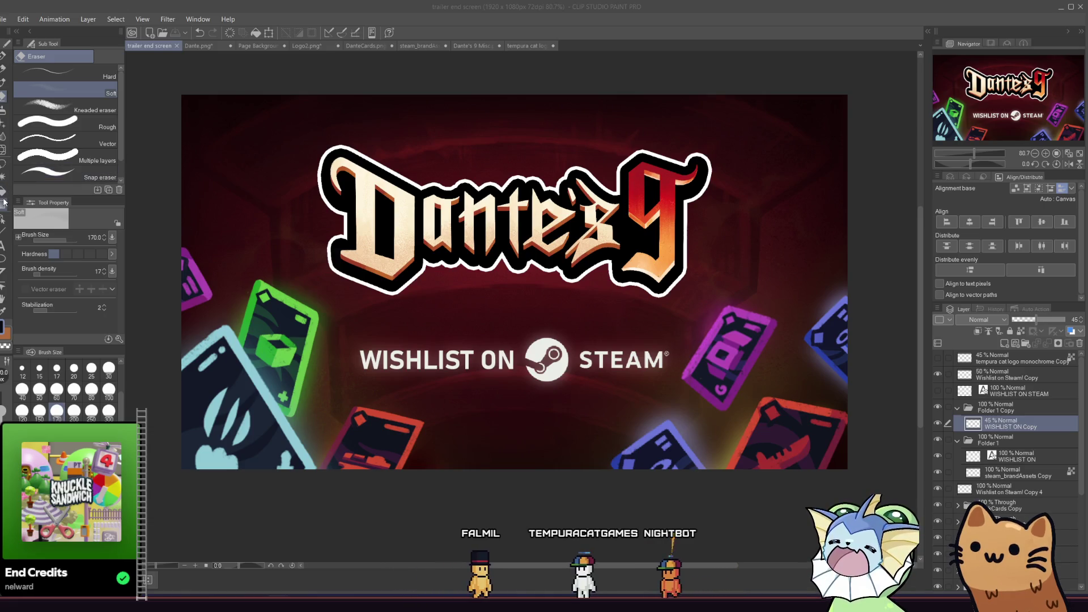
pyautogui.click(4, 215)
pyautogui.click(63, 78)
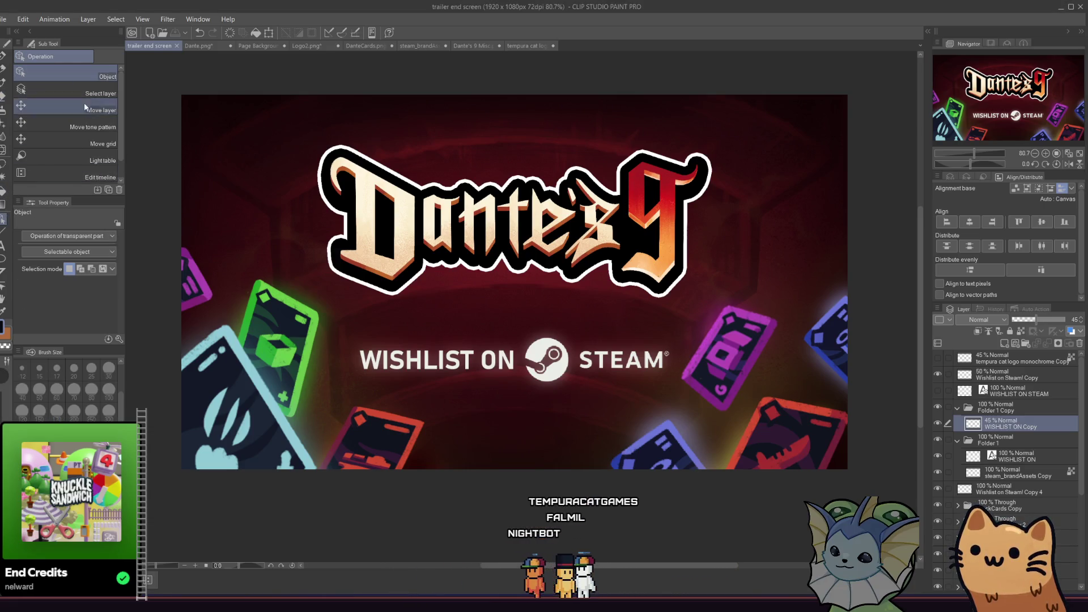
pyautogui.click(365, 436)
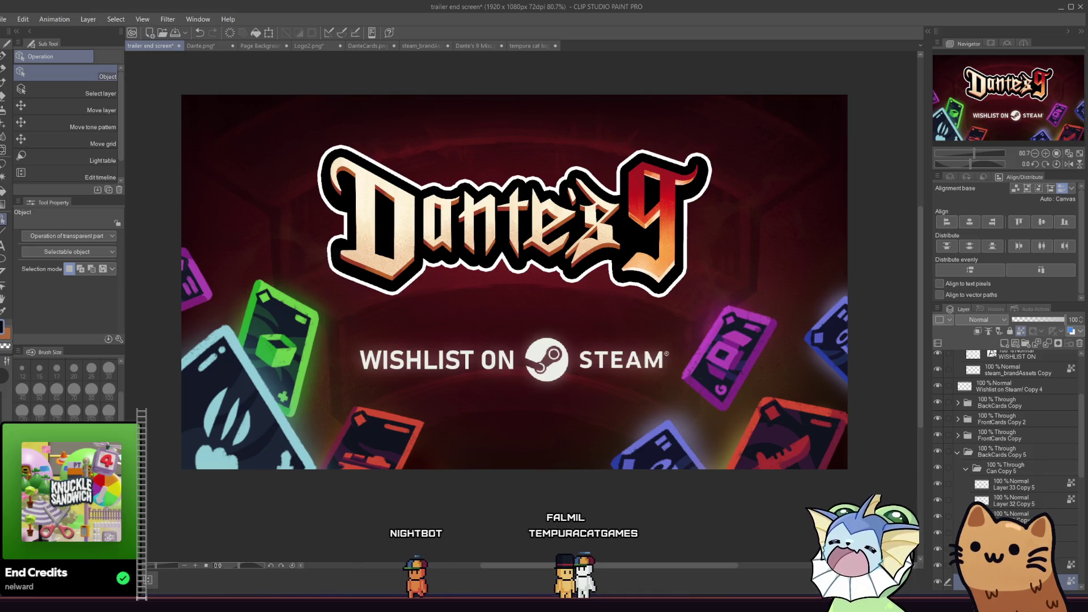
pyautogui.click(958, 453)
pyautogui.moveTo(334, 447); pyautogui.dragTo(333, 482)
# Move the blue BackCards Copy 6 card along the bottom edge to the right
pyautogui.scroll(-3, 329, 476)
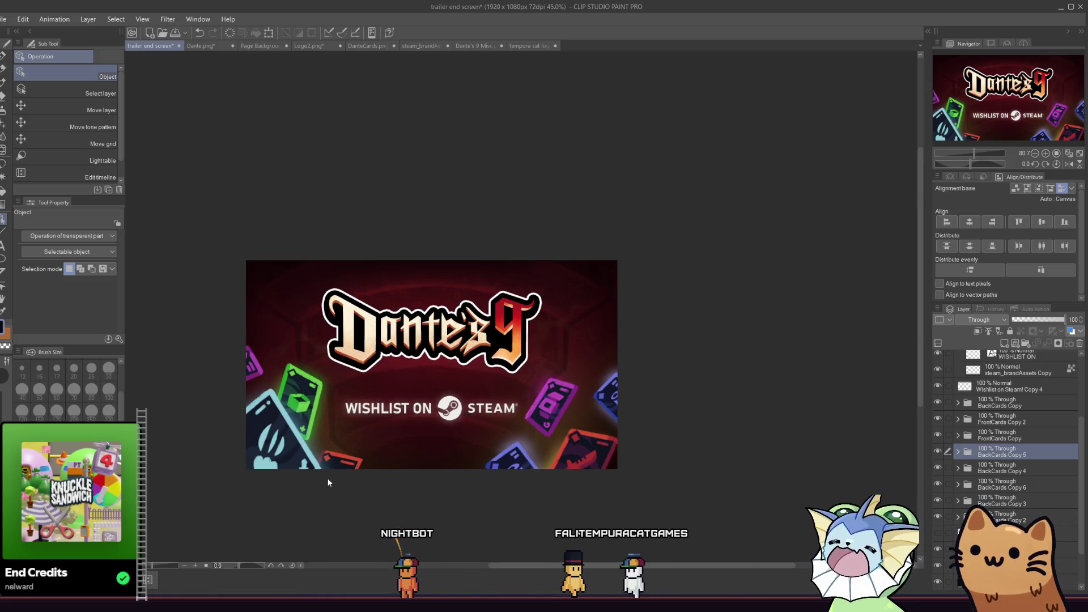
pyautogui.scroll(2, 328, 478)
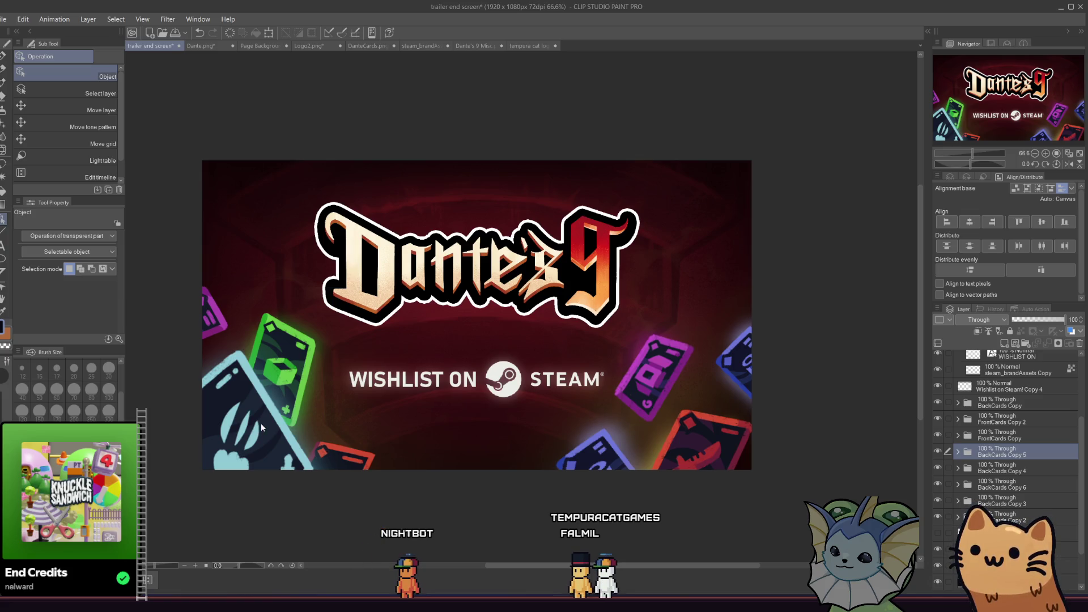
pyautogui.click(577, 464)
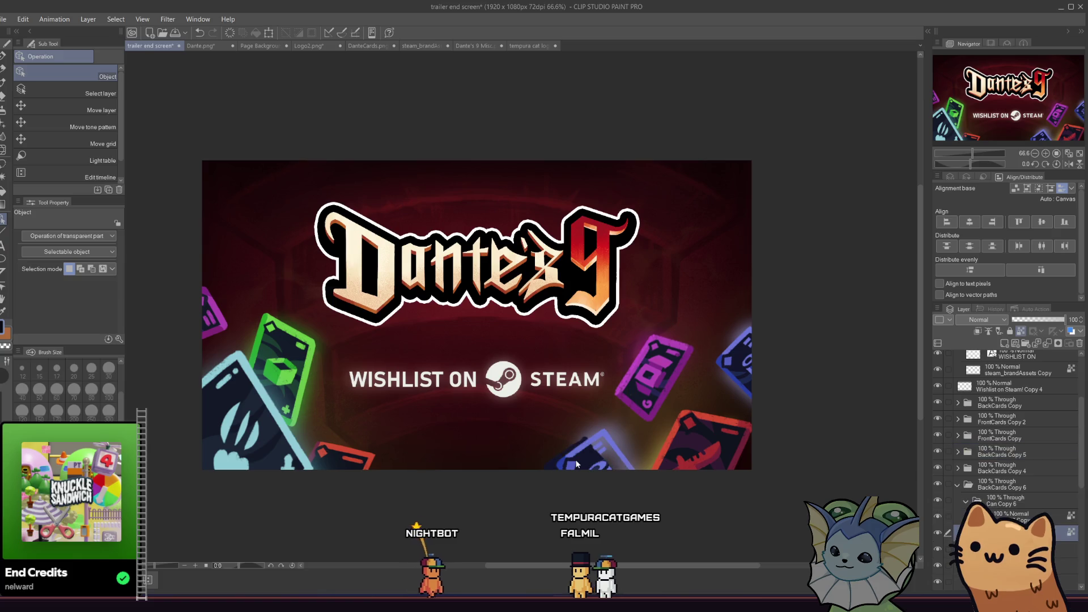
pyautogui.click(959, 485)
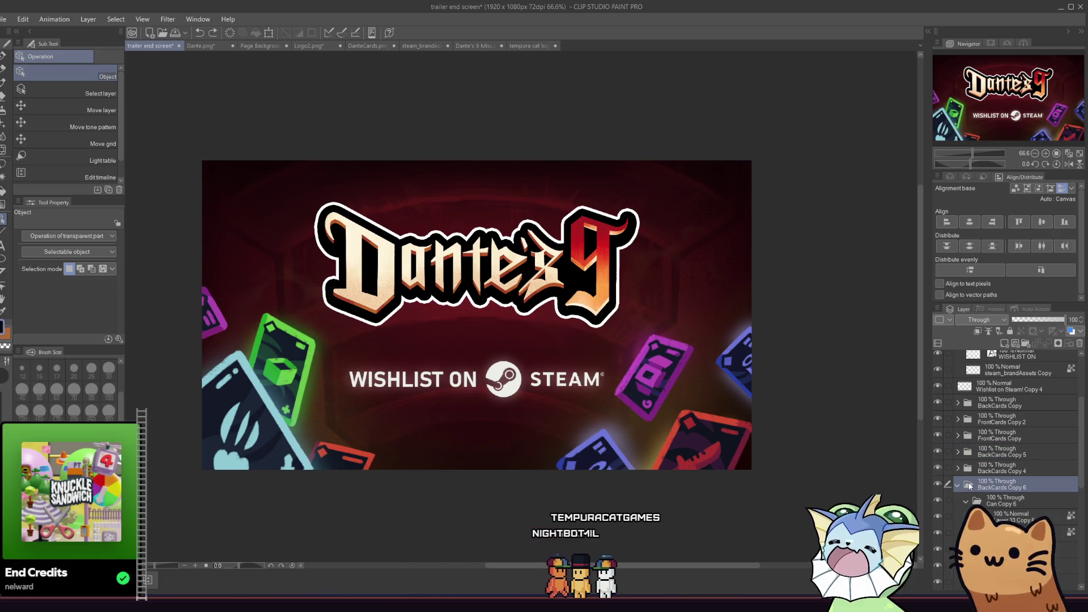
pyautogui.moveTo(483, 466); pyautogui.dragTo(614, 470)
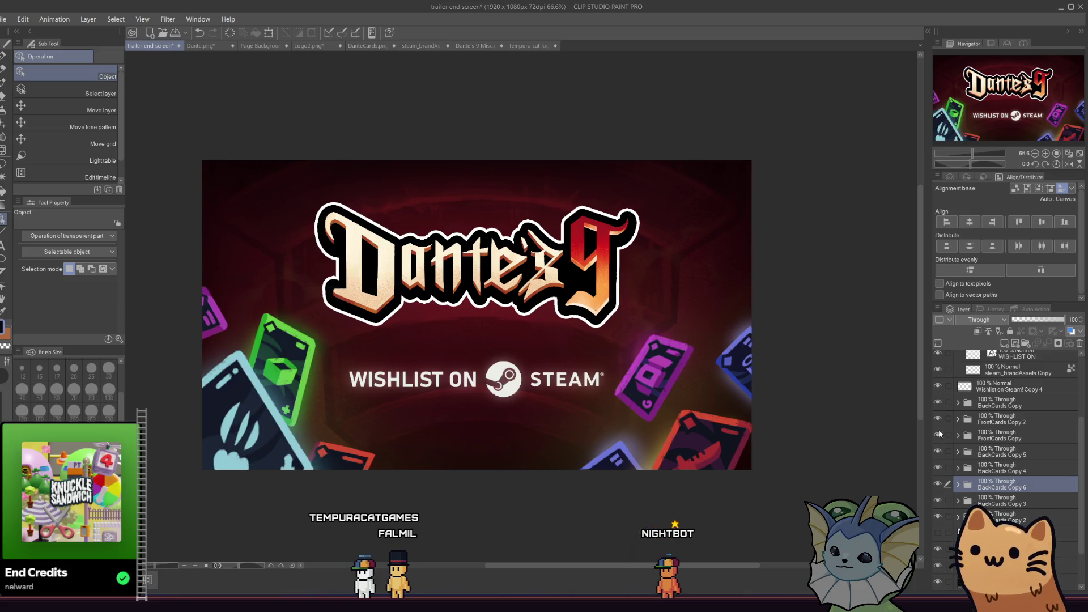
pyautogui.click(938, 467)
# Duplicate the green card's layer and place the copy at the bottom centre
pyautogui.click(937, 467)
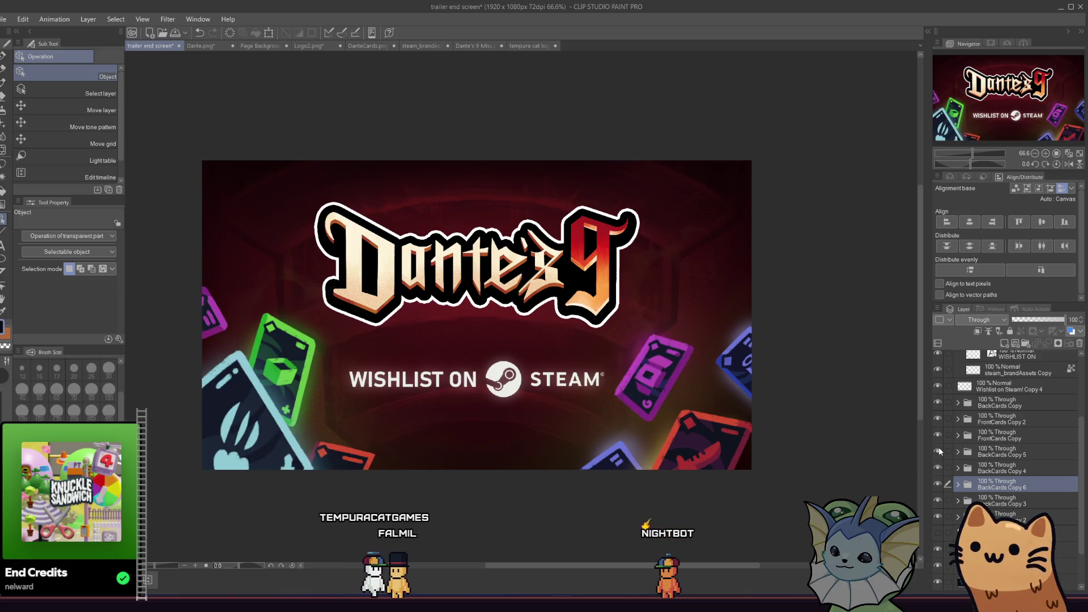
pyautogui.click(936, 513)
pyautogui.click(936, 512)
pyautogui.click(1002, 515)
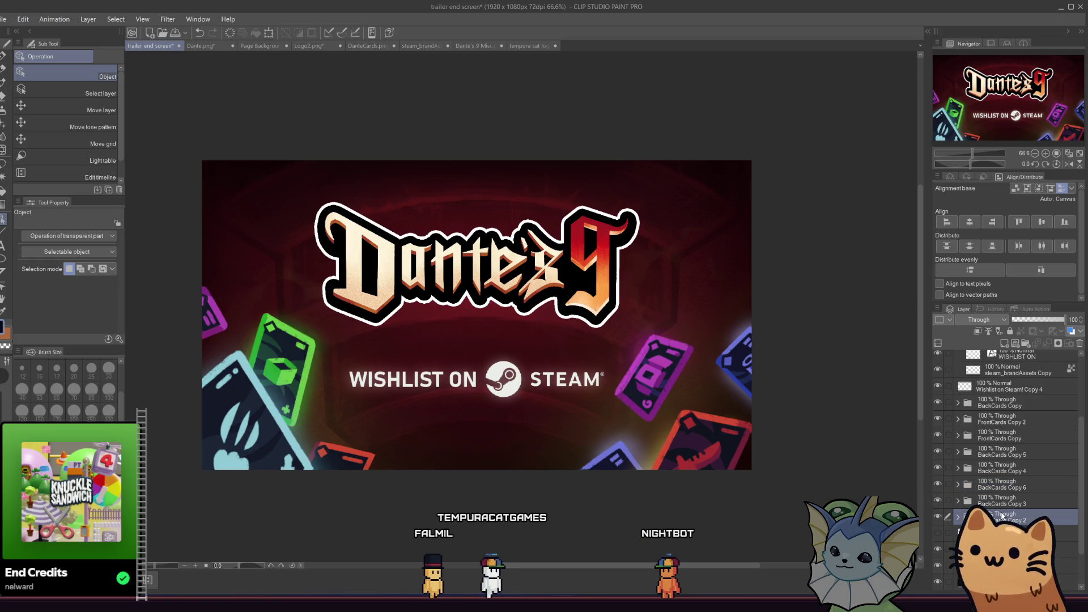
pyautogui.rightClick(1002, 516)
pyautogui.click(998, 317)
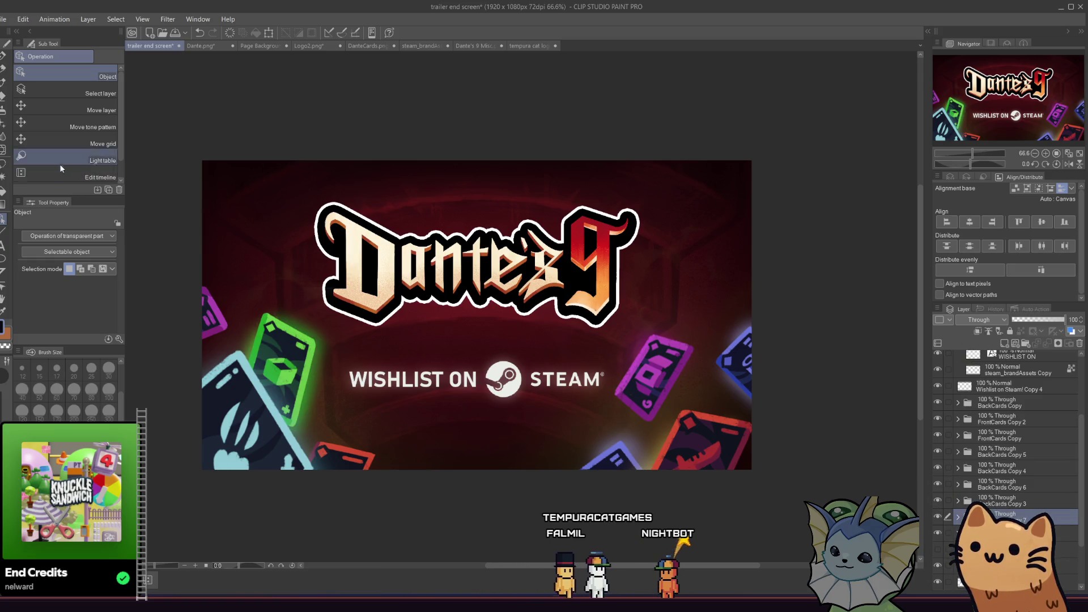
pyautogui.moveTo(258, 334)
pyautogui.mouseDown()
pyautogui.moveTo(454, 453)
pyautogui.moveTo(457, 436)
pyautogui.moveTo(455, 448)
pyautogui.mouseUp()
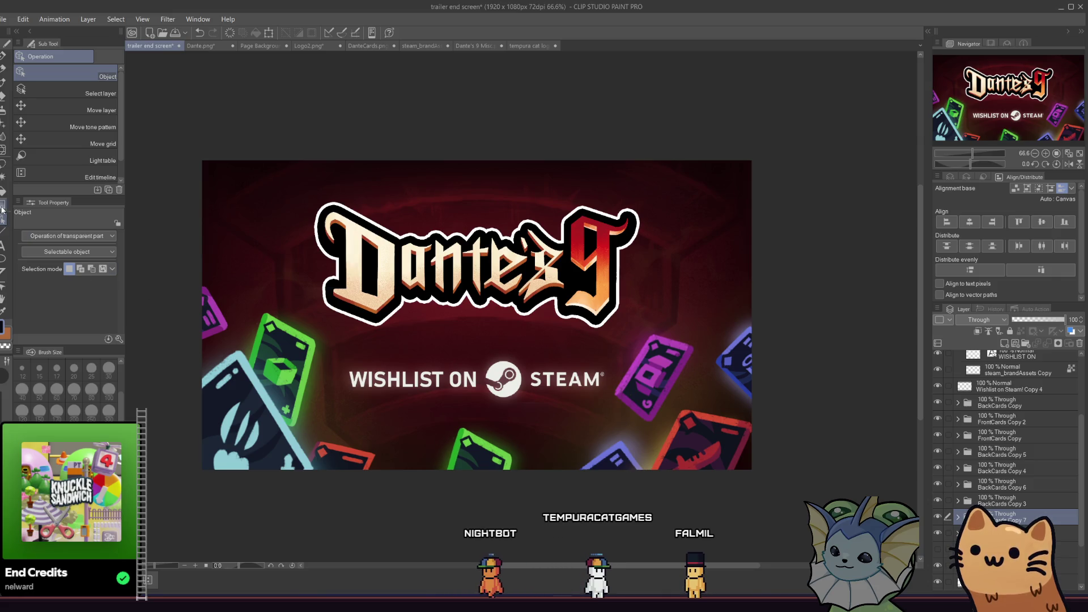
# Rotate the copied green card about 45° clockwise in Free Transform mode
pyautogui.hotkey('ctrl', 't')
pyautogui.moveTo(399, 389)
pyautogui.mouseDown()
pyautogui.moveTo(374, 440)
pyautogui.moveTo(449, 438)
pyautogui.moveTo(486, 460)
pyautogui.mouseUp()
pyautogui.click(82, 251)
pyautogui.click(83, 287)
pyautogui.click(86, 251)
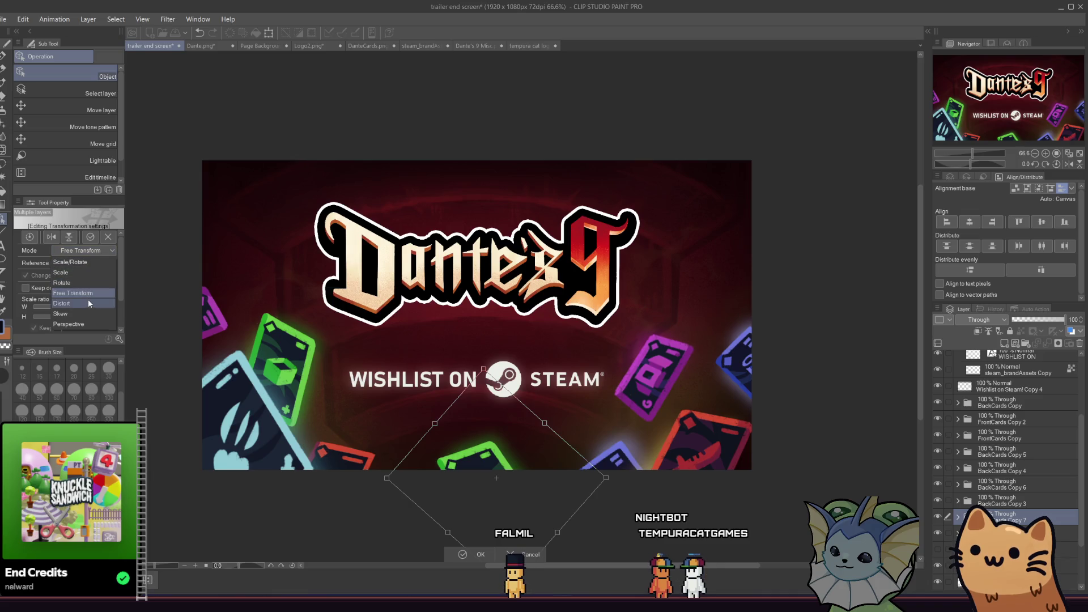
# Switch the transform to Perspective mode and skew the card's top and right corners
pyautogui.click(89, 305)
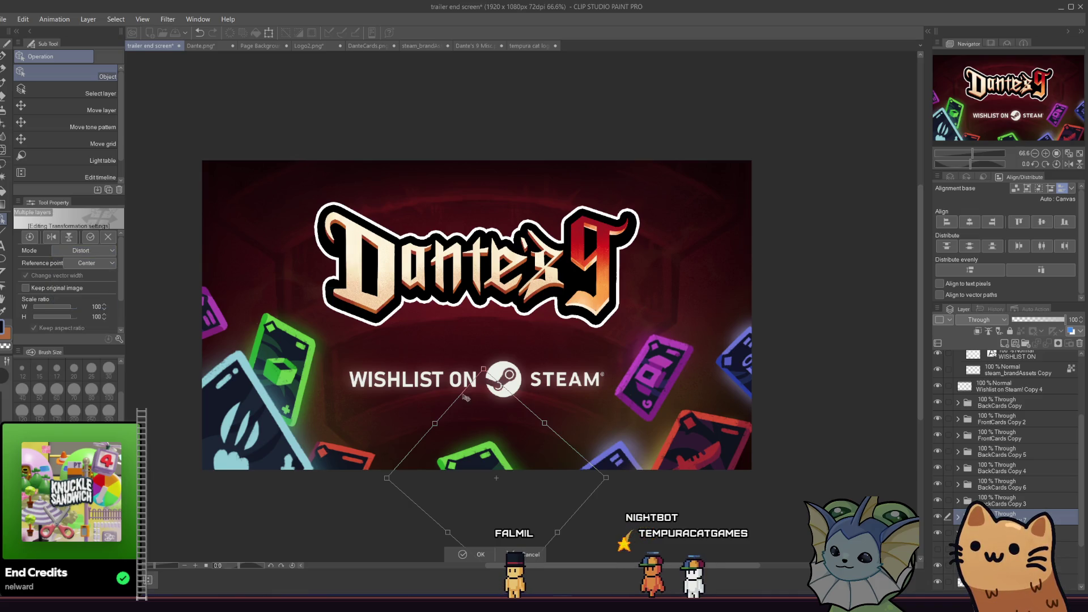
pyautogui.click(80, 250)
pyautogui.click(82, 325)
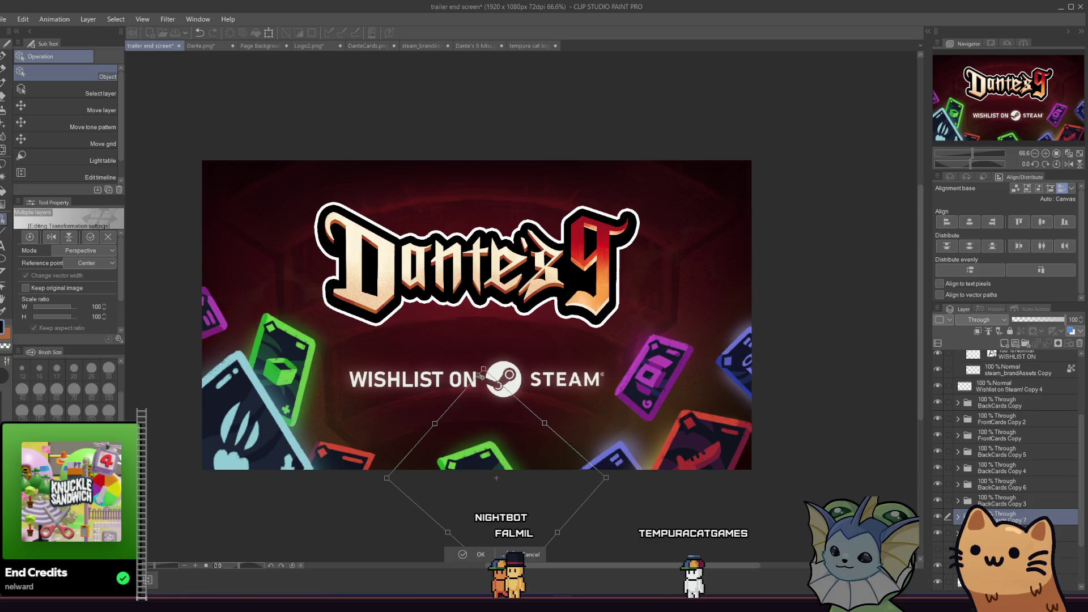
pyautogui.moveTo(482, 372); pyautogui.dragTo(459, 397)
pyautogui.moveTo(606, 478)
pyautogui.mouseDown()
pyautogui.moveTo(595, 484)
pyautogui.moveTo(585, 464)
pyautogui.moveTo(617, 462)
pyautogui.moveTo(587, 471)
pyautogui.mouseUp()
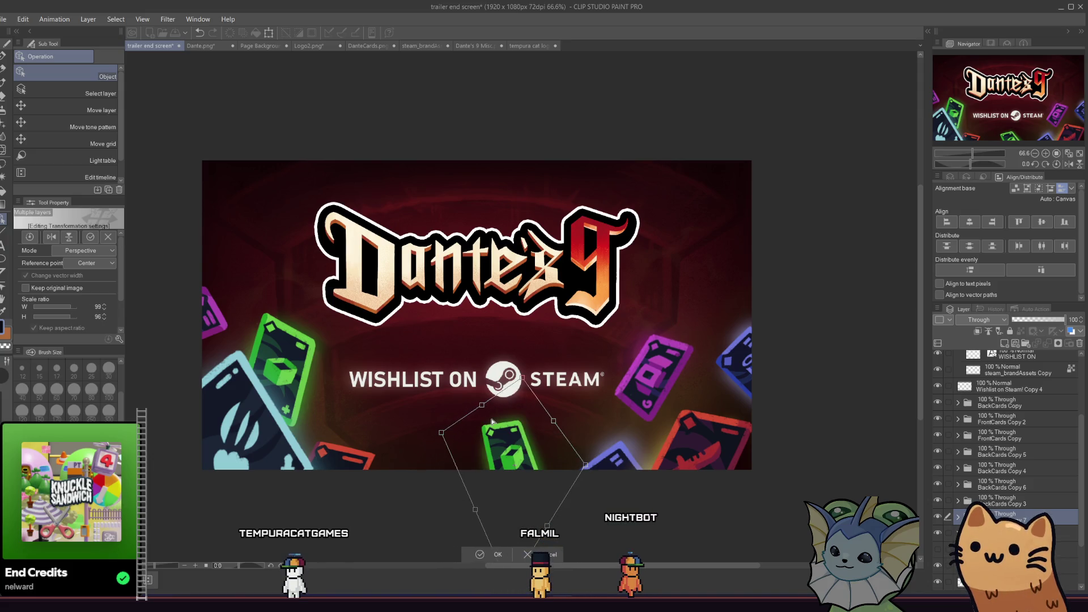
pyautogui.scroll(-3, 448, 431)
pyautogui.scroll(2, 463, 461)
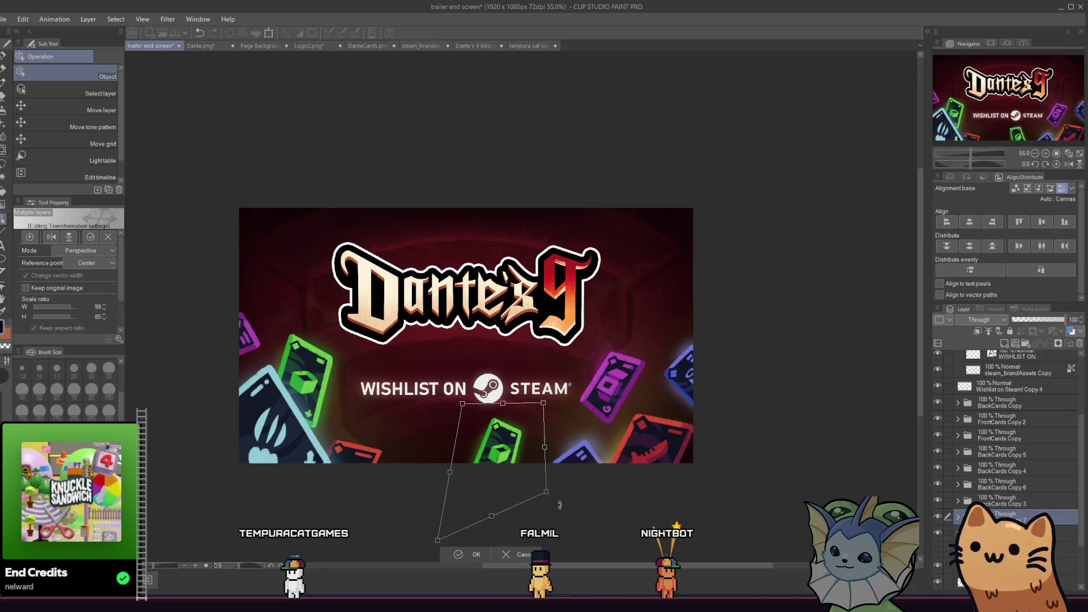
# Widen the card's top, reposition it at the bottom centre, and apply the perspective transform
pyautogui.moveTo(448, 421); pyautogui.dragTo(419, 421)
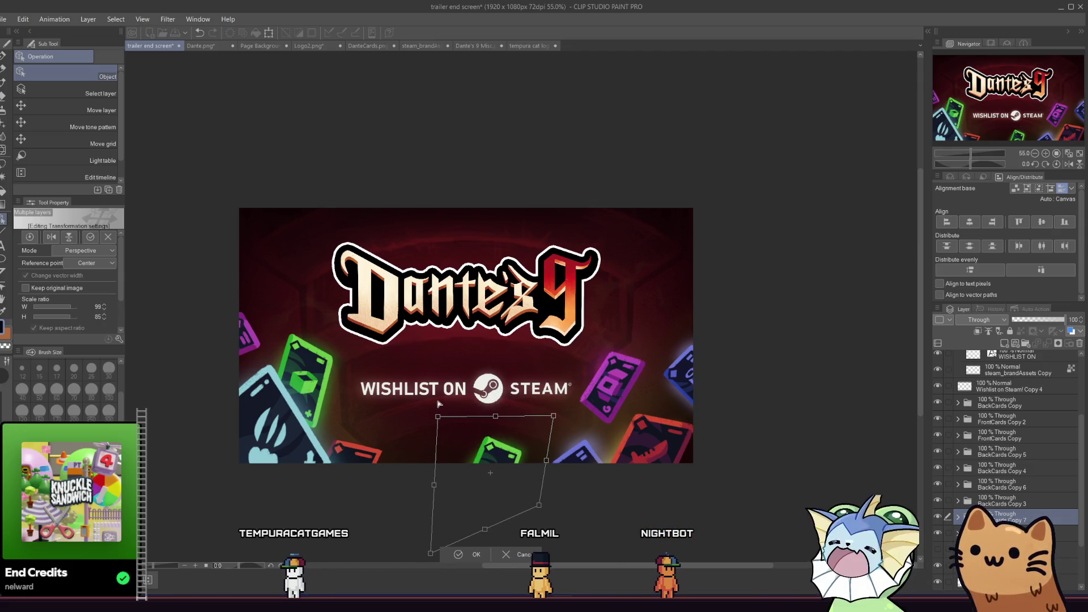
pyautogui.moveTo(490, 453); pyautogui.dragTo(437, 453)
pyautogui.moveTo(436, 453)
pyautogui.mouseDown()
pyautogui.moveTo(507, 458)
pyautogui.moveTo(491, 458)
pyautogui.mouseUp()
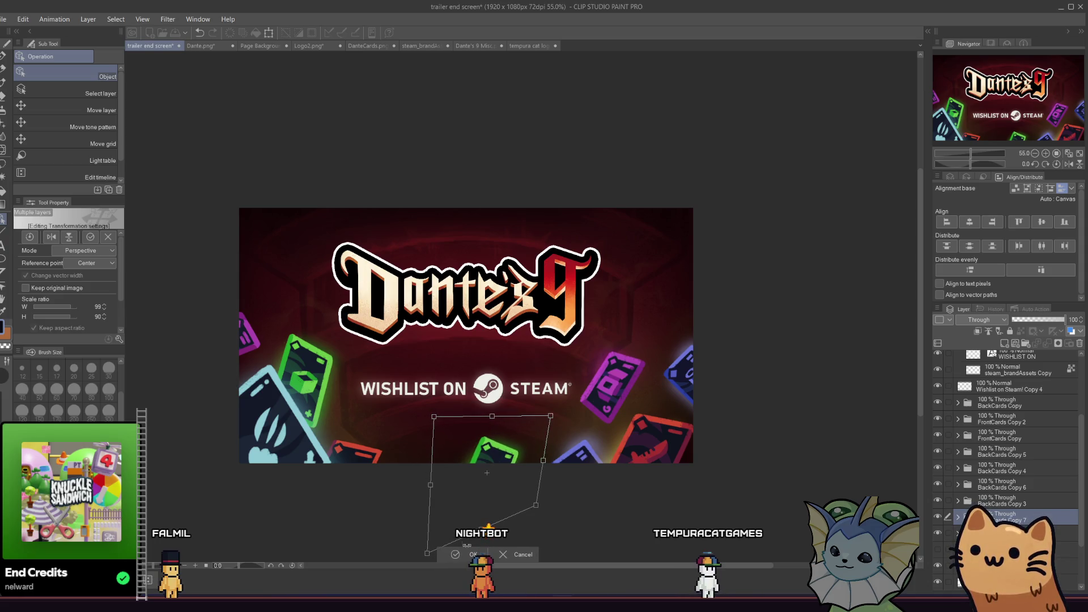
pyautogui.click(471, 554)
pyautogui.scroll(-3, 413, 440)
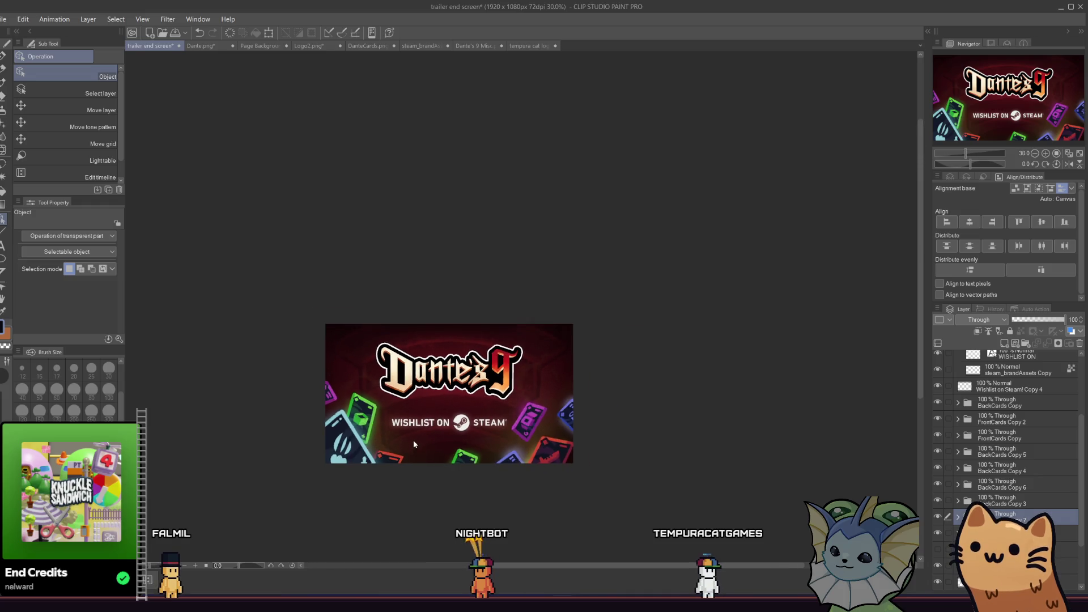
pyautogui.scroll(2, 400, 438)
pyautogui.scroll(1, 401, 442)
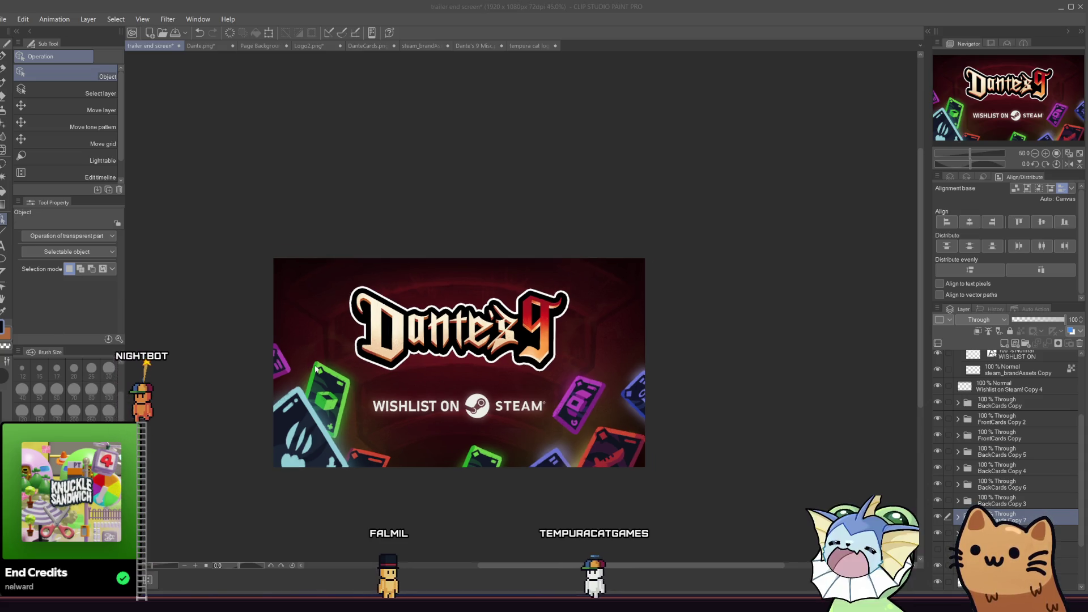
pyautogui.scroll(1, 309, 346)
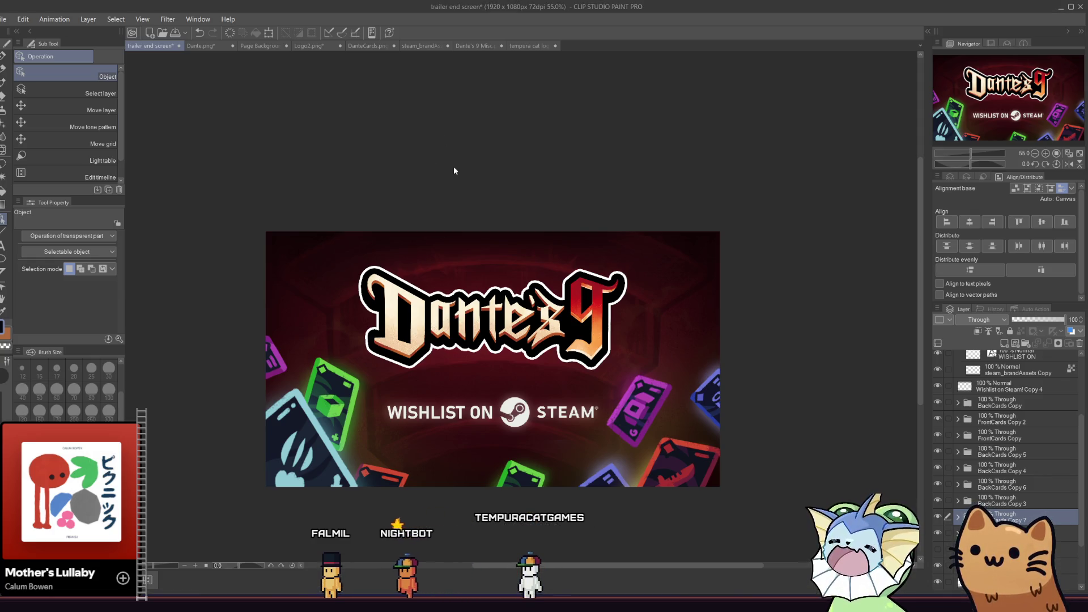
# Select the Wishlist on Steam! Copy and WISHLIST ON Copy layers, and pick the G-pen
pyautogui.scroll(1, 442, 355)
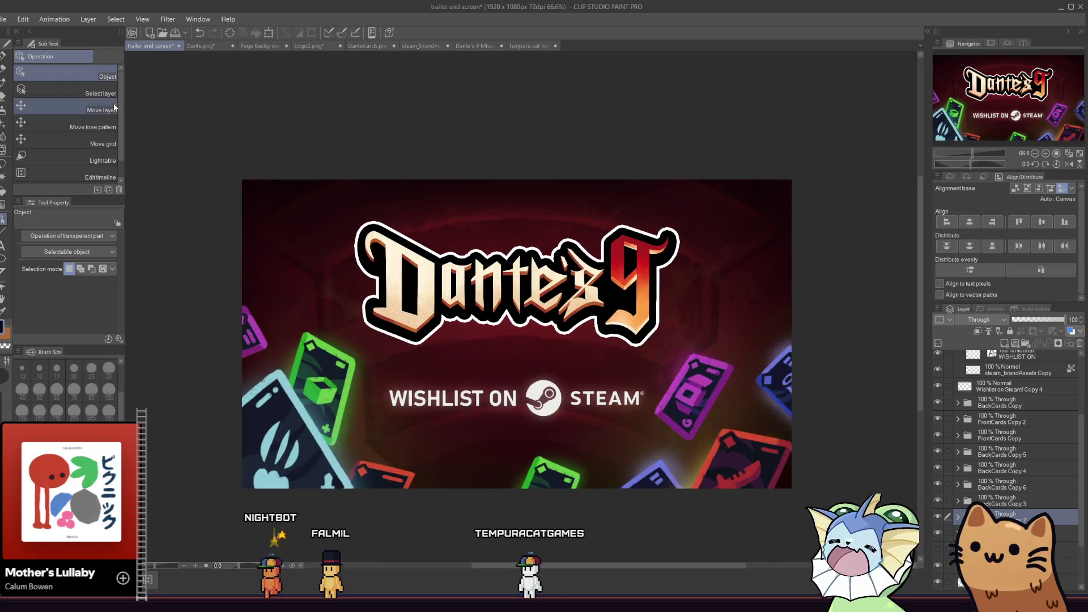
pyautogui.scroll(-2, 423, 305)
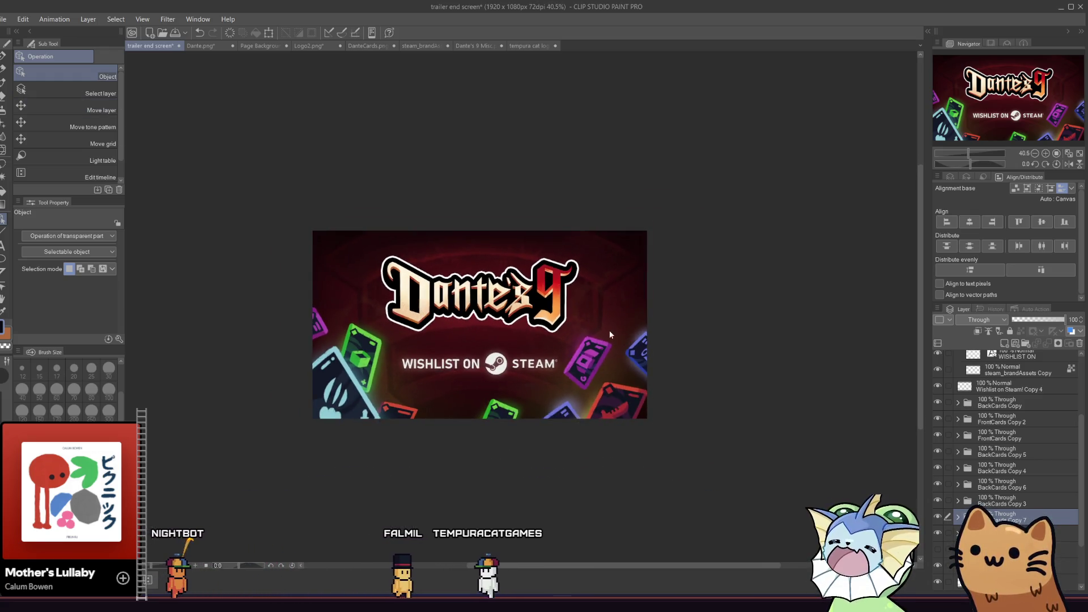
pyautogui.scroll(2, 610, 335)
pyautogui.scroll(3, 1027, 437)
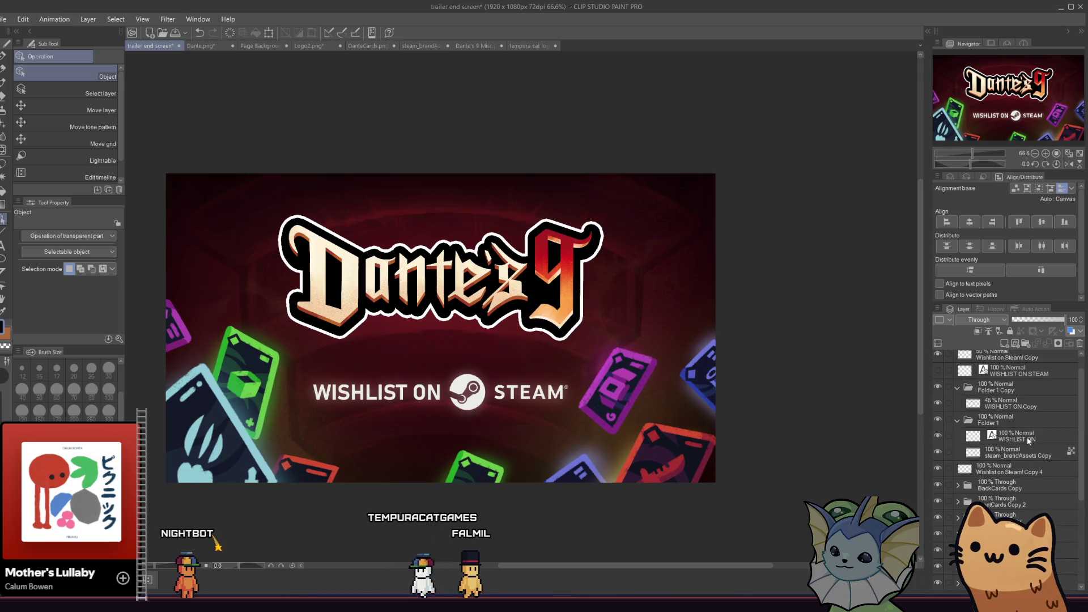
pyautogui.scroll(1, 1026, 371)
pyautogui.click(1023, 377)
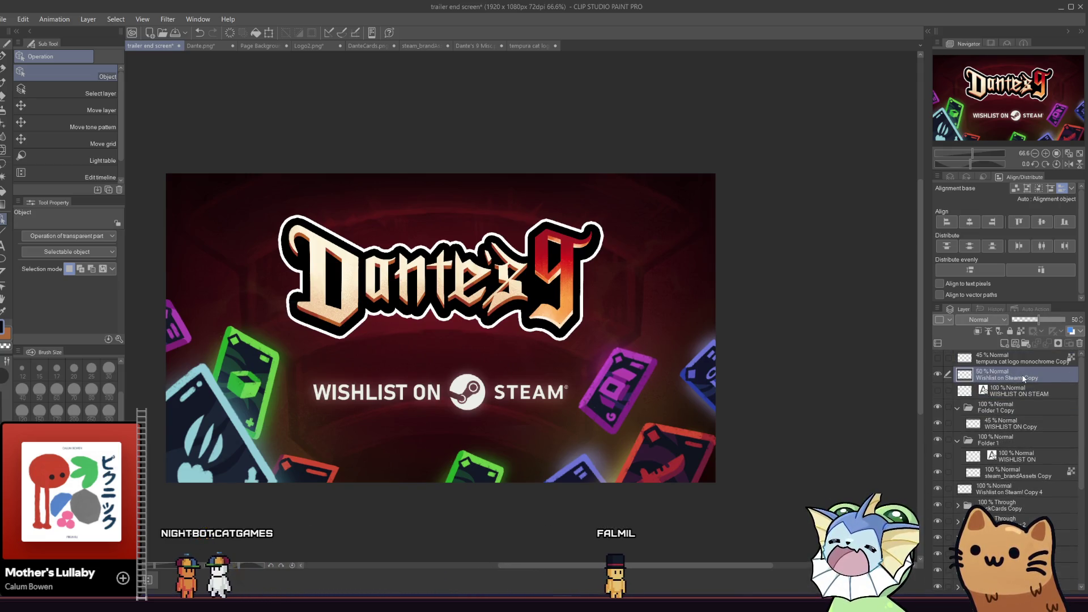
pyautogui.click(1010, 424)
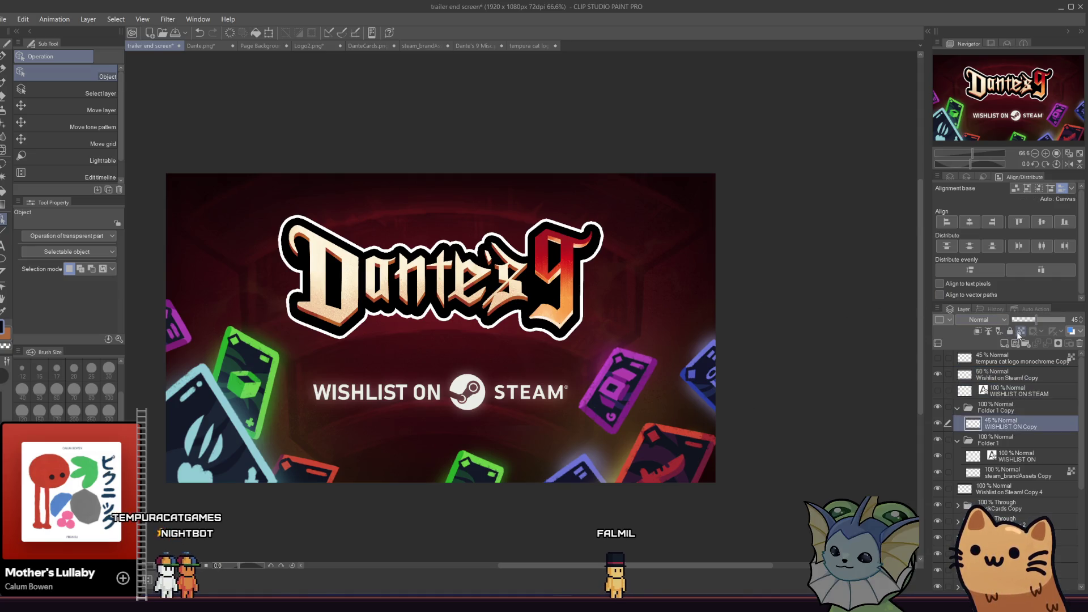
pyautogui.click(8, 56)
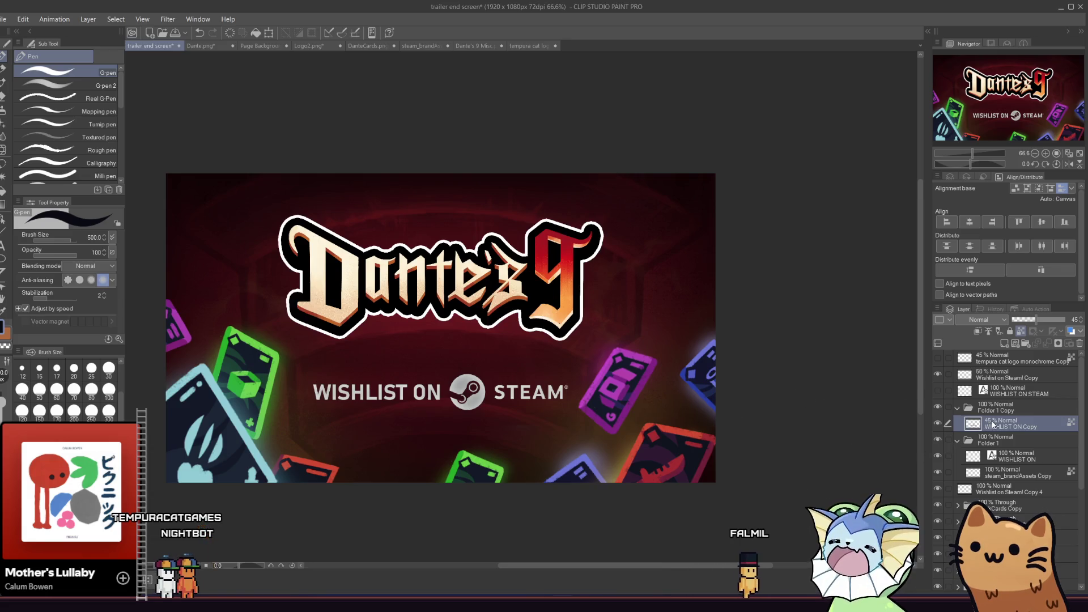
# Move Folder 1 Copy into Folder 1 below steam_brandAssets Copy, checking with undo and redo
pyautogui.moveTo(998, 408); pyautogui.dragTo(1010, 479)
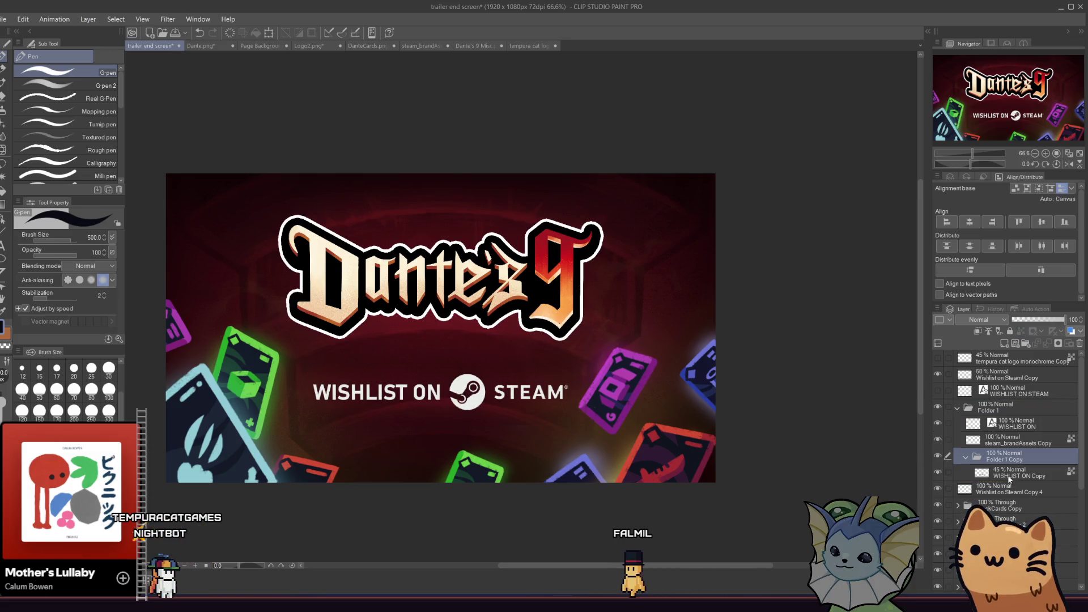
pyautogui.hotkey('ctrl', 'z')
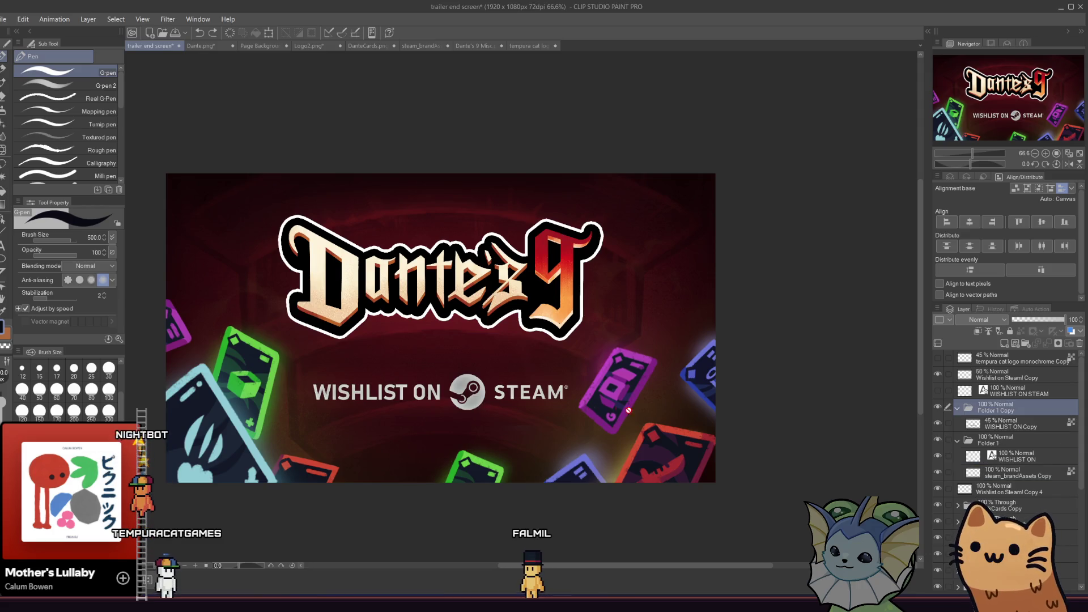
pyautogui.hotkey('ctrl', 'y')
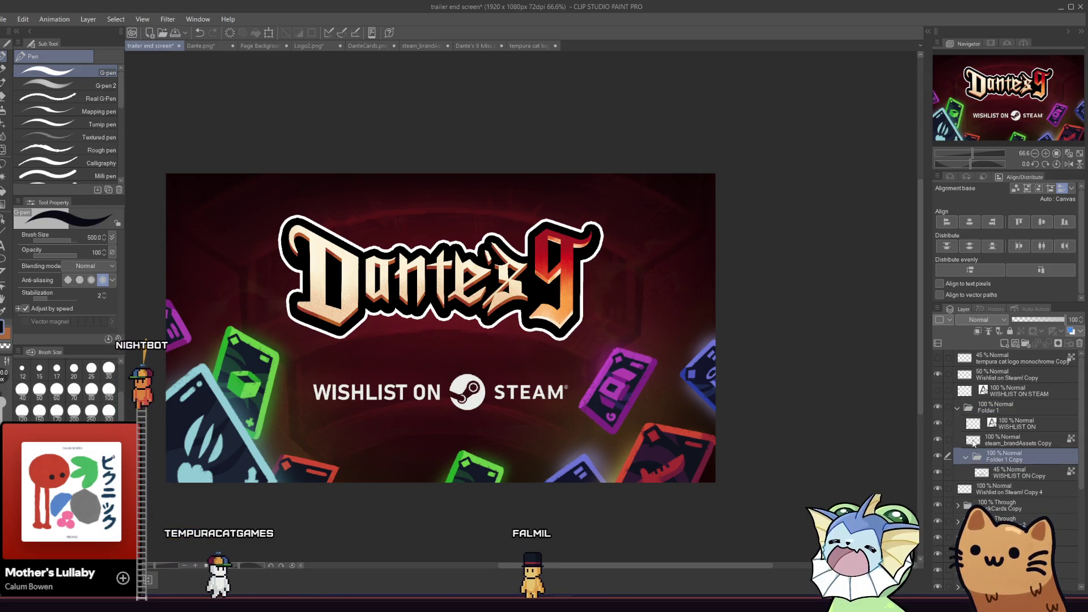
pyautogui.click(1013, 469)
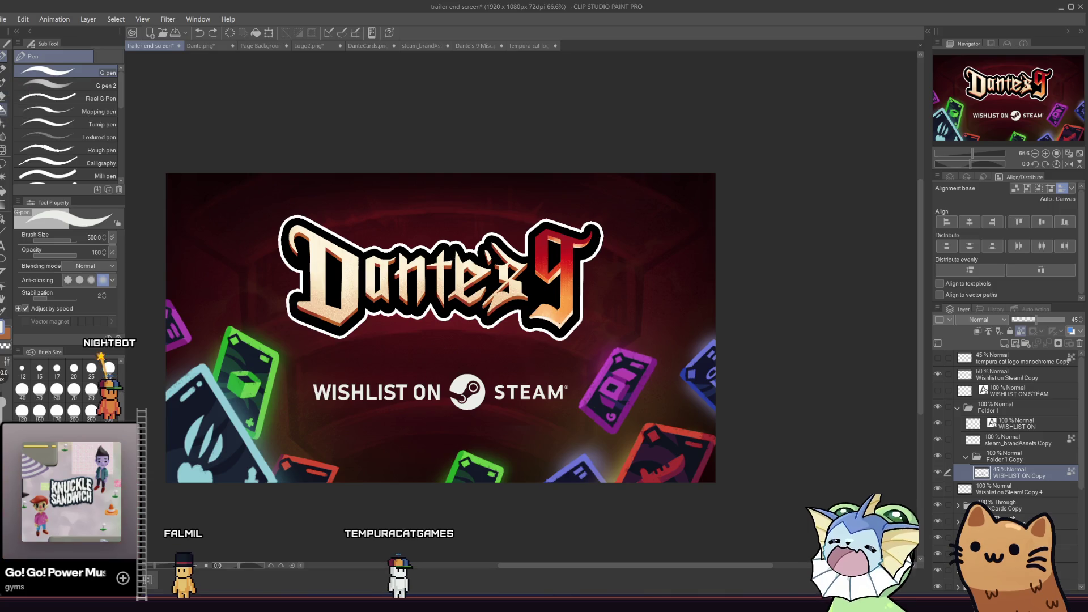
pyautogui.press('b')
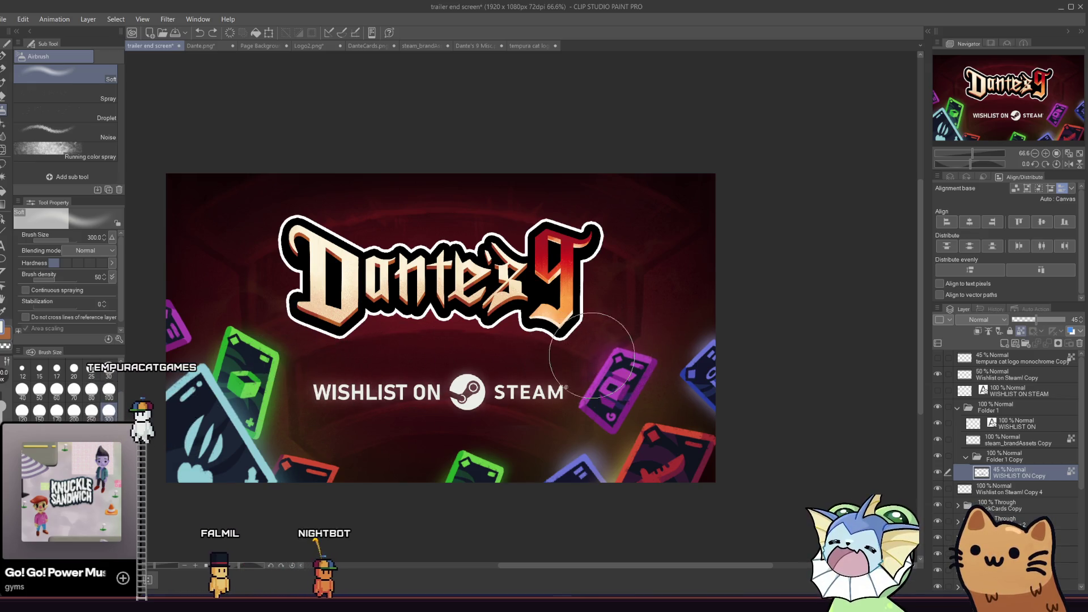
# Switch back to the G-pen and save the end screen document with Ctrl+S
pyautogui.scroll(-2, 275, 358)
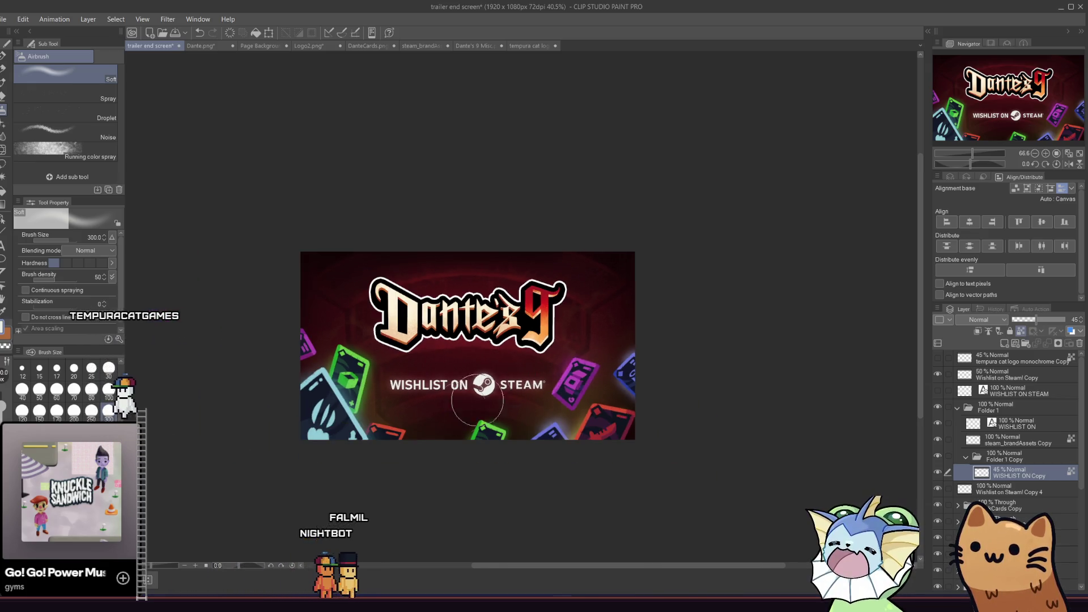
pyautogui.scroll(3, 498, 436)
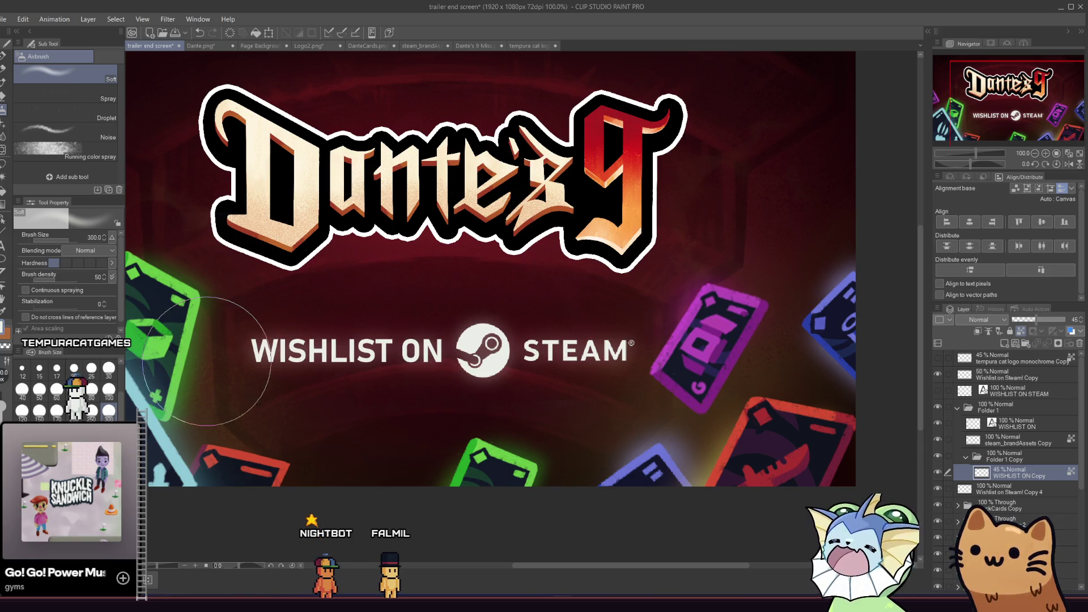
pyautogui.click(2, 69)
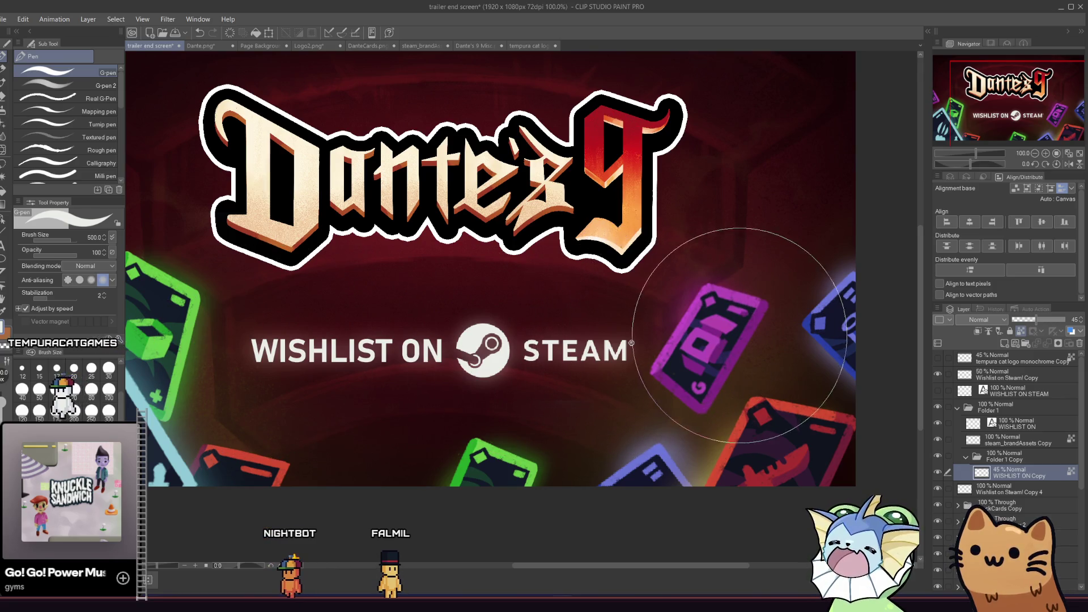
pyautogui.scroll(-2, 717, 345)
pyautogui.hotkey('ctrl', 's')
pyautogui.scroll(-1, 352, 316)
pyautogui.scroll(2, 567, 295)
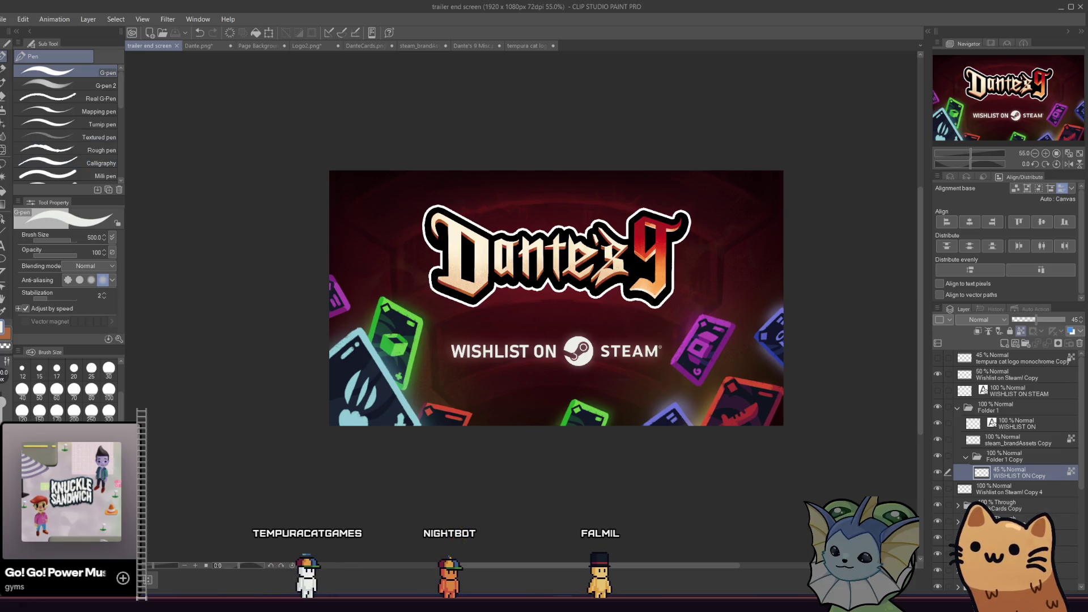
# Export the end screen as a single-layer PNG named 'trailer end screen', then show Dante.png
pyautogui.click(5, 19)
pyautogui.moveTo(74, 147)
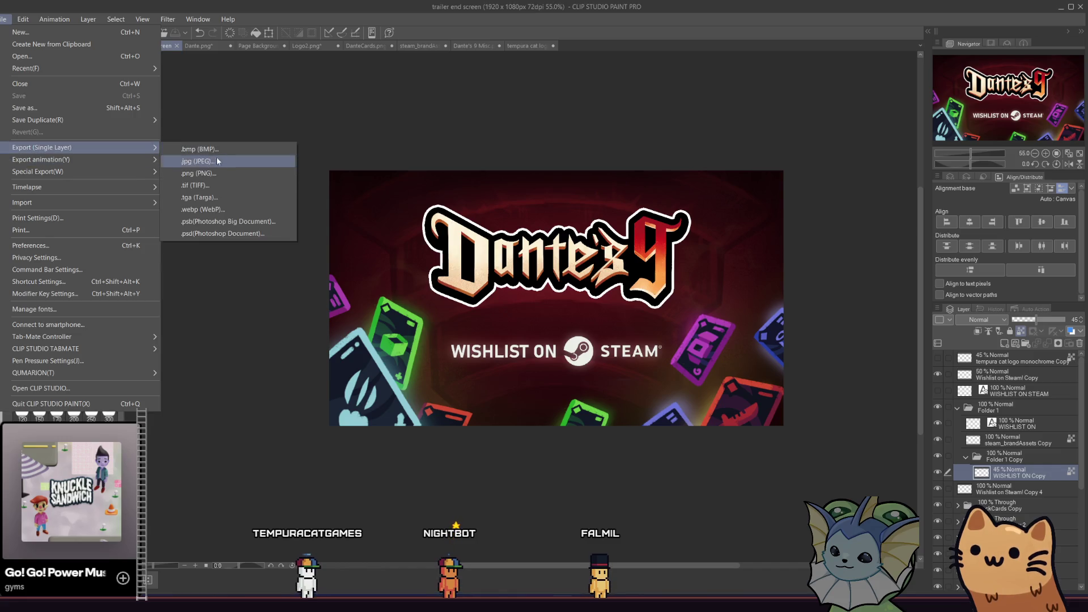
pyautogui.click(220, 176)
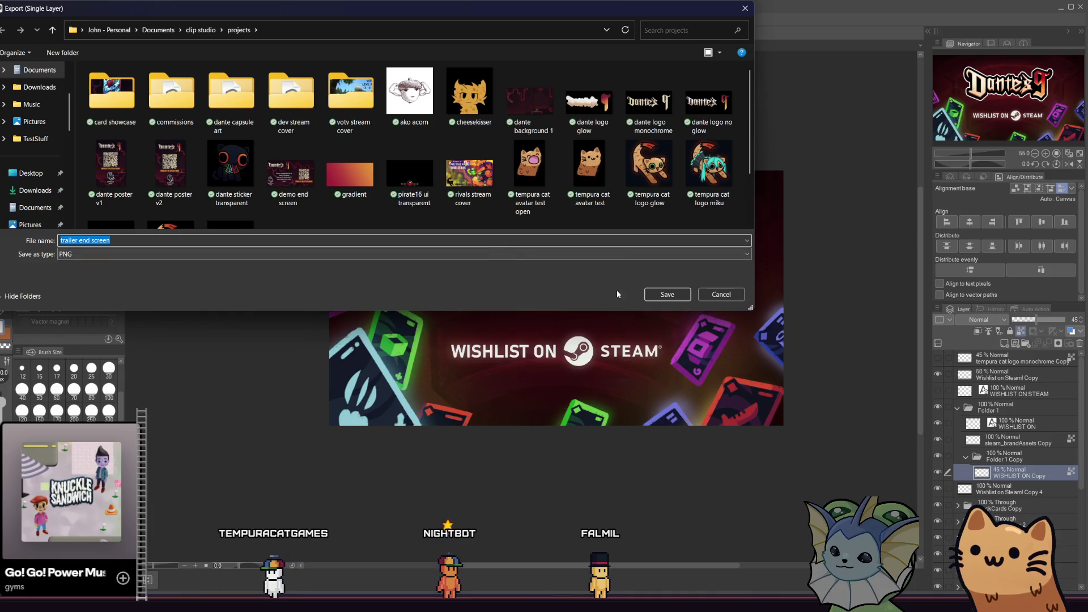
pyautogui.click(667, 294)
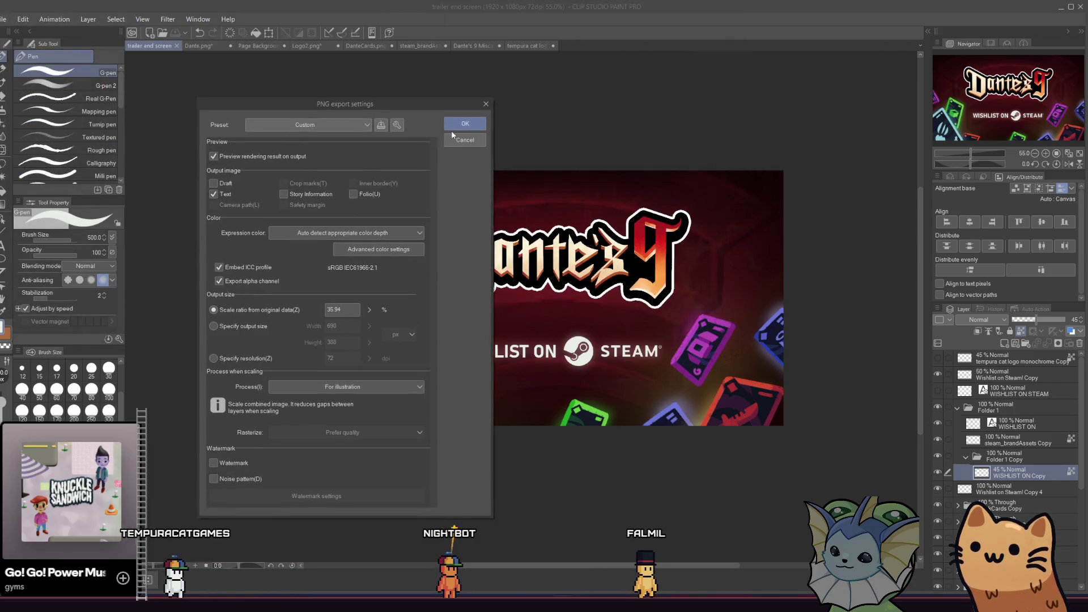
pyautogui.click(454, 128)
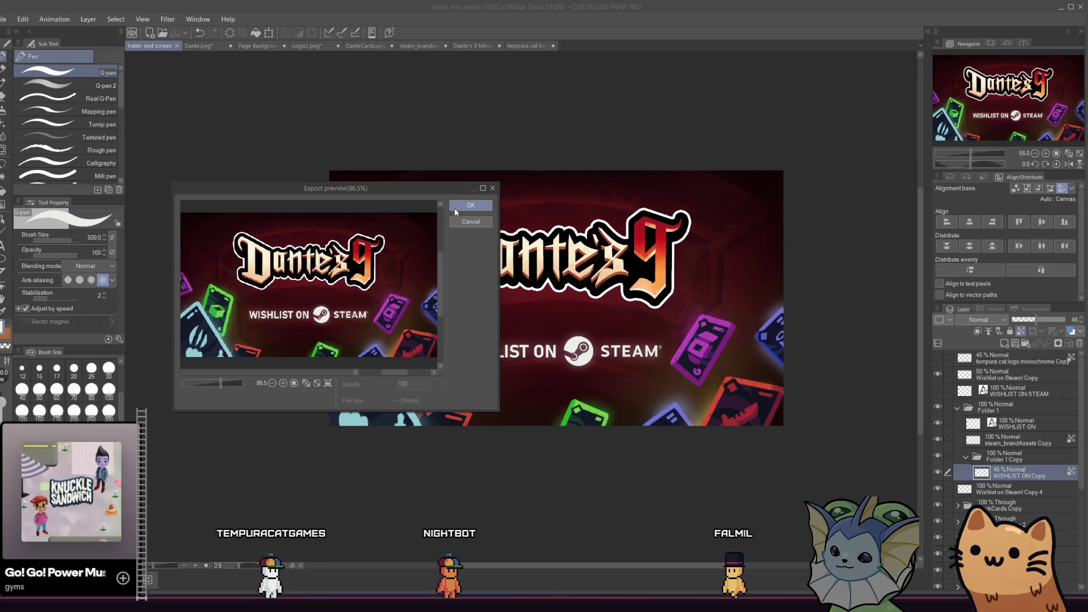
pyautogui.click(461, 206)
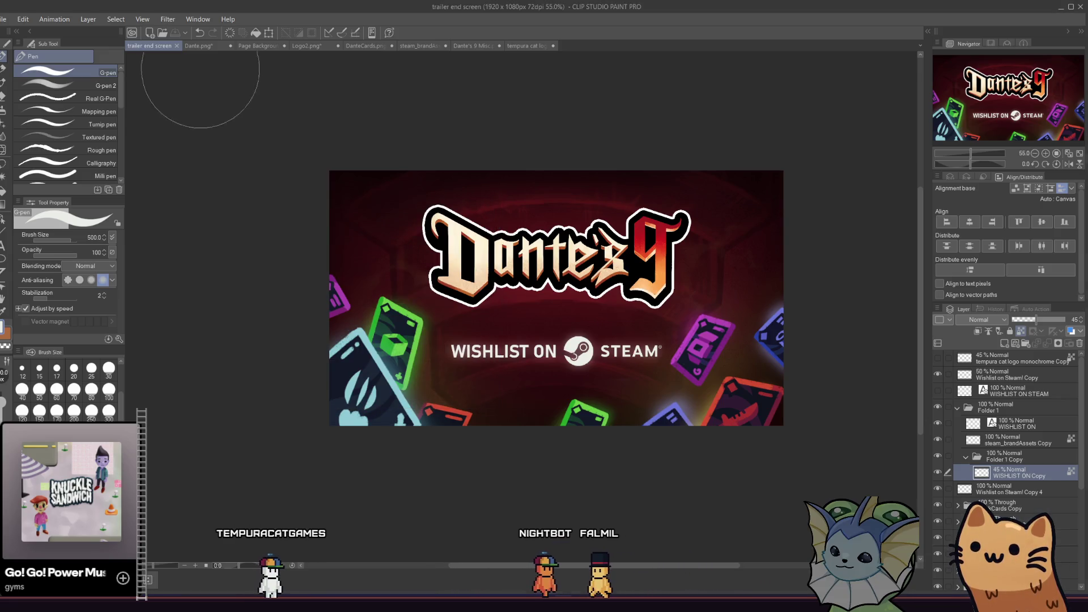
pyautogui.click(222, 46)
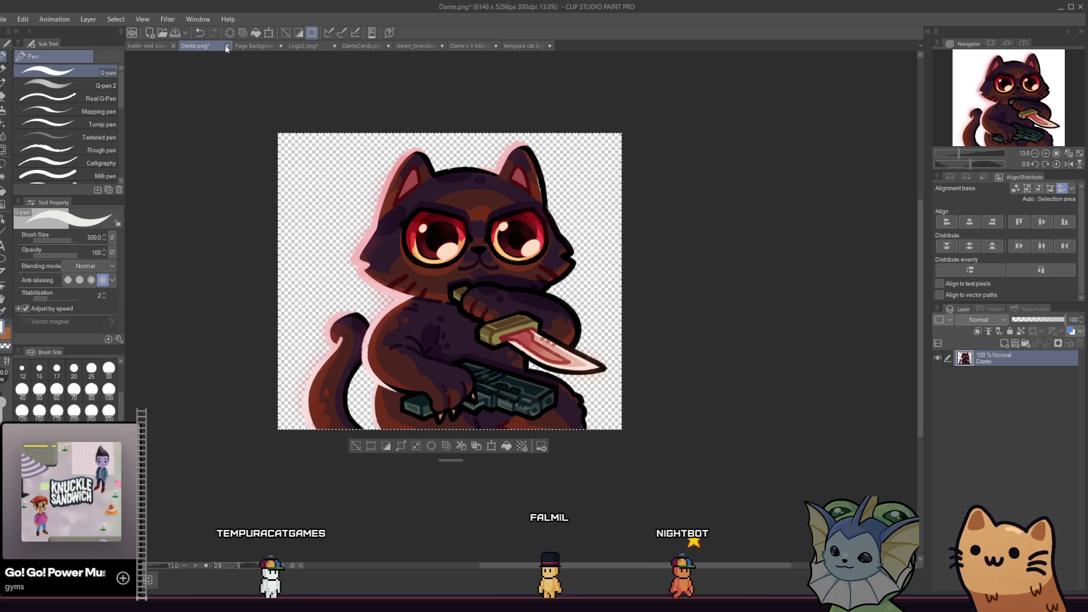
# Close Dante.png, Page Background, Logo2 and DanteCards without saving
pyautogui.click(227, 46)
pyautogui.click(368, 214)
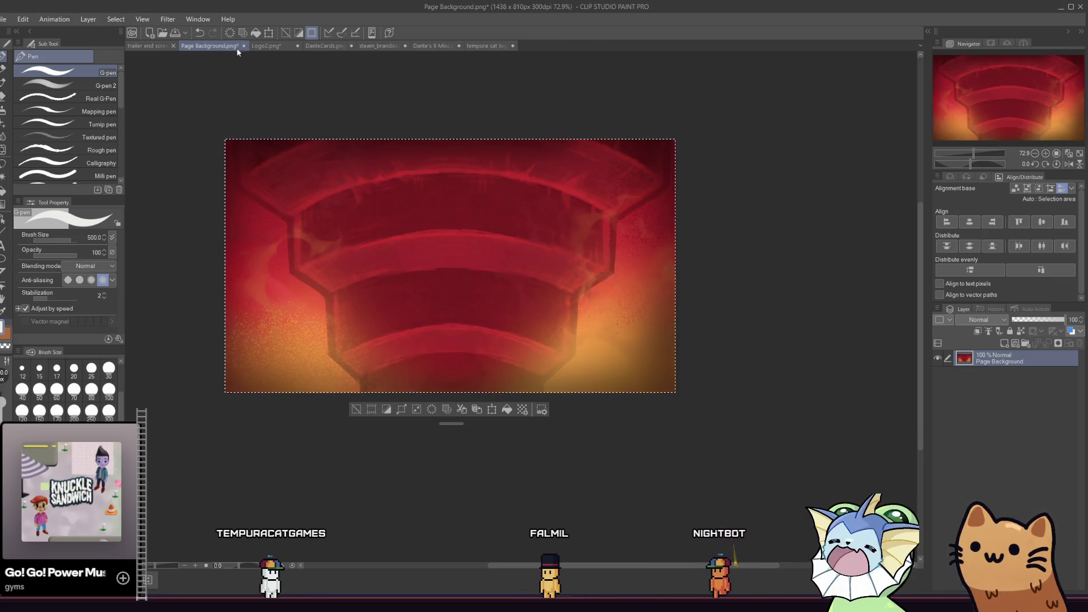
pyautogui.click(244, 45)
pyautogui.click(371, 226)
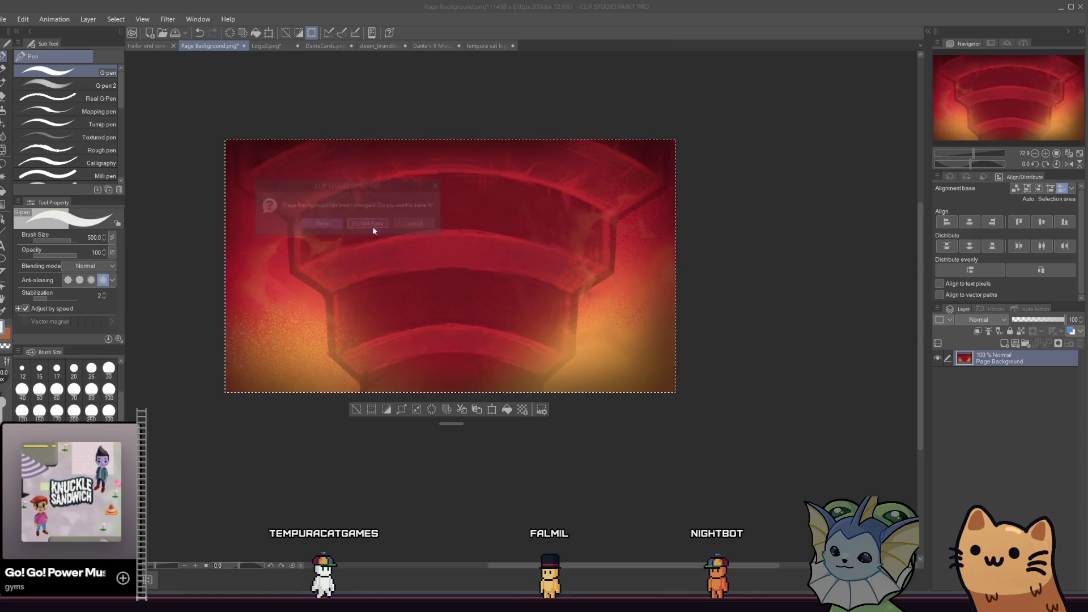
pyautogui.click(226, 46)
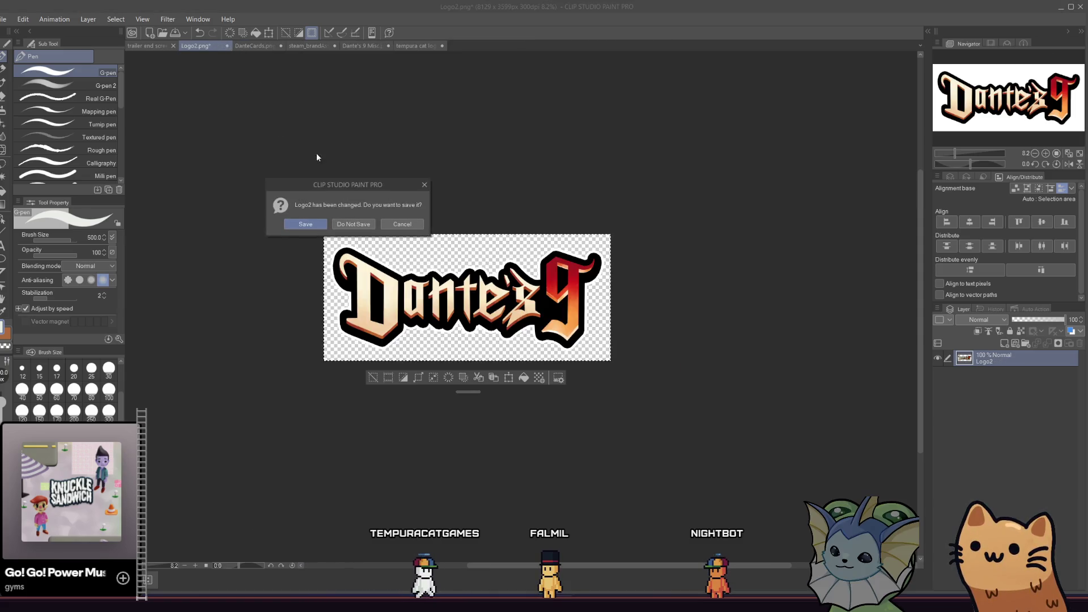
pyautogui.click(354, 224)
pyautogui.click(229, 45)
pyautogui.click(353, 224)
# Close steam_brandAssets, Dante's 9 Misc and tempura cat logo unsaved, then return to Godot
pyautogui.click(248, 46)
pyautogui.click(376, 221)
pyautogui.click(236, 46)
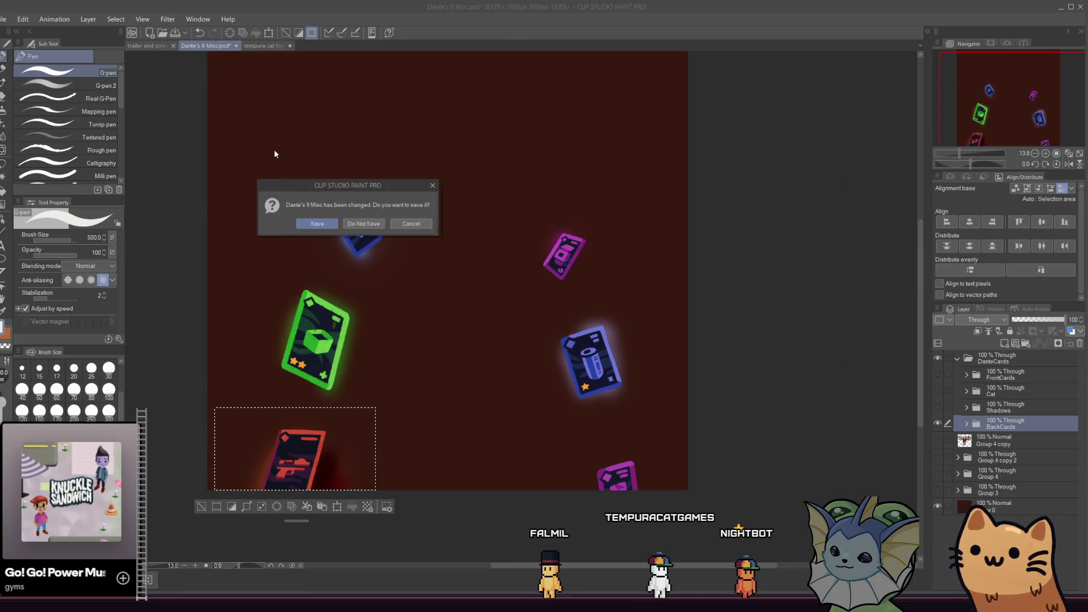
pyautogui.click(351, 225)
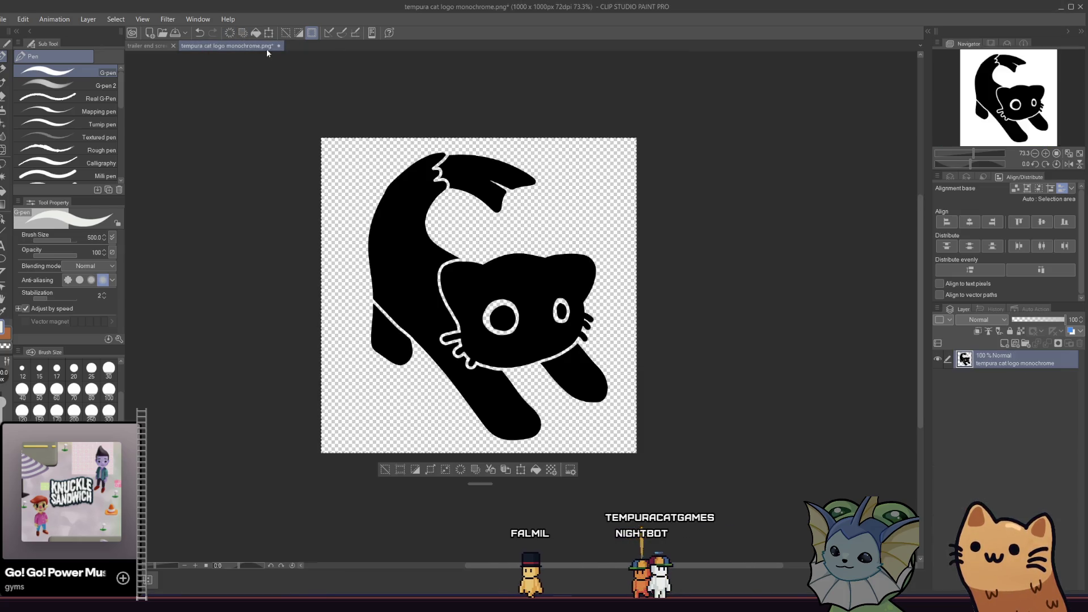
pyautogui.click(278, 46)
pyautogui.click(384, 225)
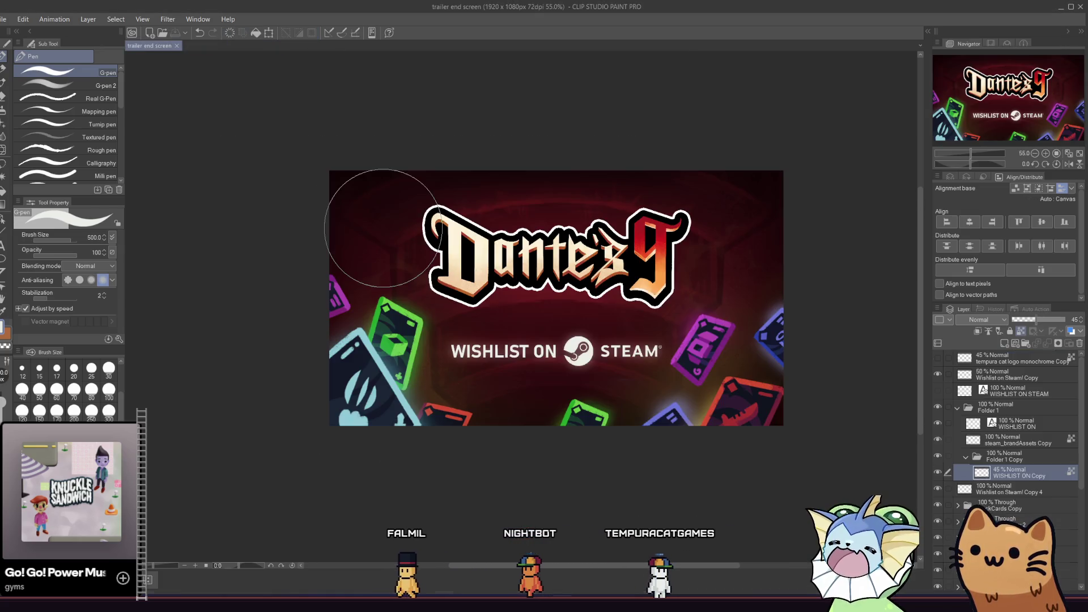
pyautogui.scroll(3, 400, 179)
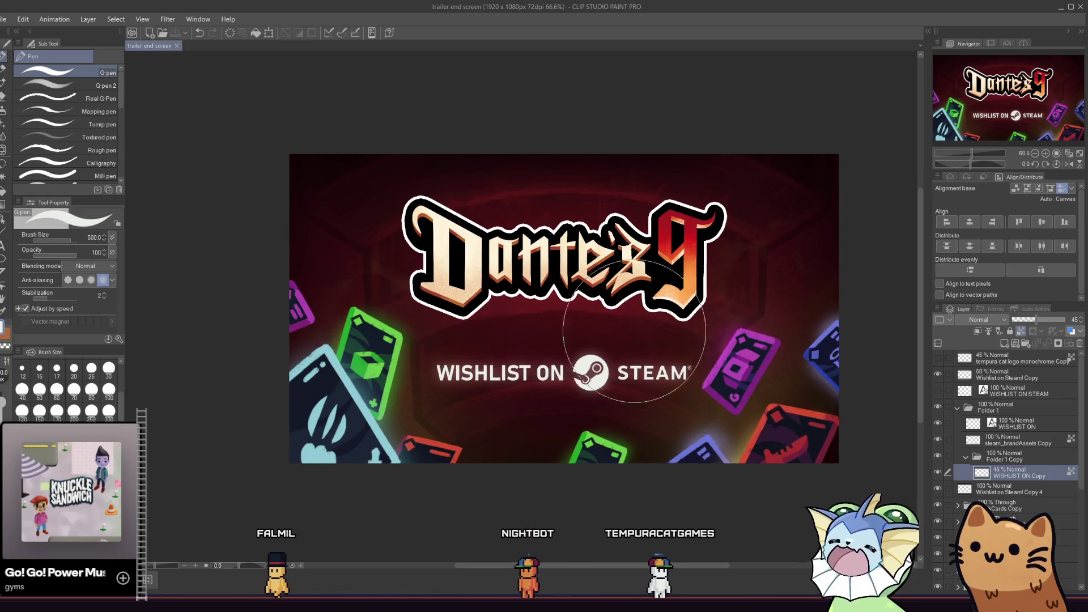
pyautogui.scroll(-4, 564, 380)
pyautogui.scroll(1, 638, 374)
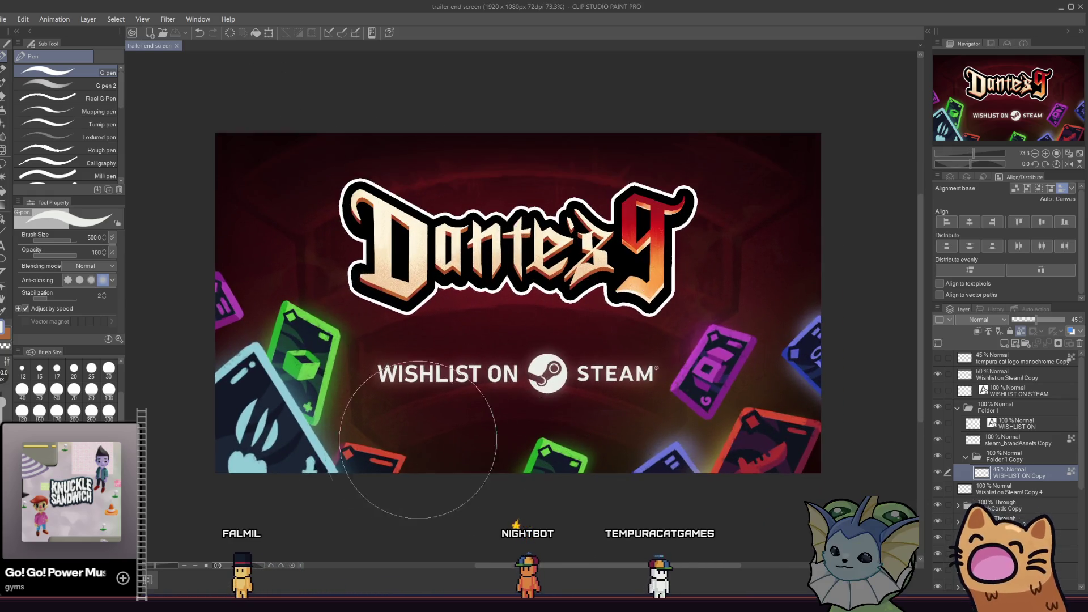
pyautogui.hotkey('alt', 'Tab')
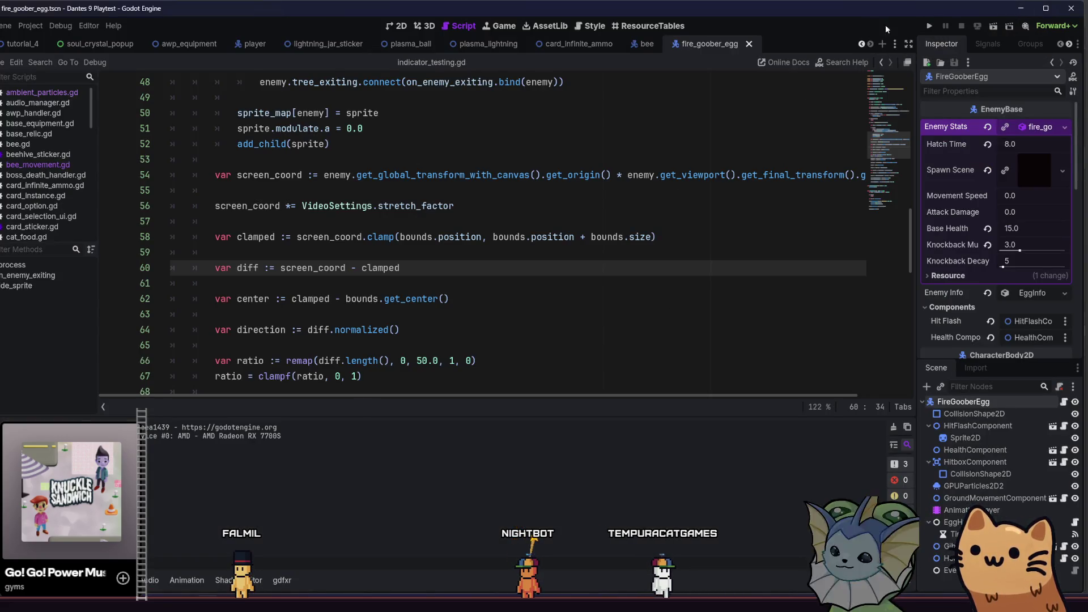
# Run the Dante's 9 project and maximize the playtest window at the title menu
pyautogui.click(926, 29)
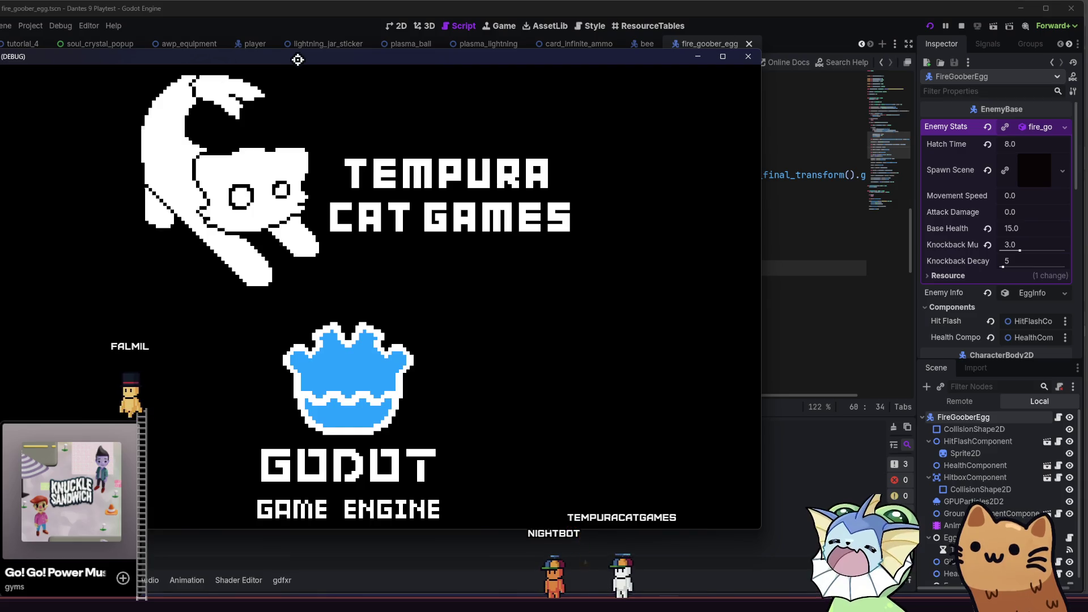
pyautogui.doubleClick(297, 59)
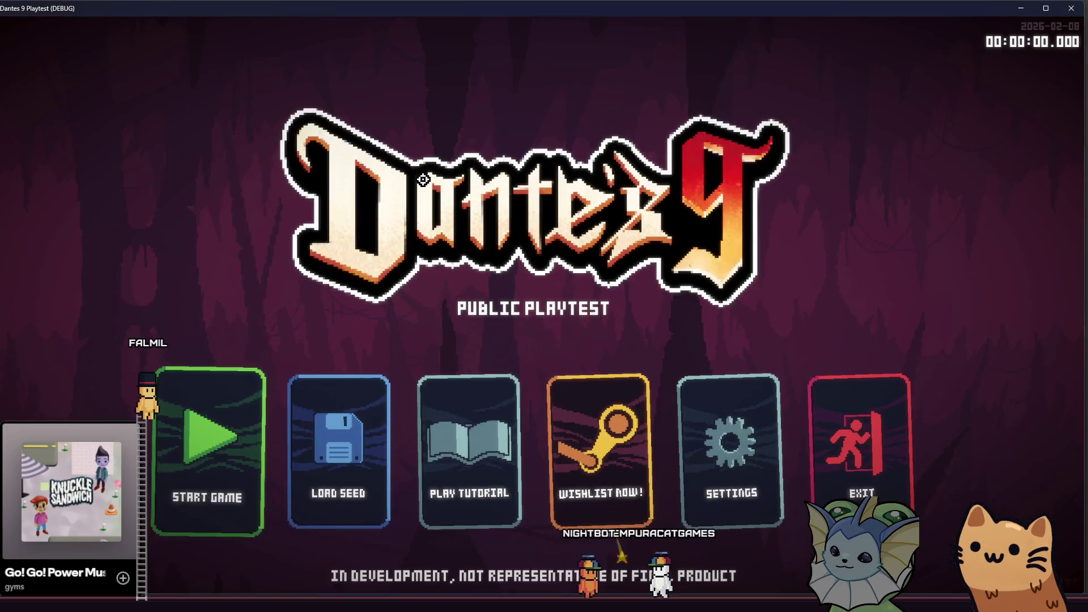
# Start a new game and fight up through the cave, slashing the eyeball and shooting enemies
pyautogui.click(202, 396)
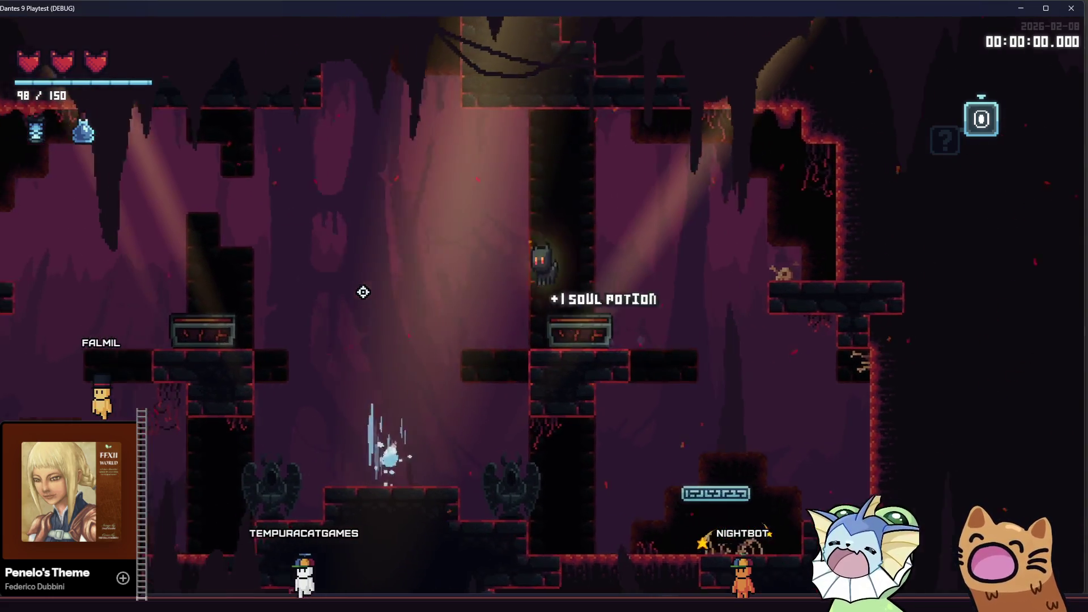
pyautogui.press('Left')
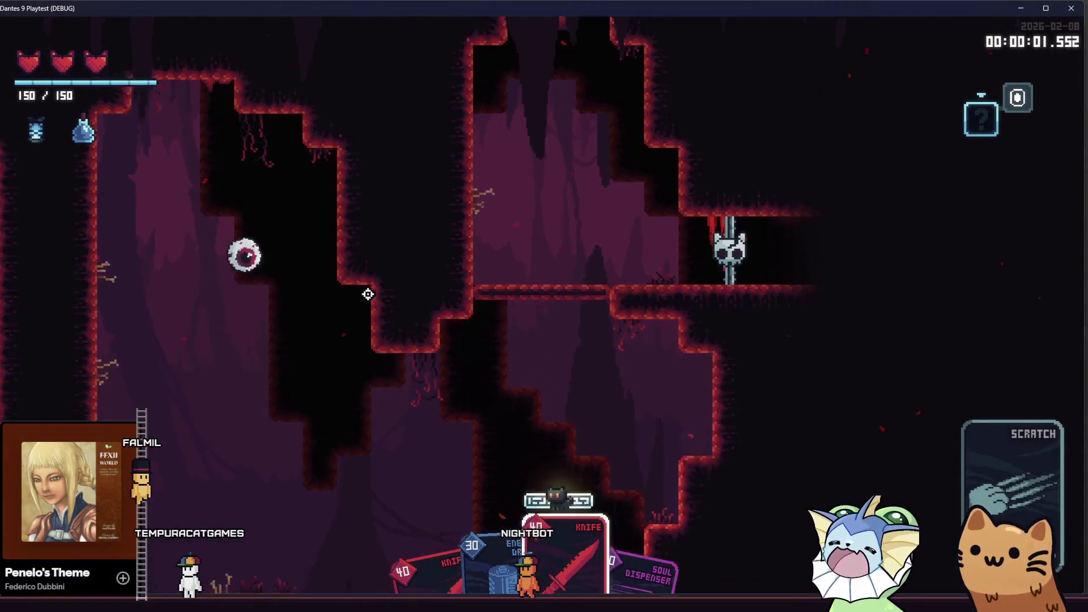
pyautogui.press('space')
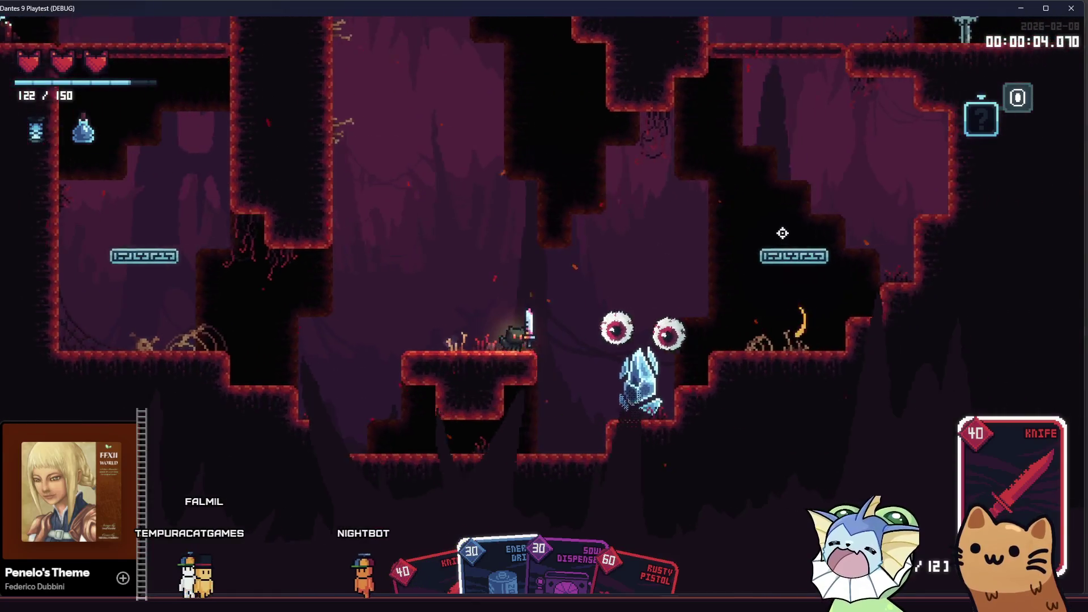
pyautogui.click(782, 233)
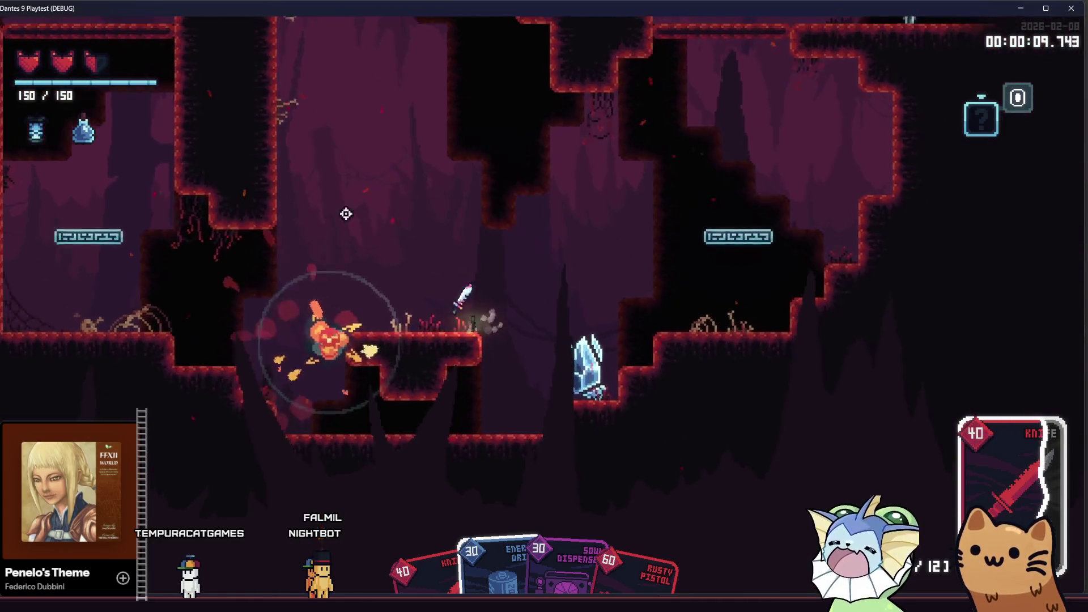
pyautogui.click(323, 219)
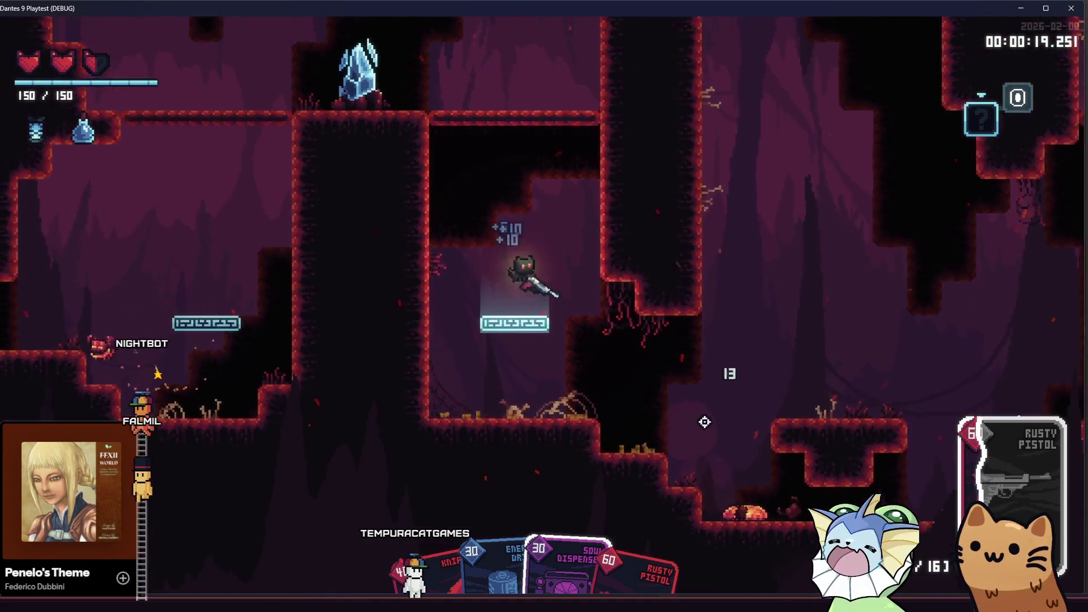
pyautogui.click(692, 436)
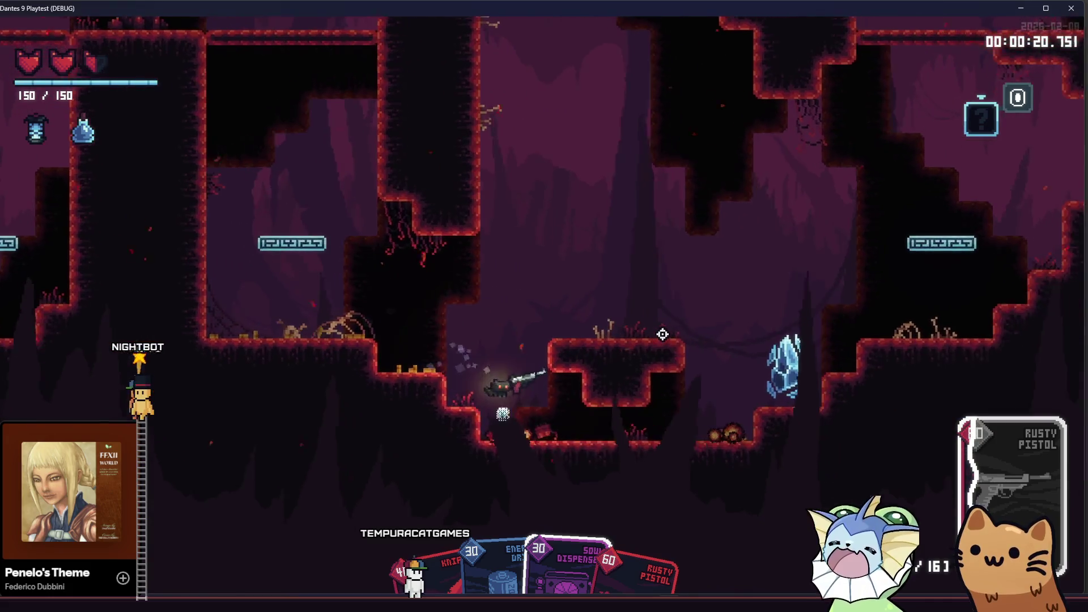
pyautogui.press('space')
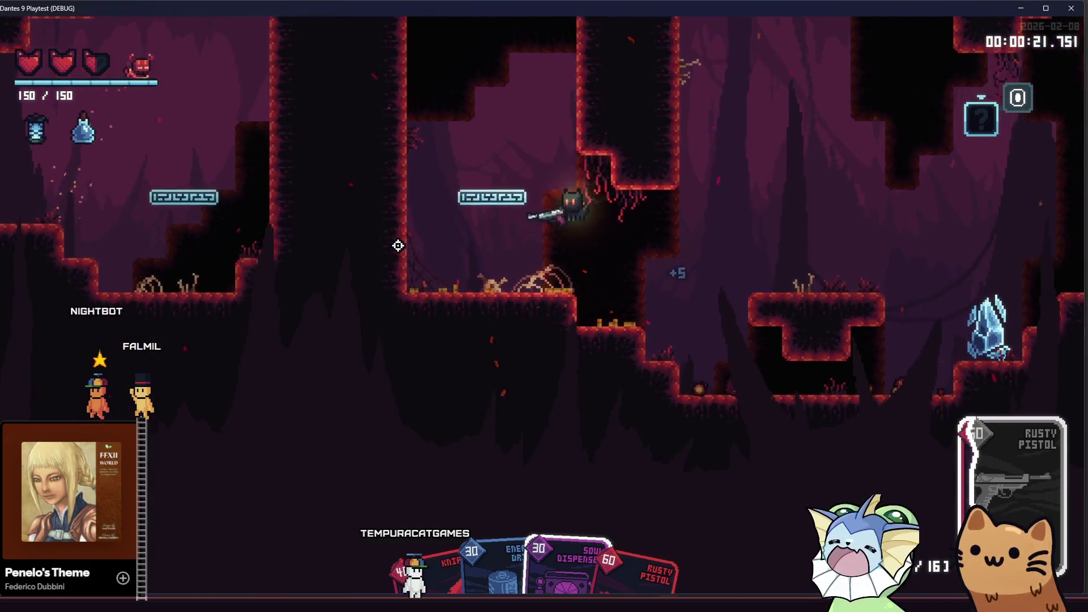
pyautogui.press('space')
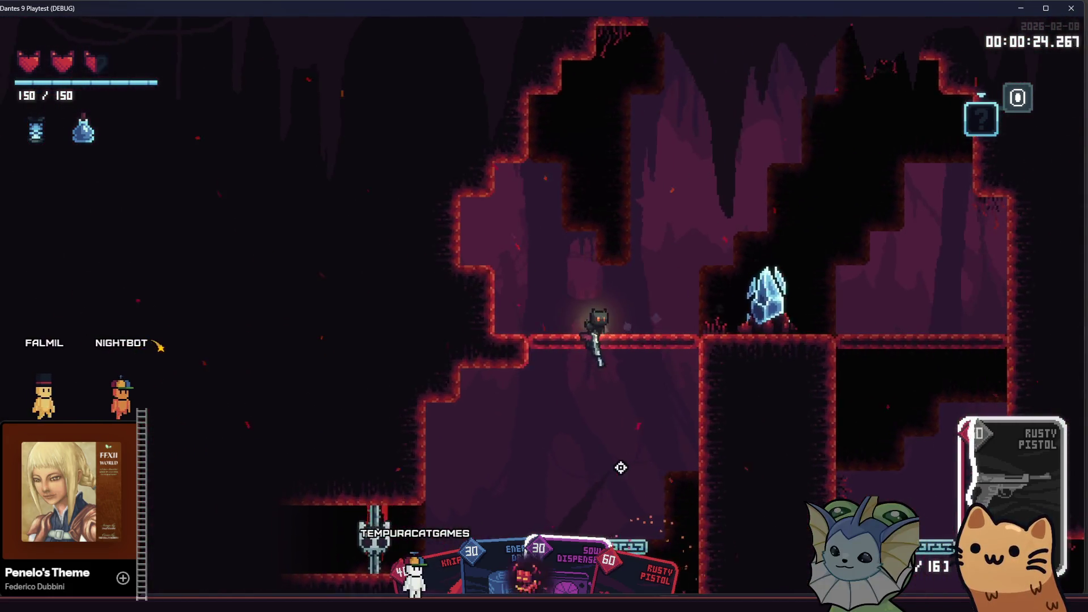
pyautogui.click(505, 481)
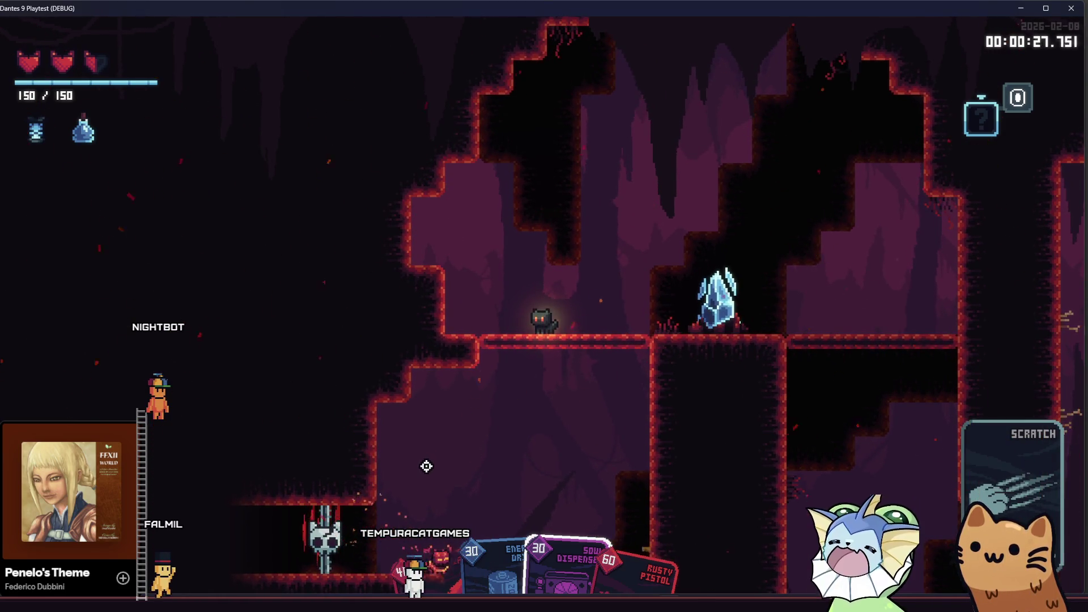
# Equip the Rusty Pistol card, shoot the enemy, and open the chest to collect the Soul Lantern
pyautogui.rightClick(435, 411)
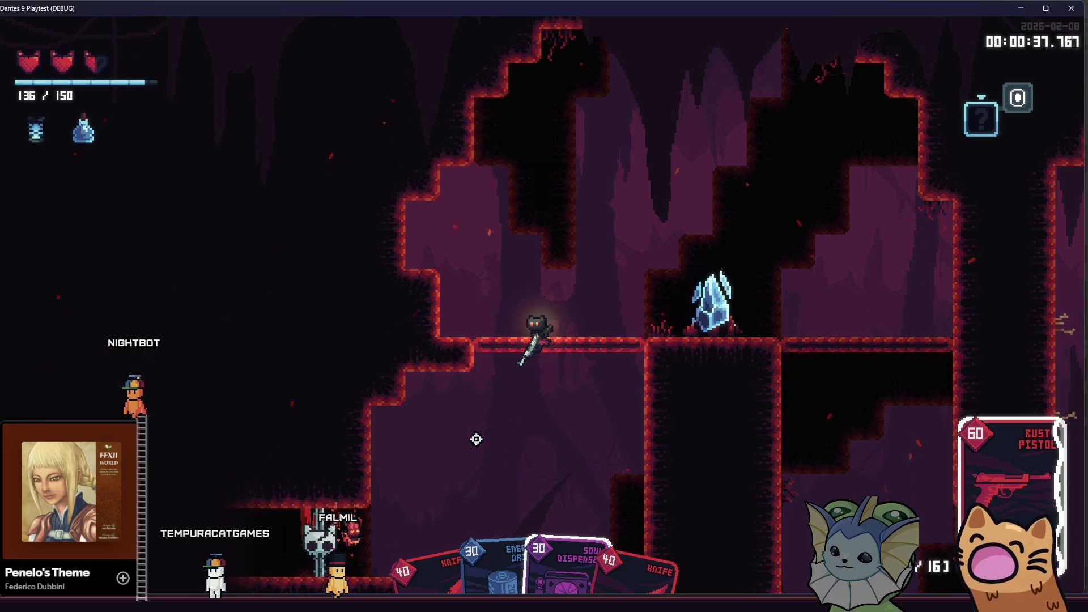
pyautogui.click(498, 469)
pyautogui.press('s')
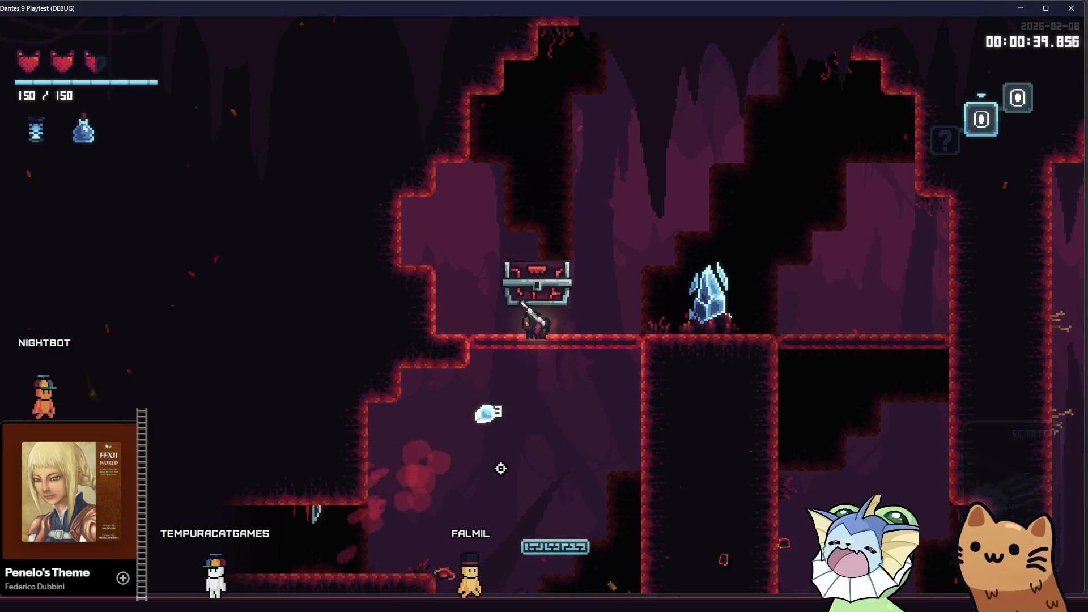
pyautogui.press('space')
pyautogui.press('d')
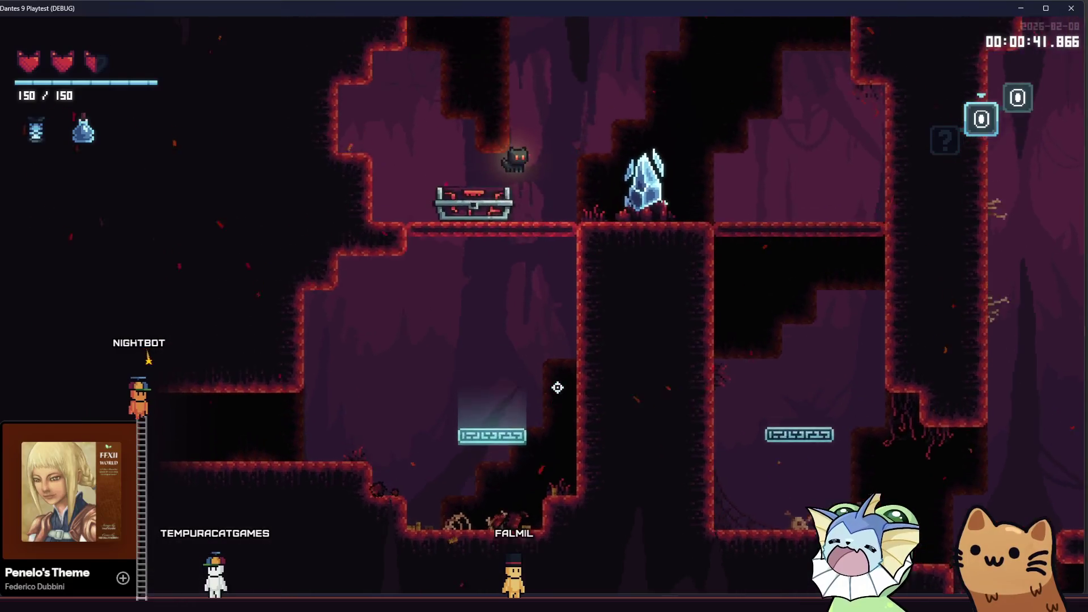
pyautogui.press('a')
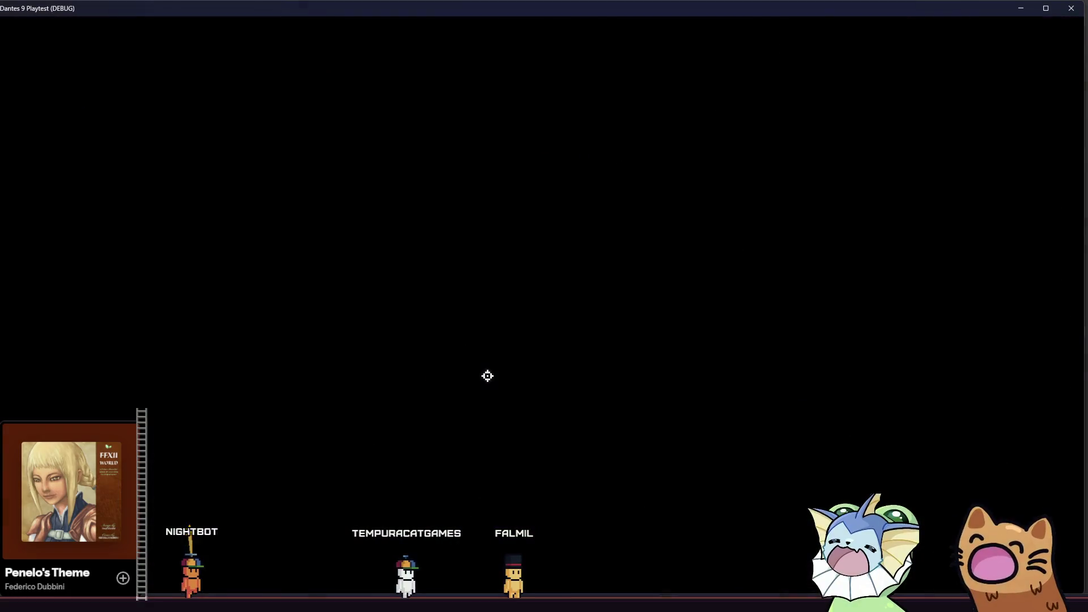
# Shoot the bat and snake, drop into the lower room and knife the enemies there
pyautogui.press('a')
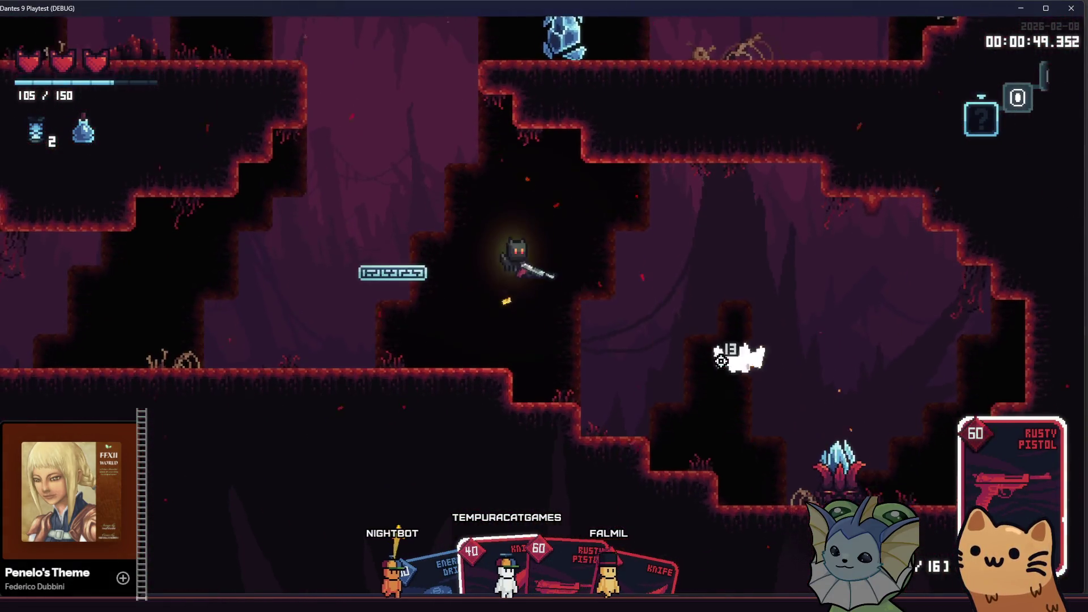
pyautogui.click(760, 297)
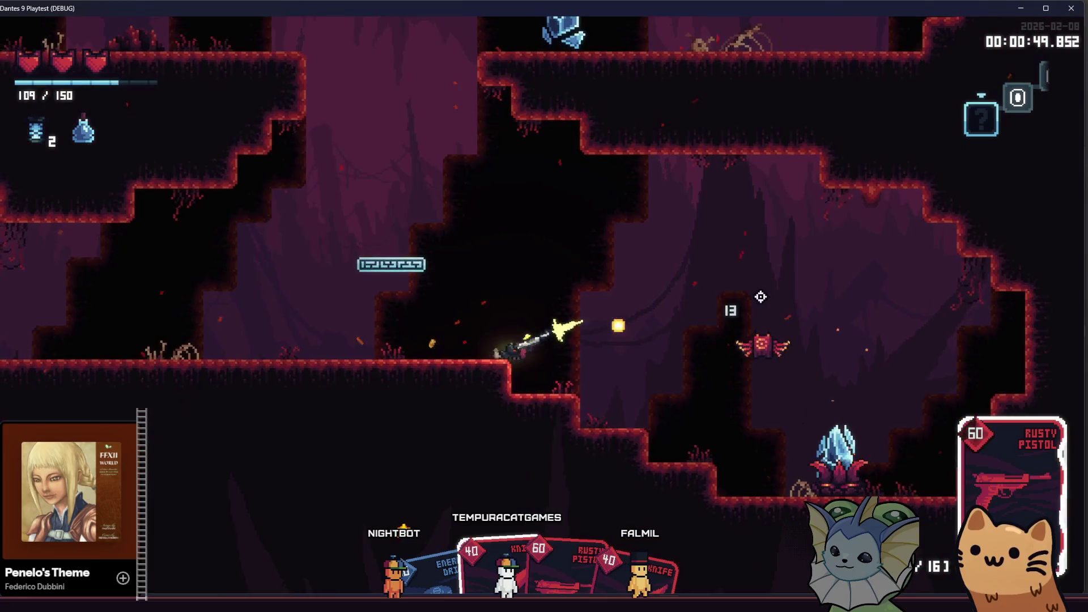
pyautogui.click(744, 311)
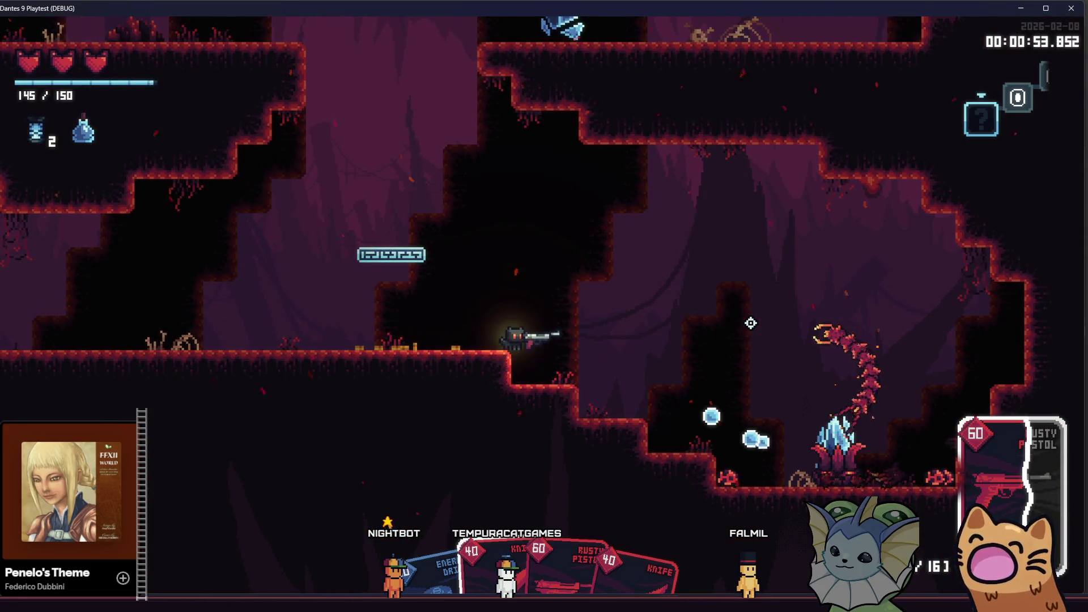
pyautogui.press('a')
pyautogui.click(755, 332)
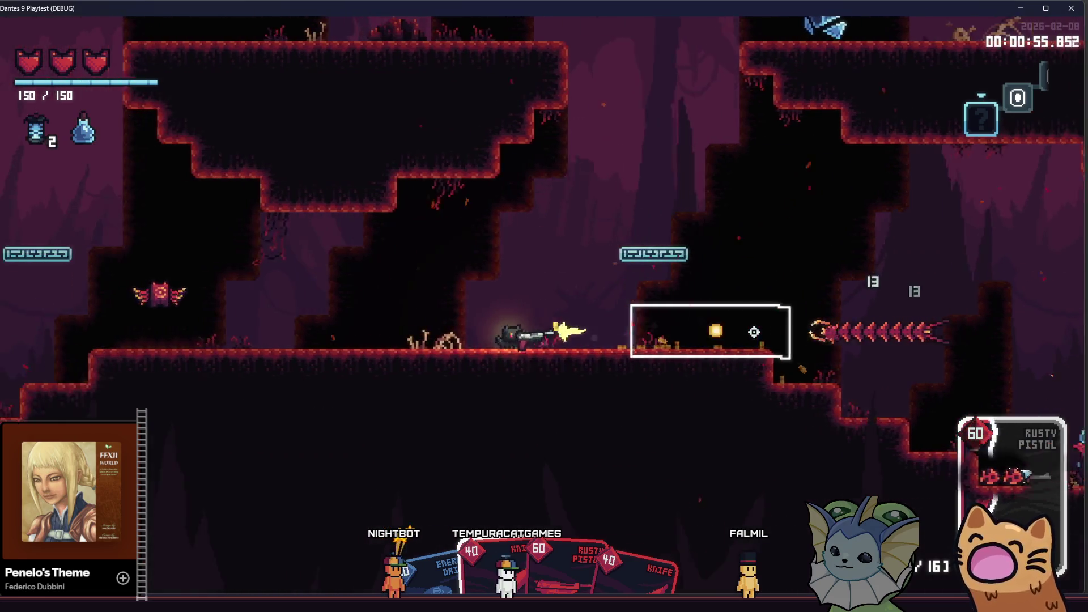
pyautogui.press('d')
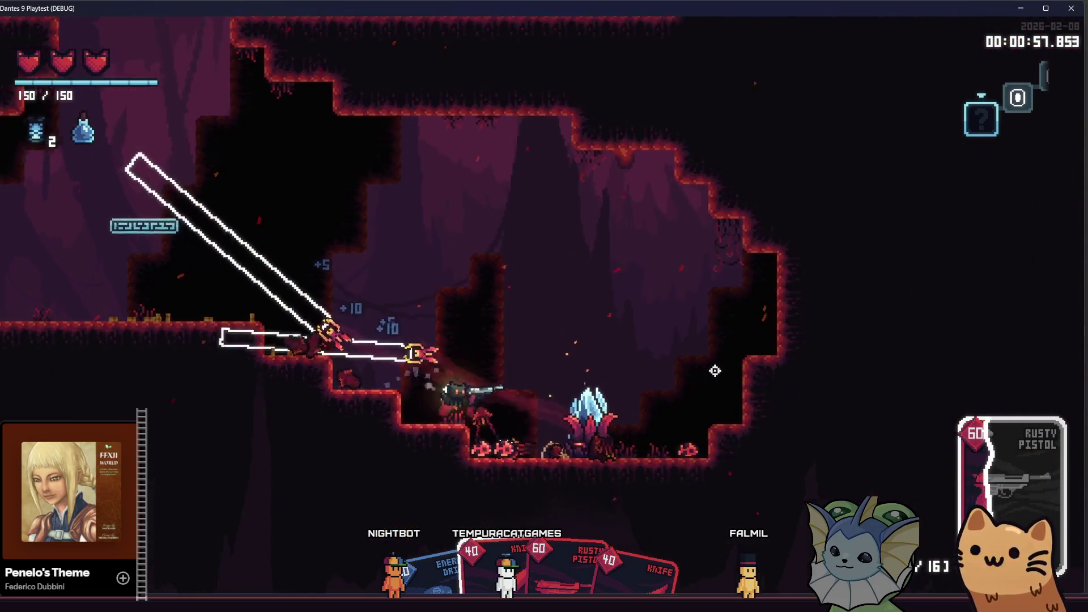
pyautogui.click(608, 380)
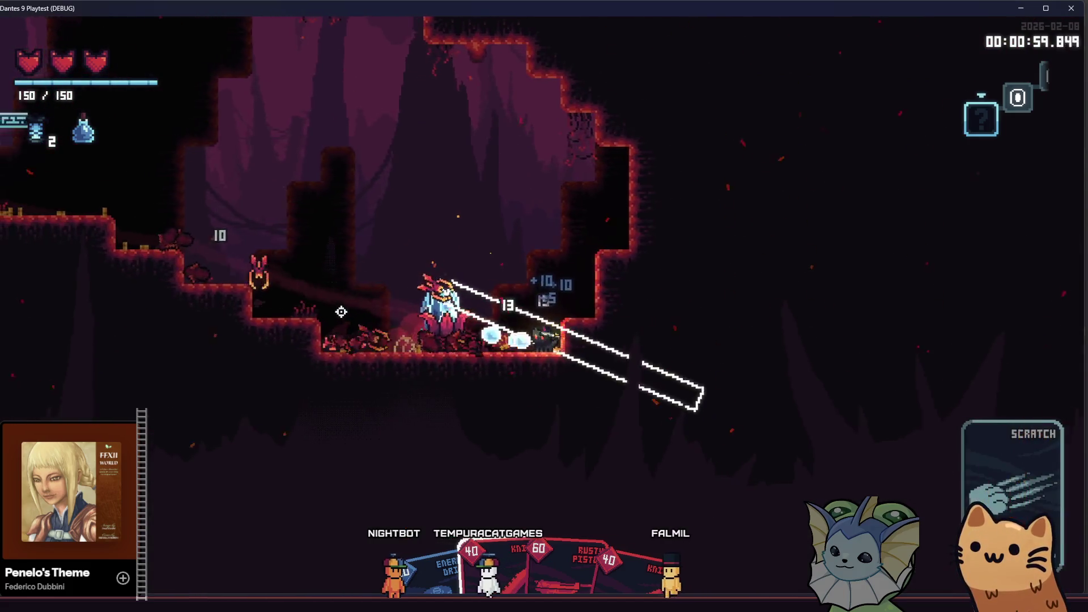
pyautogui.click(635, 277)
pyautogui.click(643, 296)
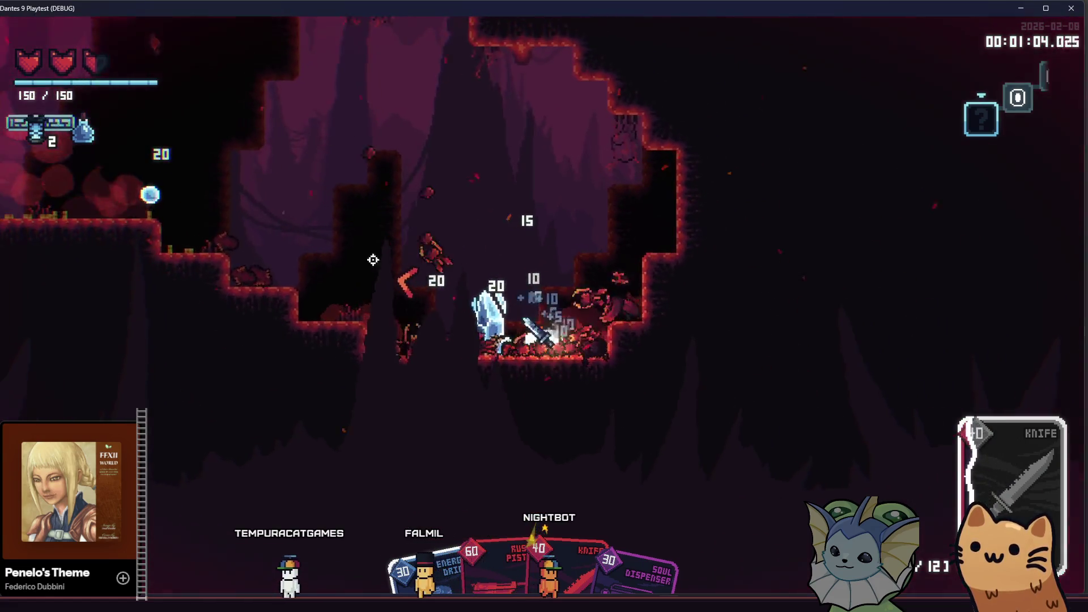
# Climb to the ledge, clear the room, open the dropped chest and leave through the exit
pyautogui.press('a')
pyautogui.press('space')
pyautogui.click(336, 231)
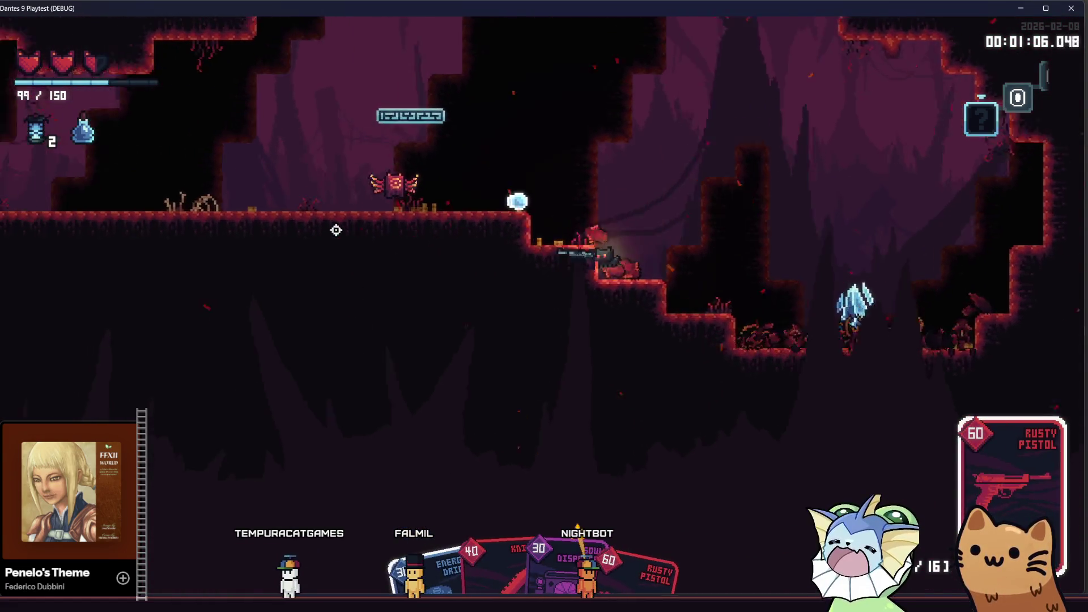
pyautogui.click(340, 219)
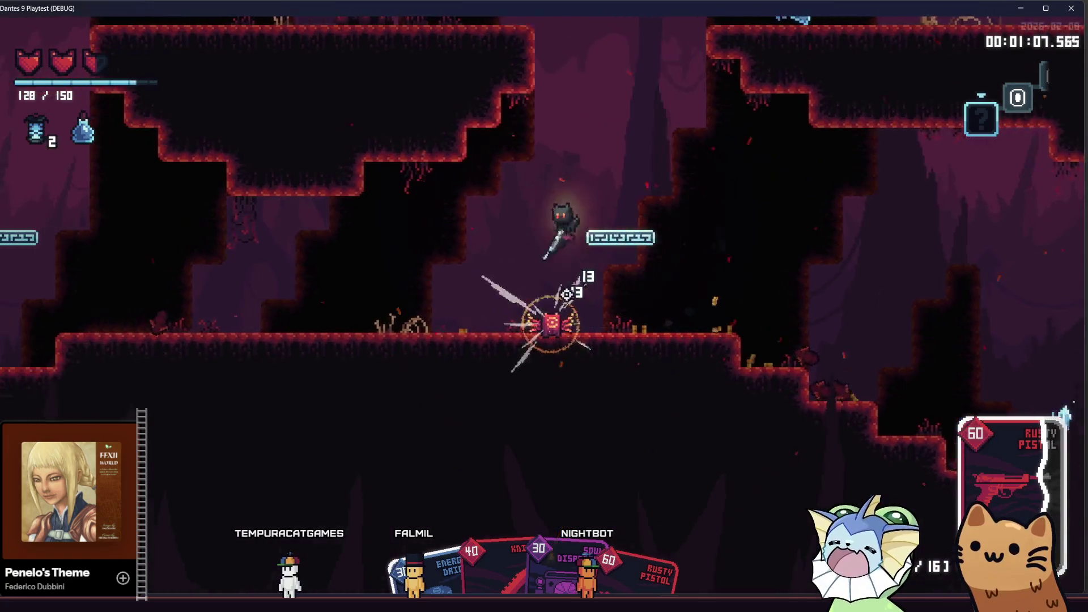
pyautogui.click(763, 308)
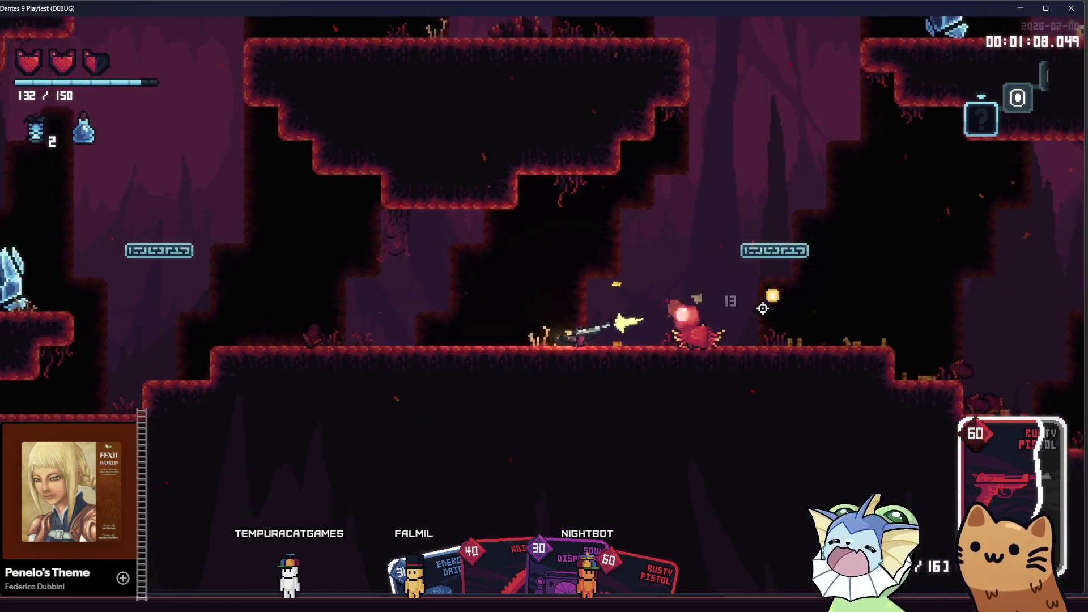
pyautogui.click(763, 308)
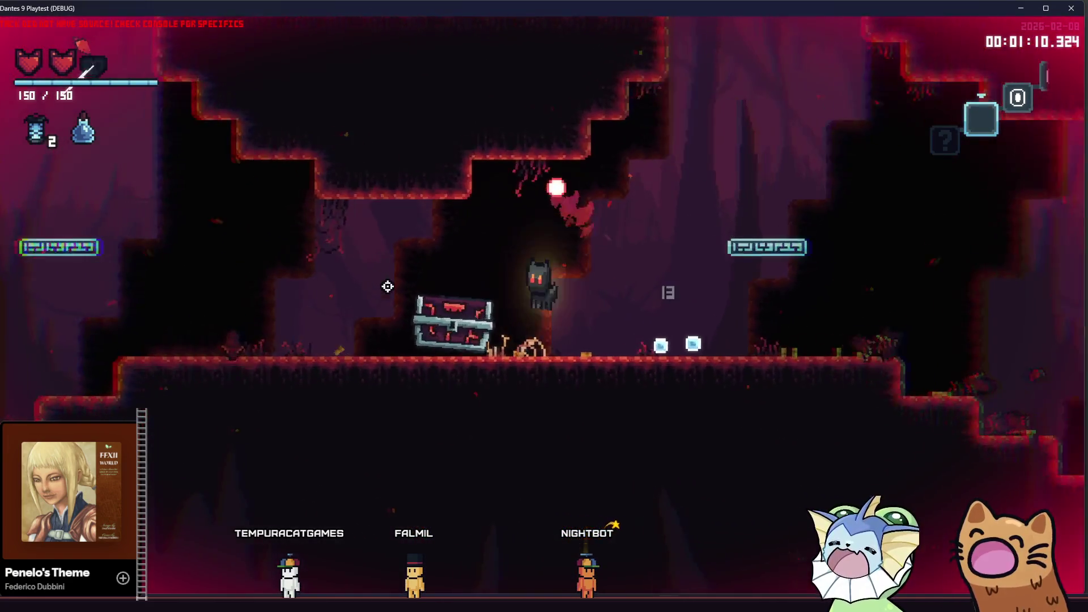
pyautogui.press('d')
pyautogui.press('e')
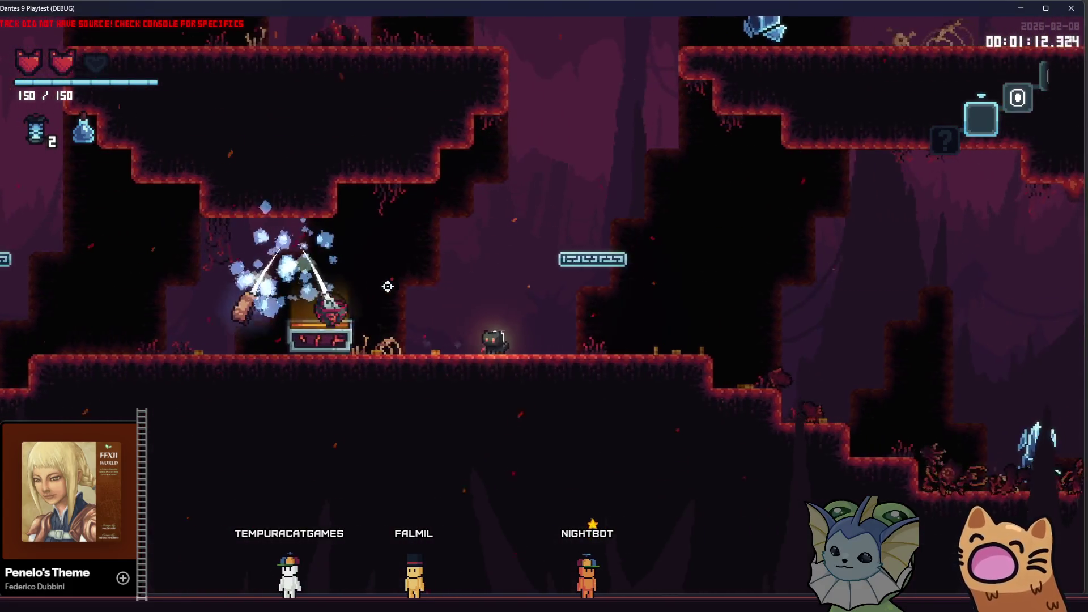
pyautogui.press('a')
pyautogui.press('space')
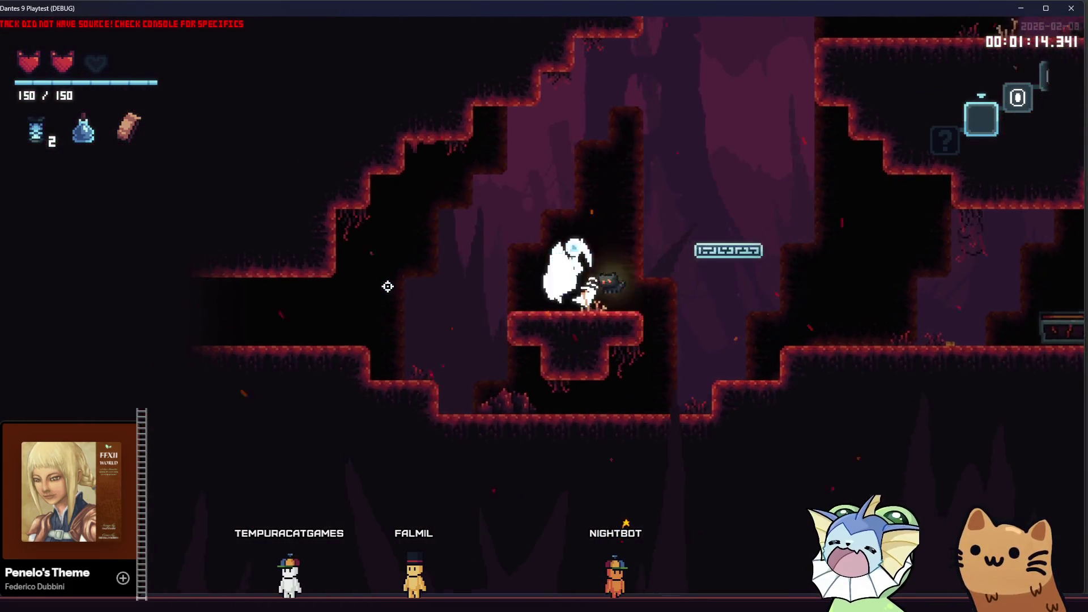
pyautogui.press('space')
pyautogui.press('a')
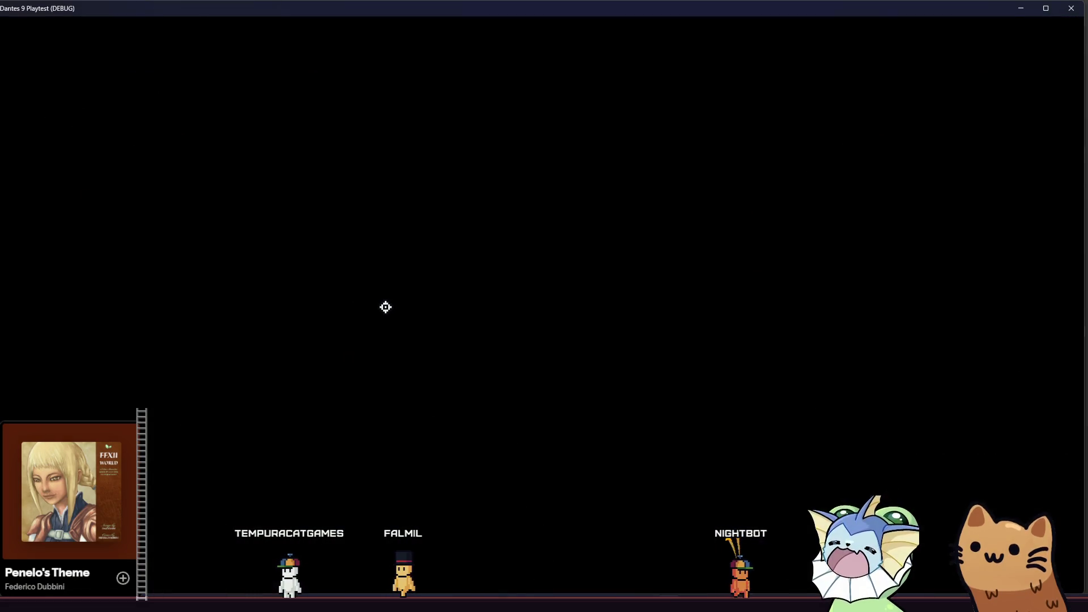
# Drop down the shaft and kill the enemies below with pistol shots and a fire attack
pyautogui.press('d')
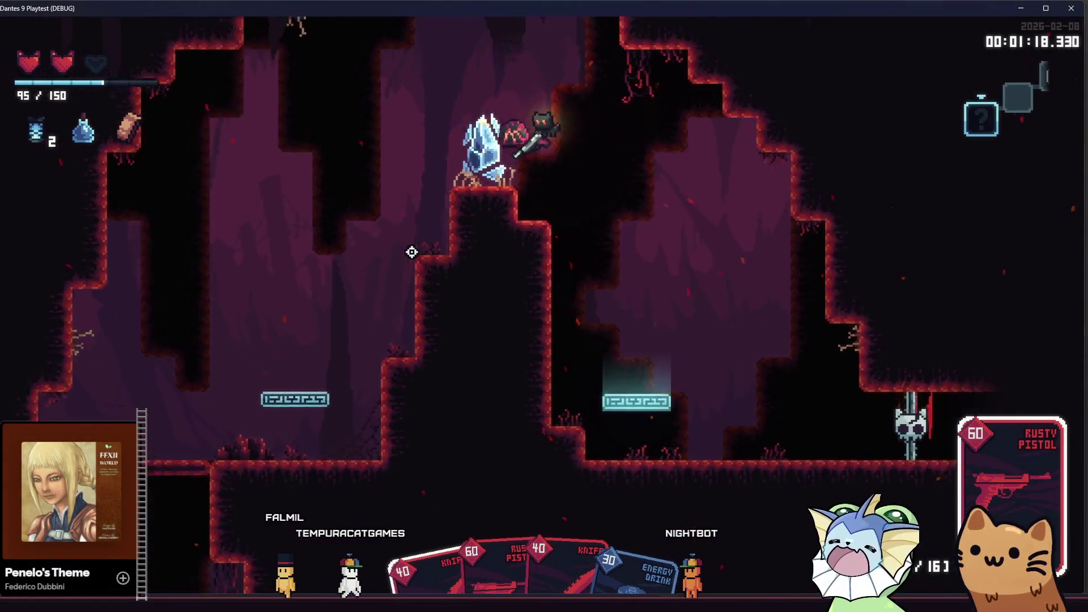
pyautogui.press('d')
pyautogui.click(690, 389)
pyautogui.click(578, 510)
pyautogui.click(478, 499)
pyautogui.click(381, 474)
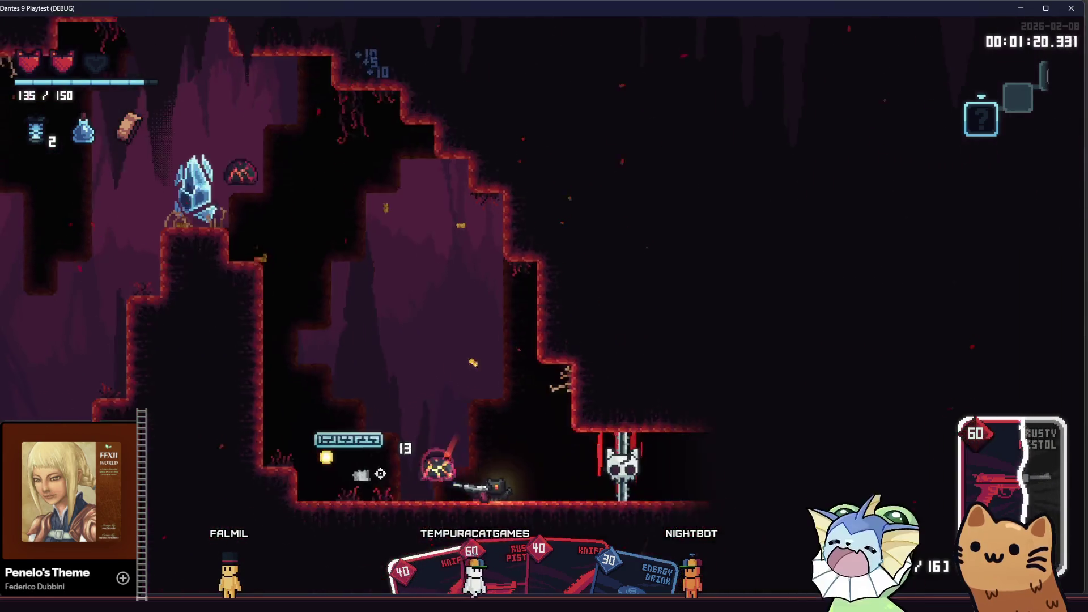
pyautogui.click(348, 308)
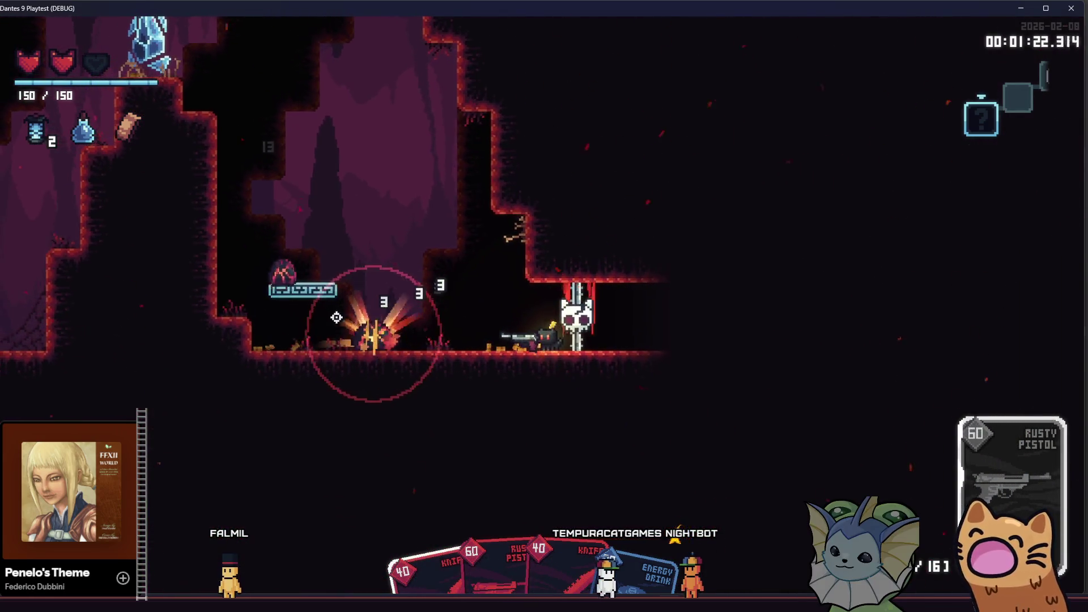
pyautogui.click(337, 318)
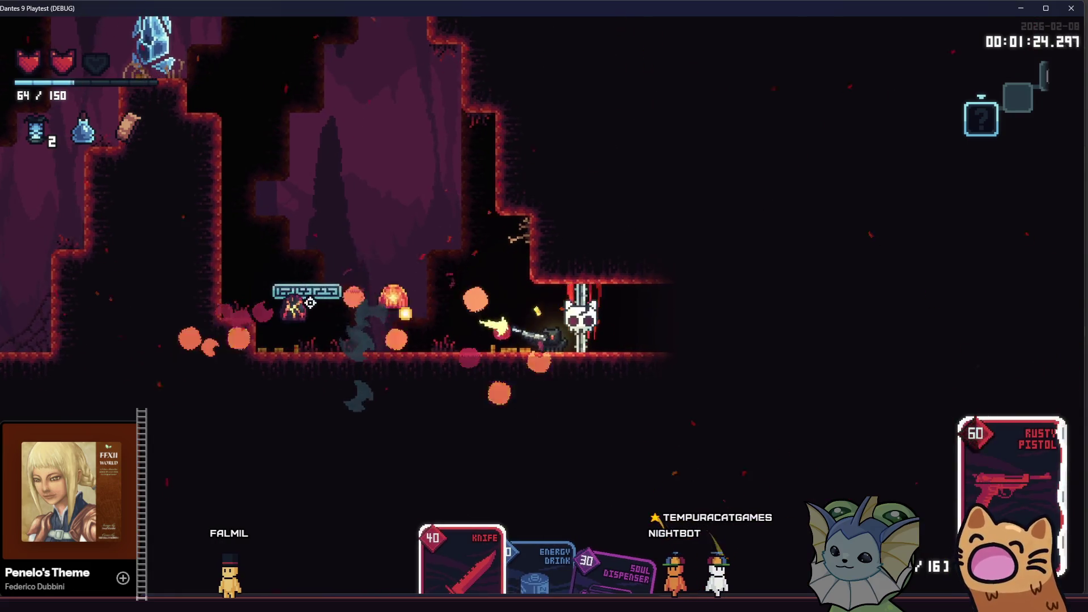
pyautogui.click(333, 316)
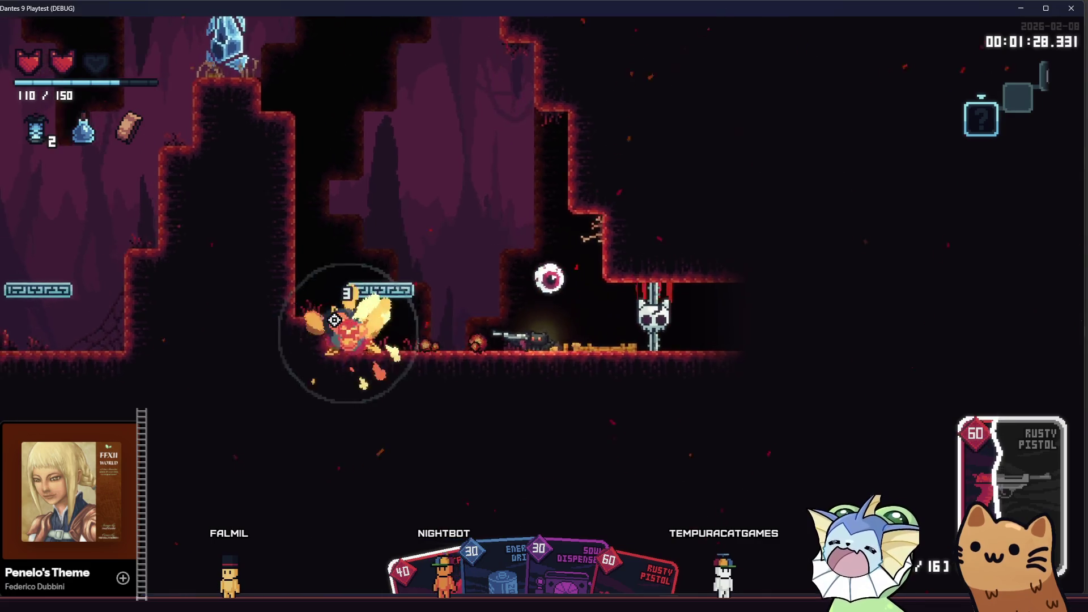
pyautogui.click(653, 319)
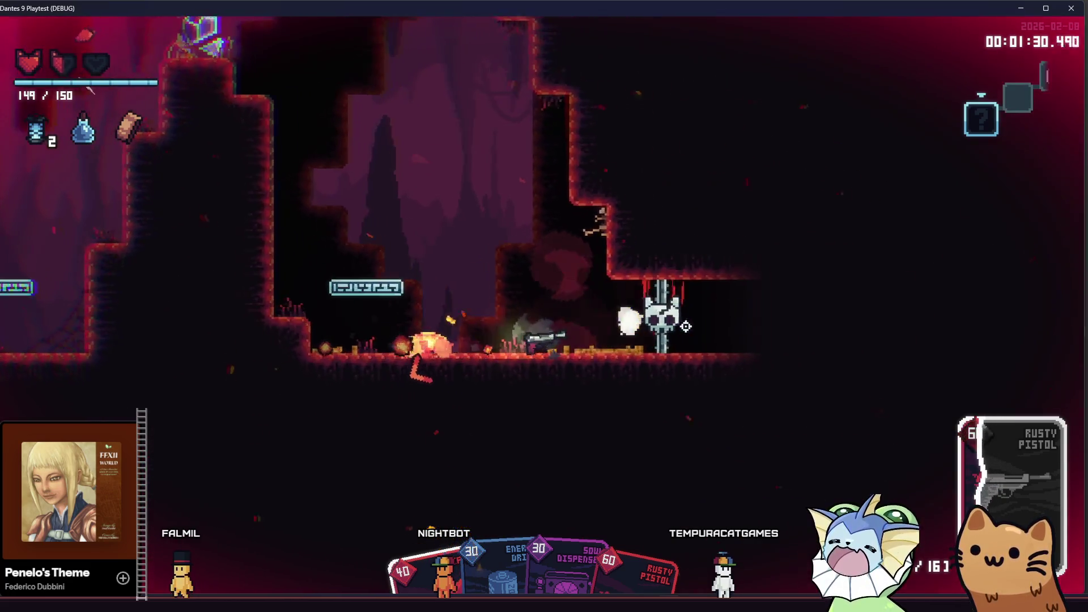
# Climb into a new cave area, open the chest there and continue into the next room
pyautogui.press('space')
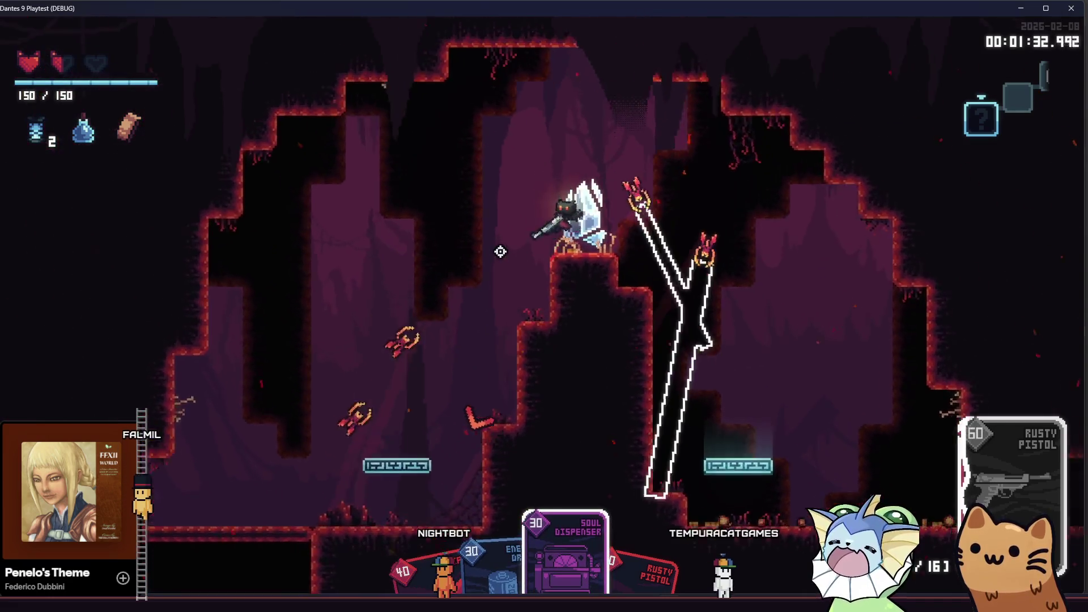
pyautogui.press('d')
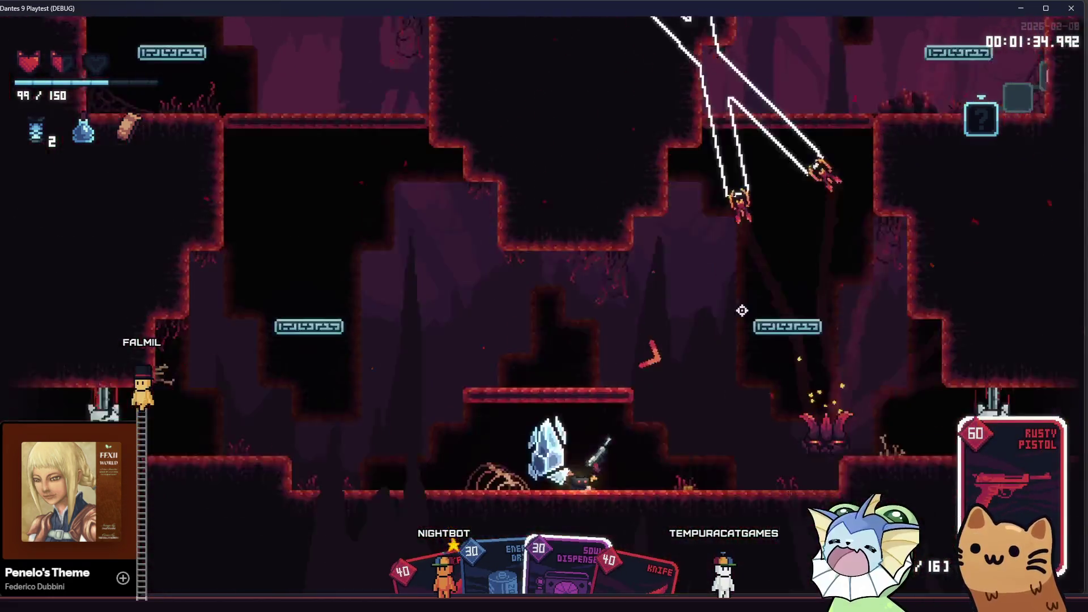
pyautogui.press('d')
pyautogui.press('e')
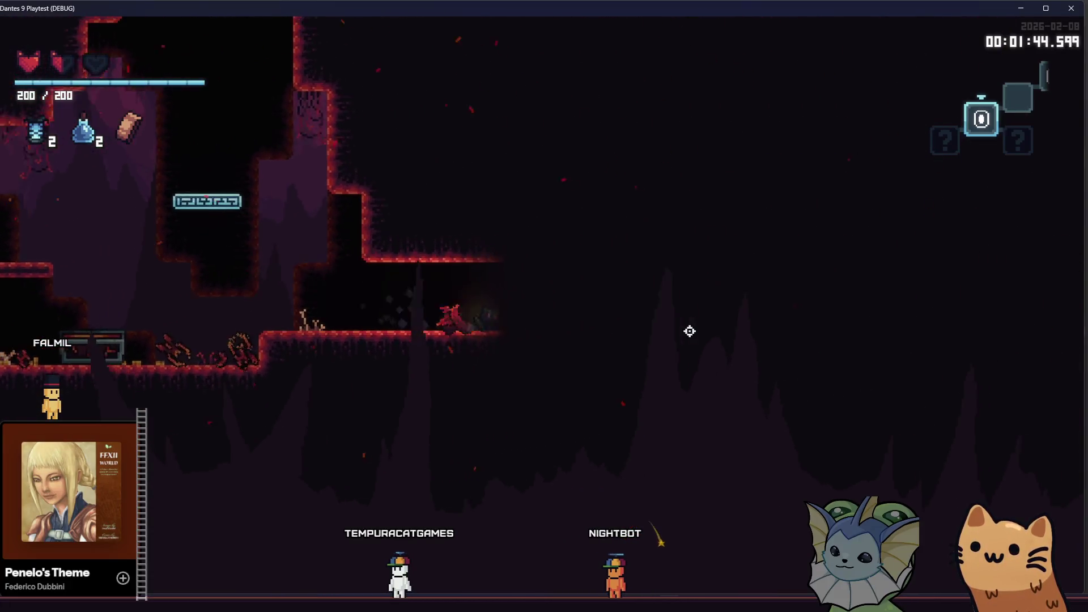
pyautogui.press('d')
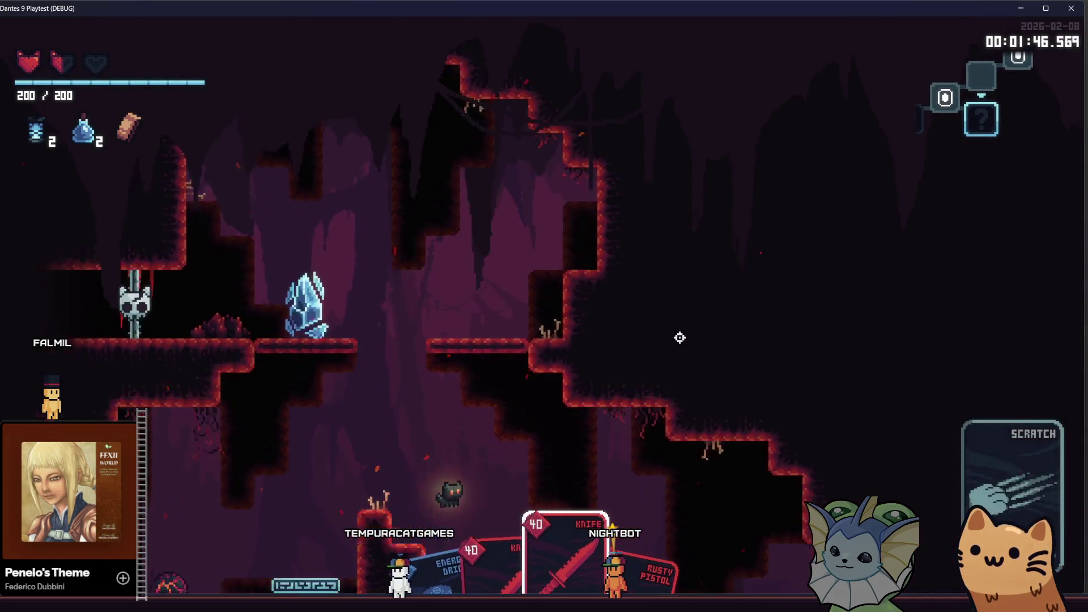
pyautogui.press('d')
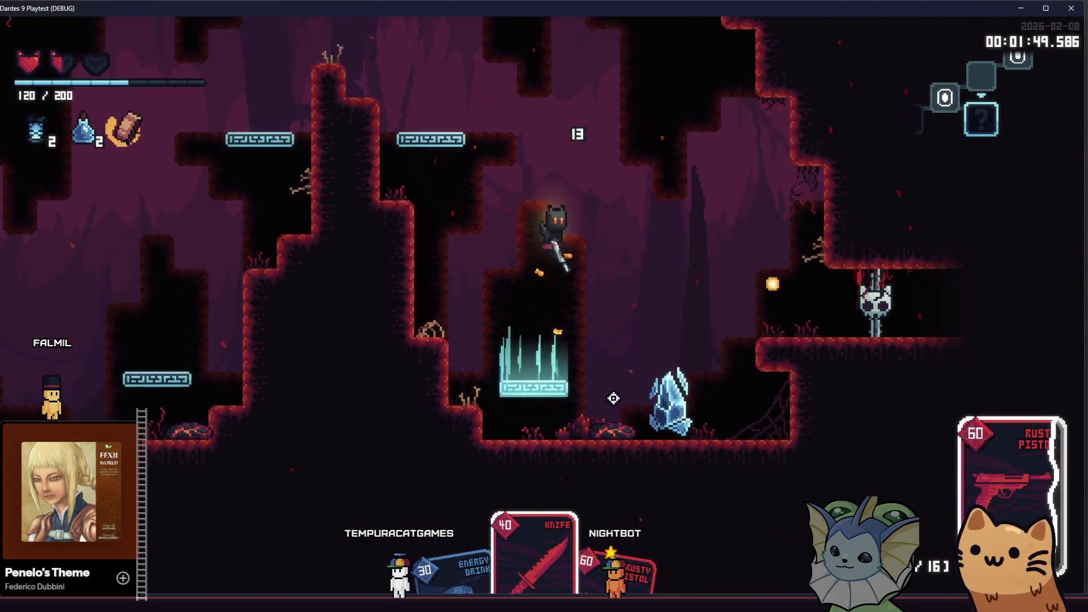
# Fight through the next cave with shots, ricocheting lasers and the knife, then return to Godot
pyautogui.click(584, 457)
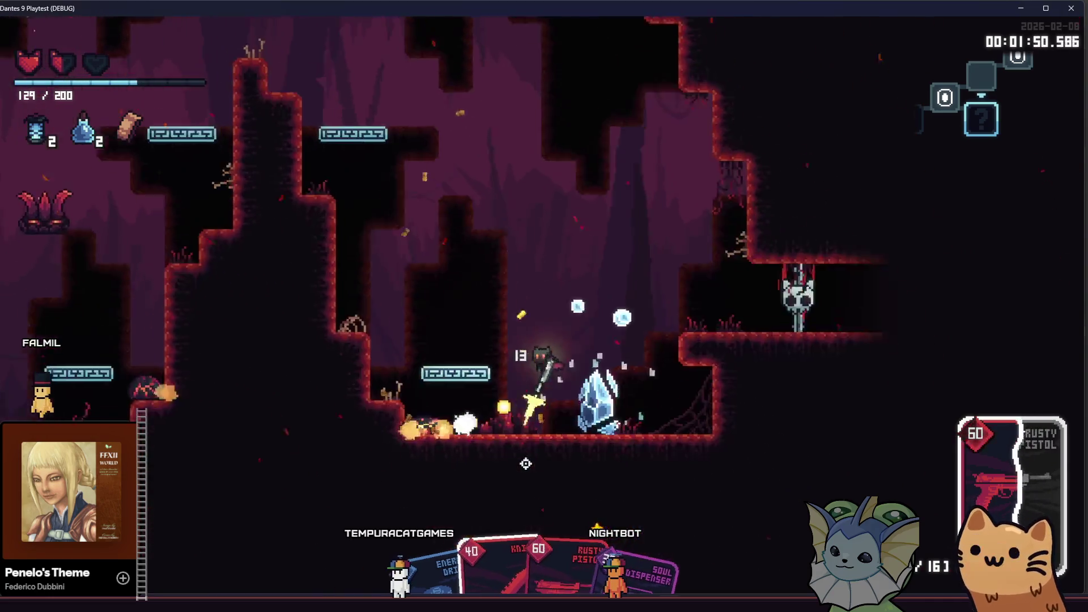
pyautogui.press('d')
pyautogui.click(400, 320)
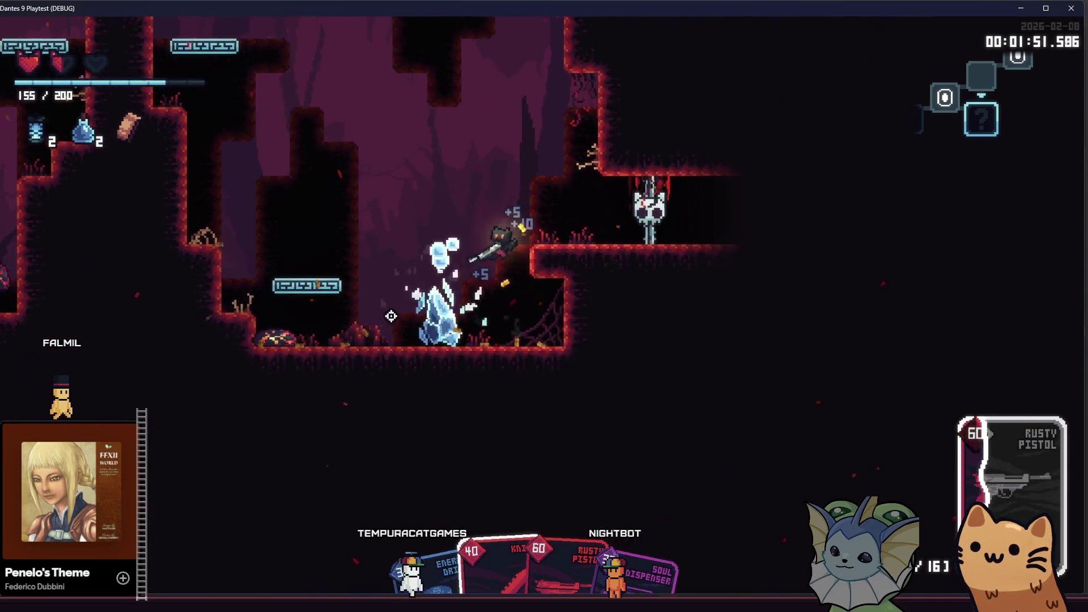
pyautogui.click(391, 316)
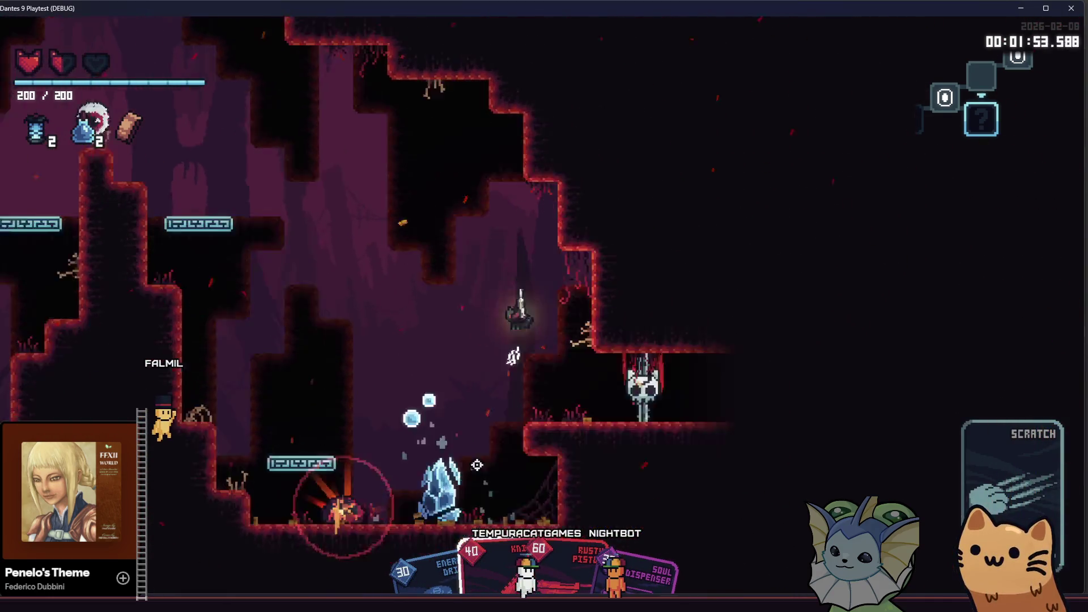
pyautogui.click(477, 464)
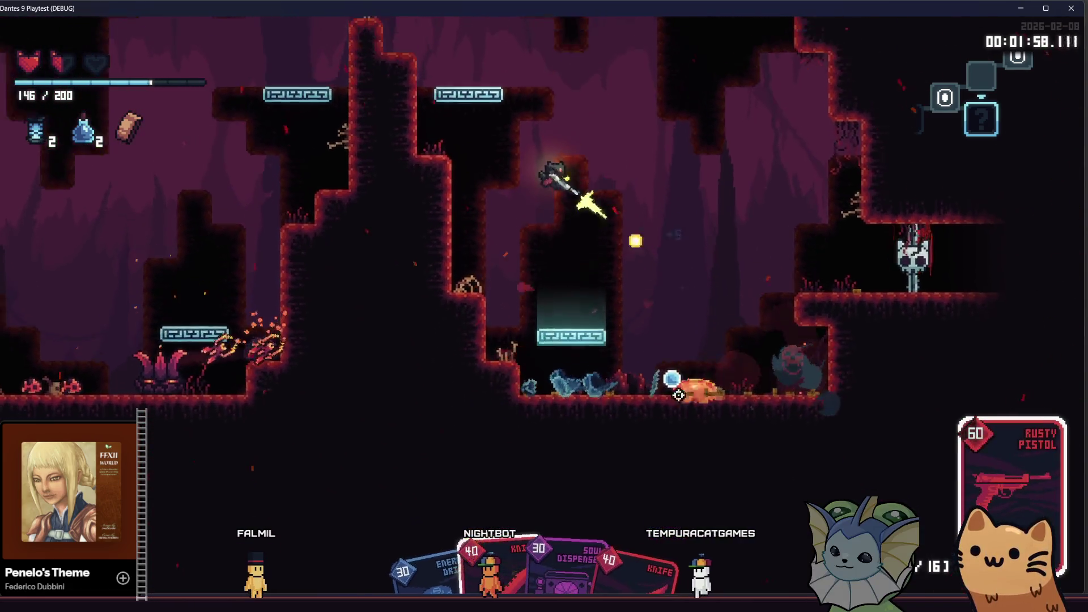
pyautogui.click(688, 398)
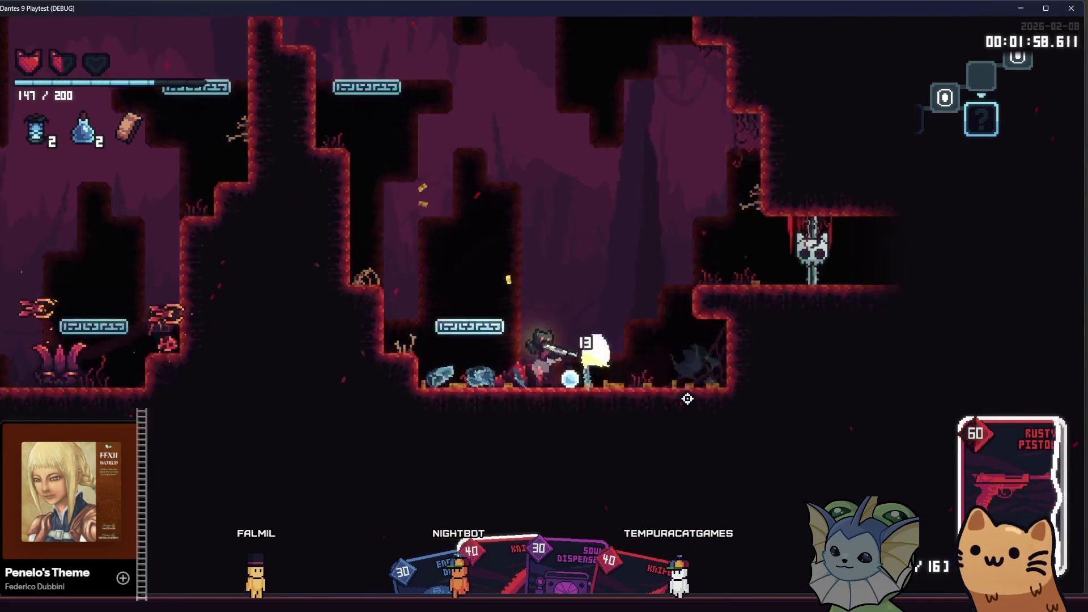
pyautogui.click(668, 255)
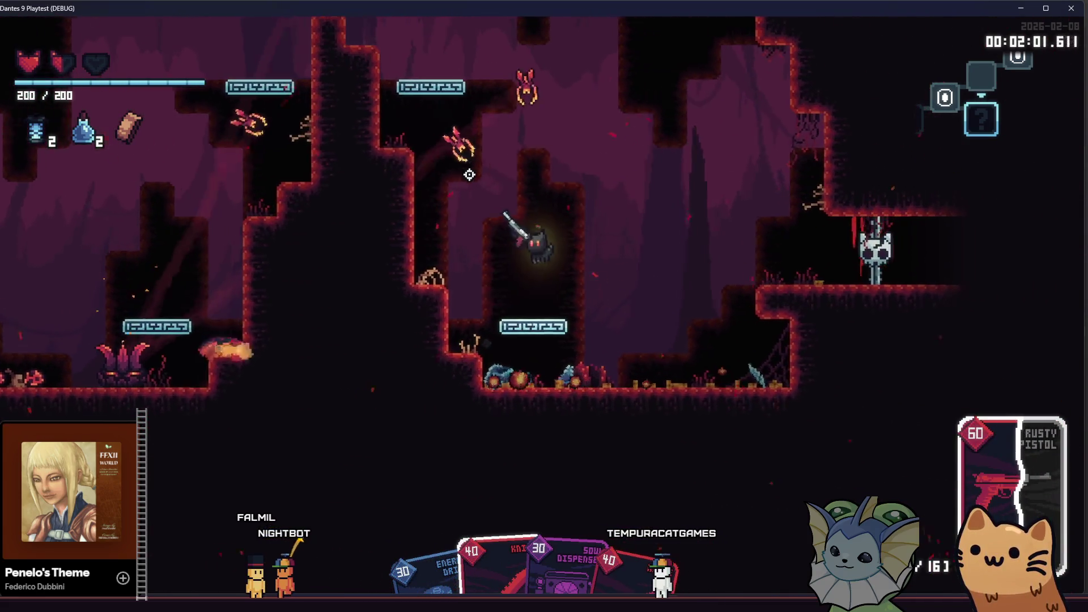
pyautogui.click(462, 116)
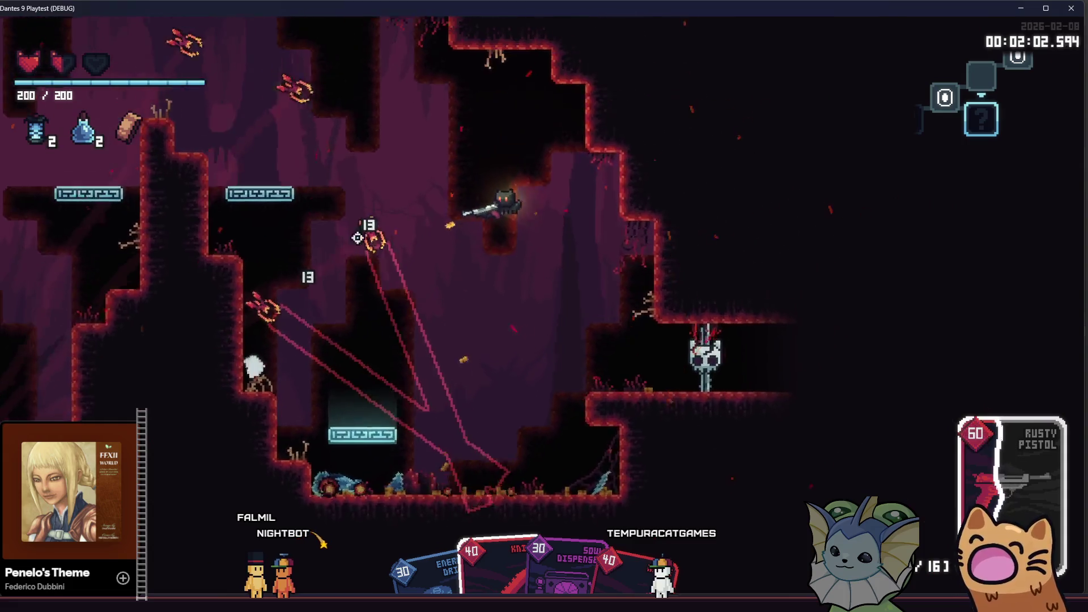
pyautogui.click(403, 112)
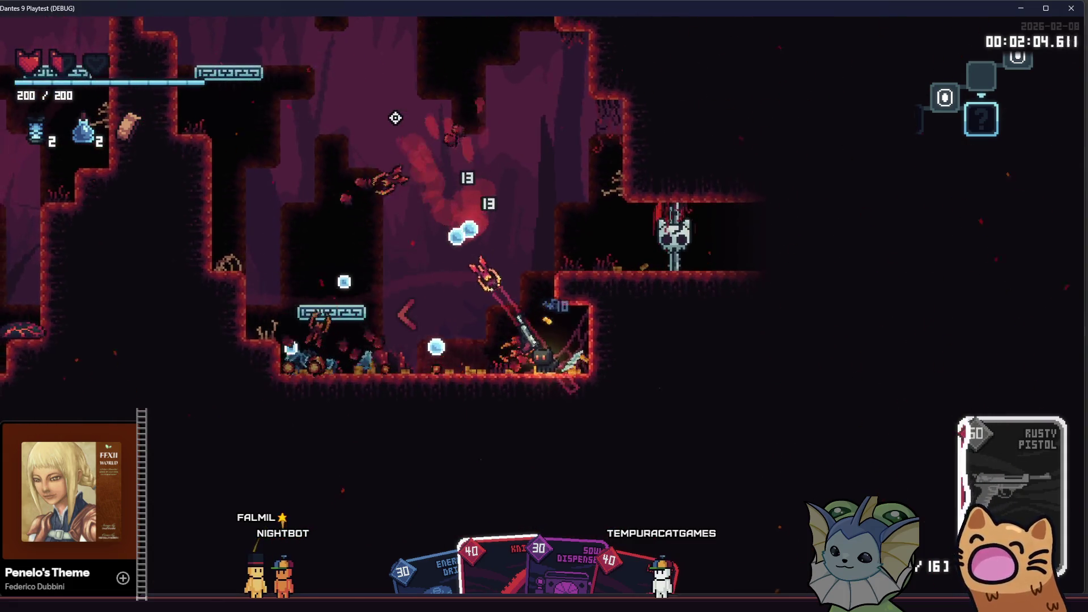
pyautogui.click(532, 118)
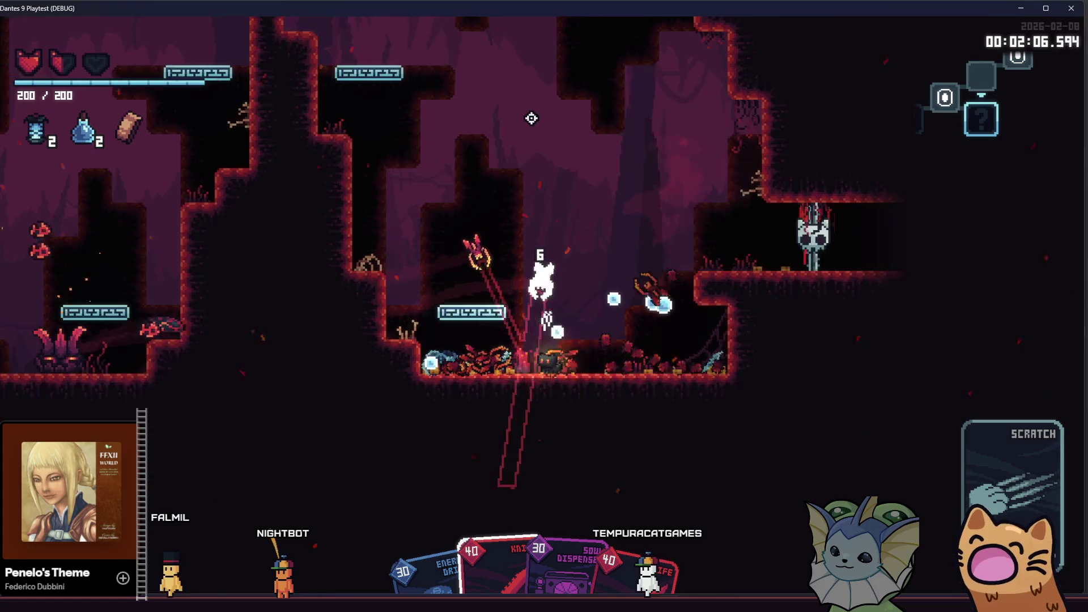
pyautogui.click(408, 173)
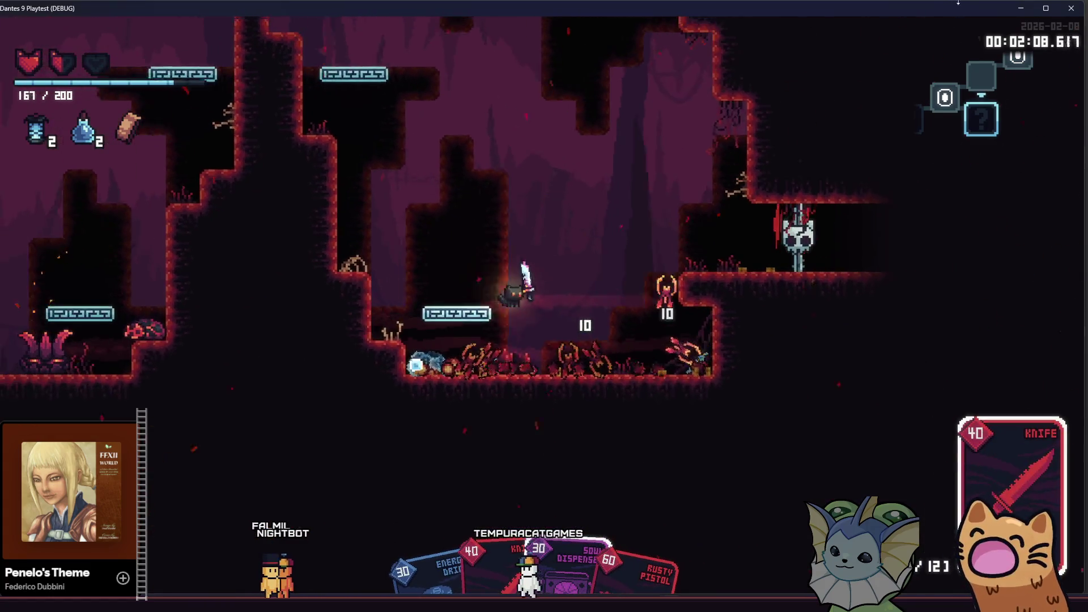
pyautogui.hotkey('alt', 'Tab')
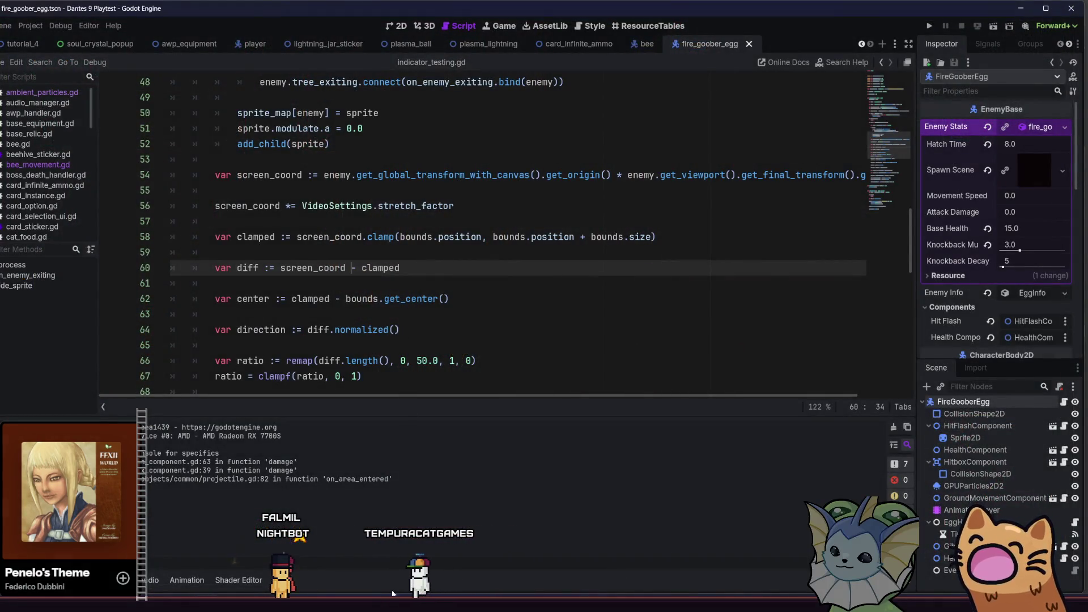
# Switch past Aseprite to the trailer end screen and zoom it out and back in
pyautogui.hotkey('alt', 'Tab')
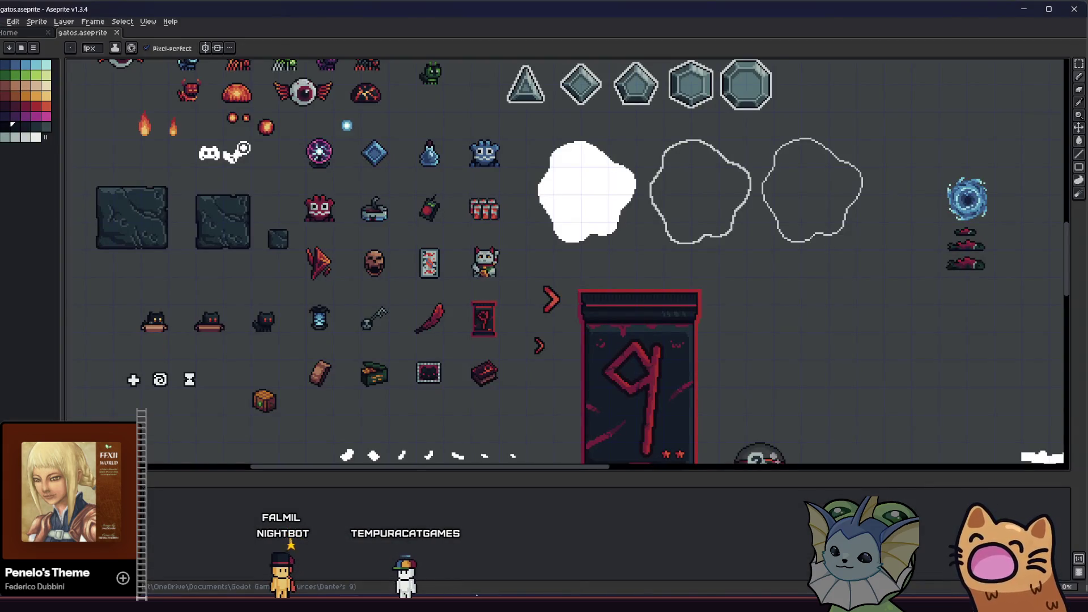
pyautogui.hotkey('alt', 'Tab')
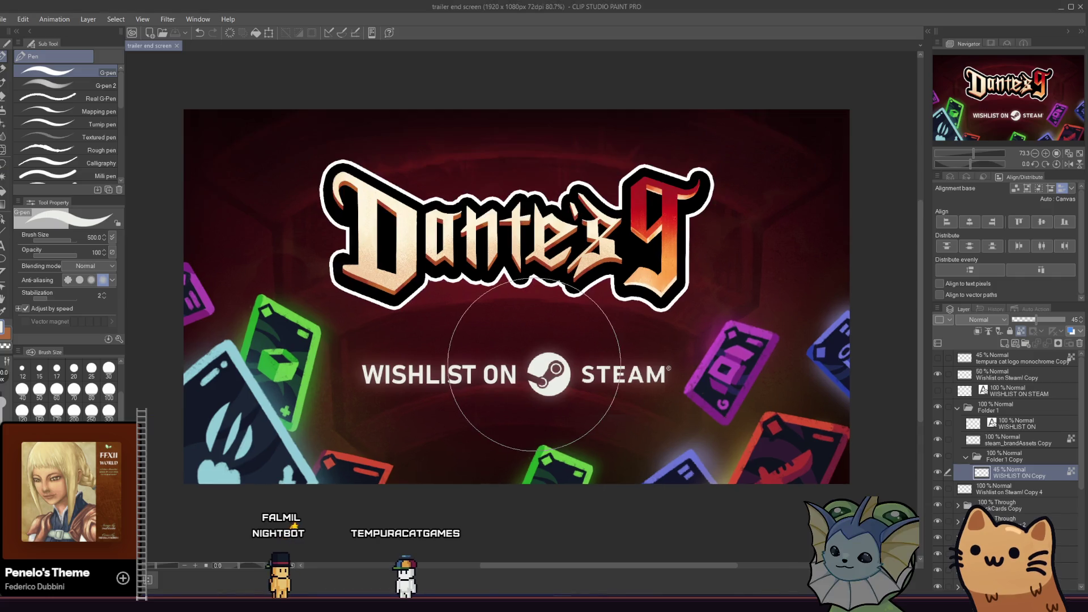
pyautogui.scroll(-2, 419, 343)
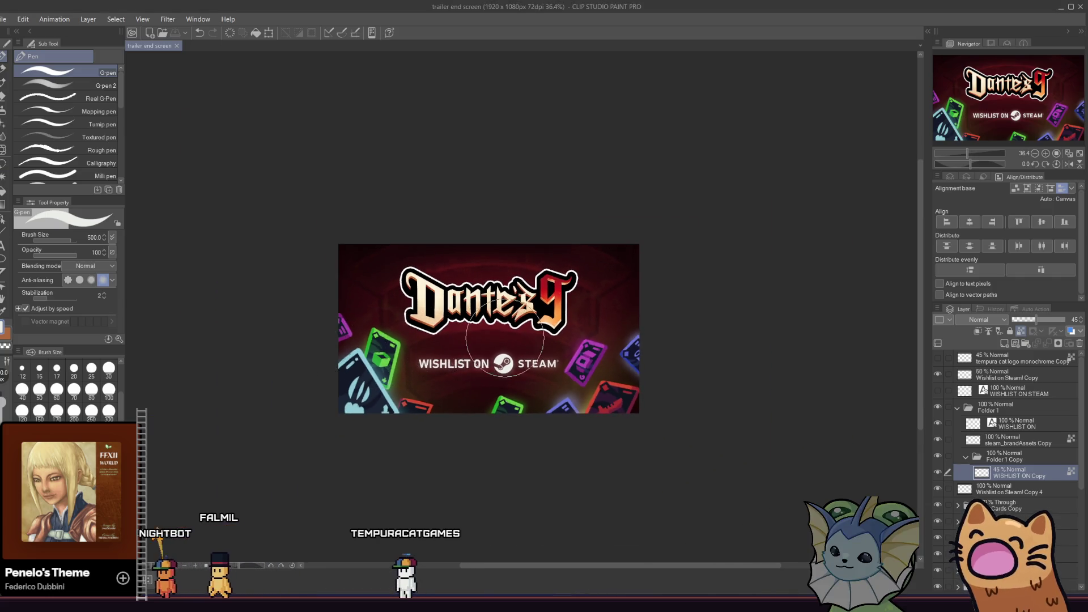
pyautogui.scroll(2, 504, 339)
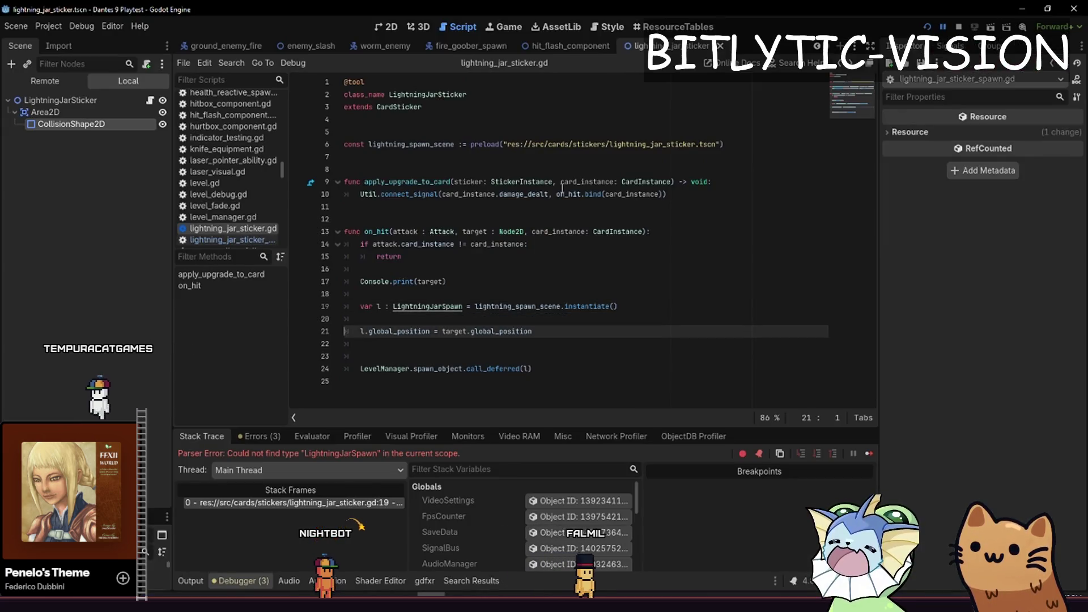
# Delete the Console.print(target) line, add l.original_target = target, and save the script
pyautogui.press('Up')
pyautogui.hotkey('ctrl', 'shift', 'k')
pyautogui.hotkey('ctrl', 'shift', 'k')
pyautogui.press('Down')
pyautogui.press('Down')
pyautogui.press('End')
pyautogui.press('Return')
pyautogui.write('l.original_target')
pyautogui.press('Return')
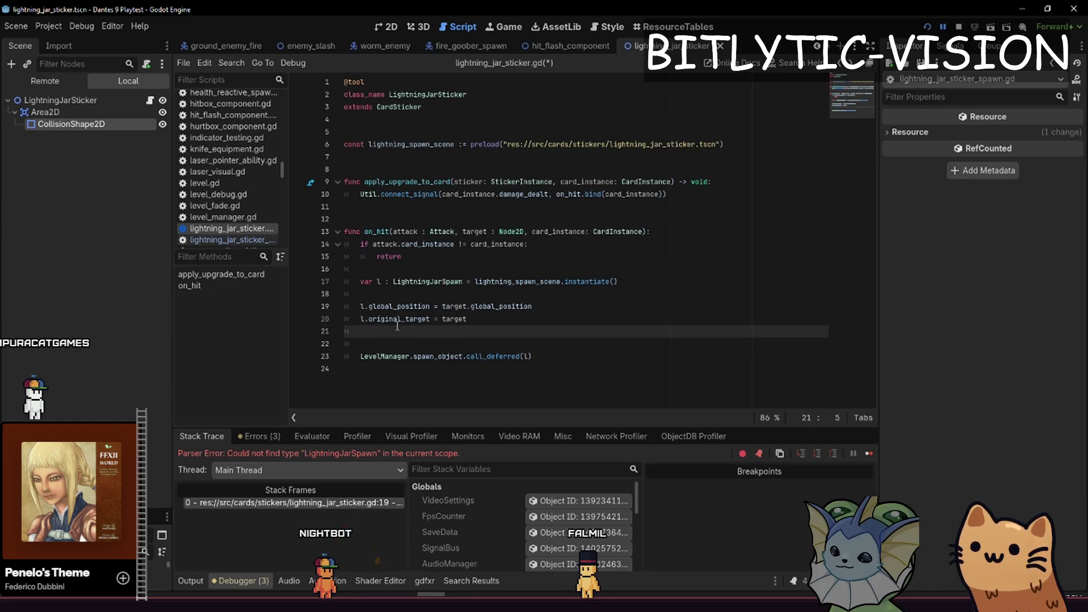
pyautogui.press('BackSpace')
pyautogui.hotkey('ctrl', 's')
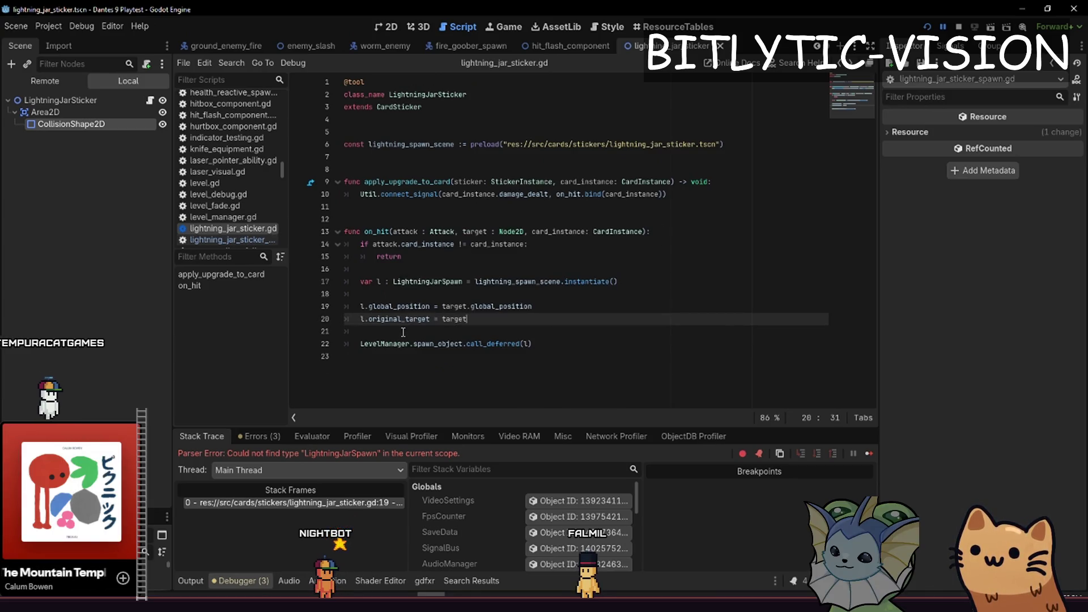
# Switch to lightning_jar_sticker_spawn.gd and go to the collision_mask line
pyautogui.hotkey('alt', 'Left')
pyautogui.scroll(-4, 529, 238)
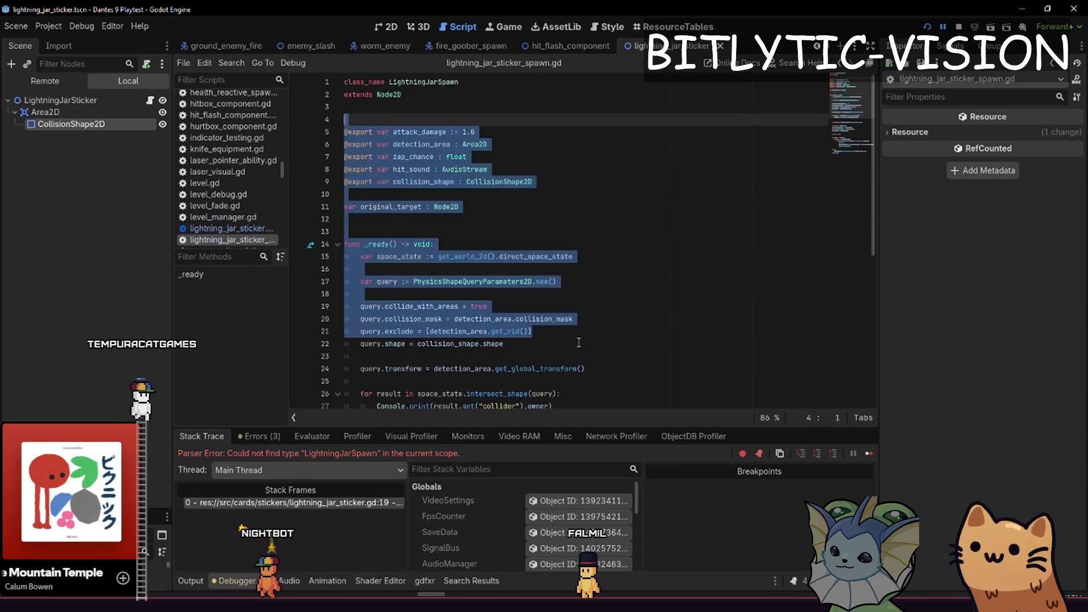
pyautogui.click(531, 167)
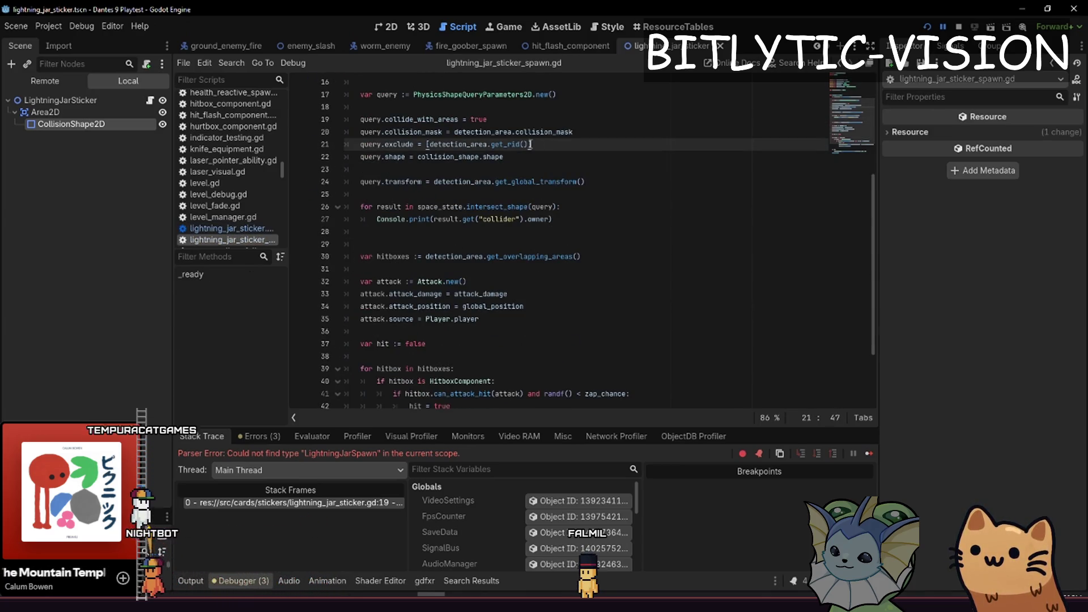
pyautogui.scroll(2, 570, 184)
pyautogui.scroll(2, 570, 183)
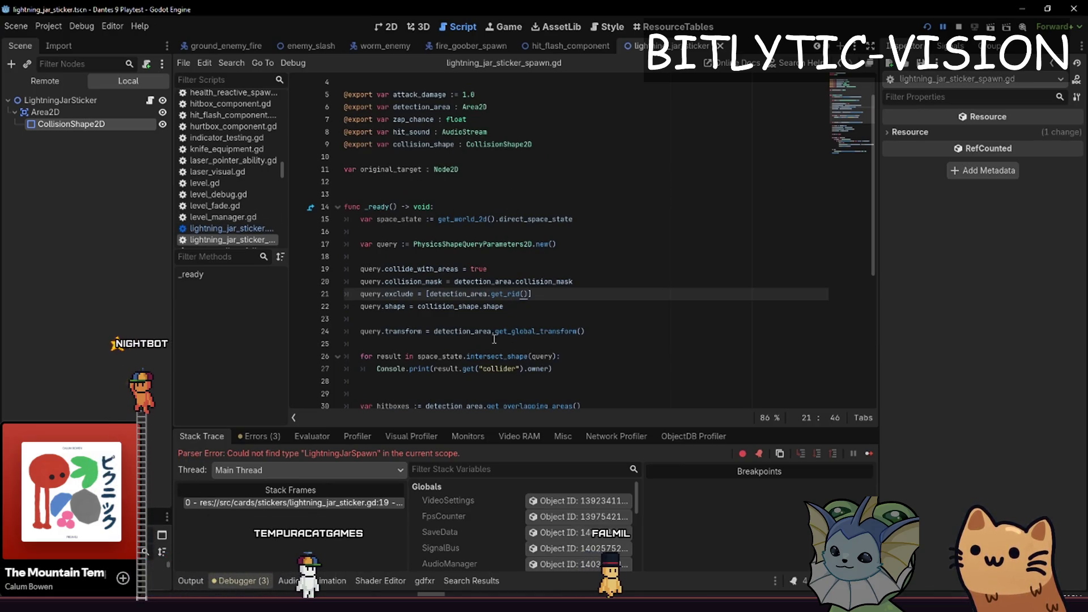
pyautogui.click(589, 276)
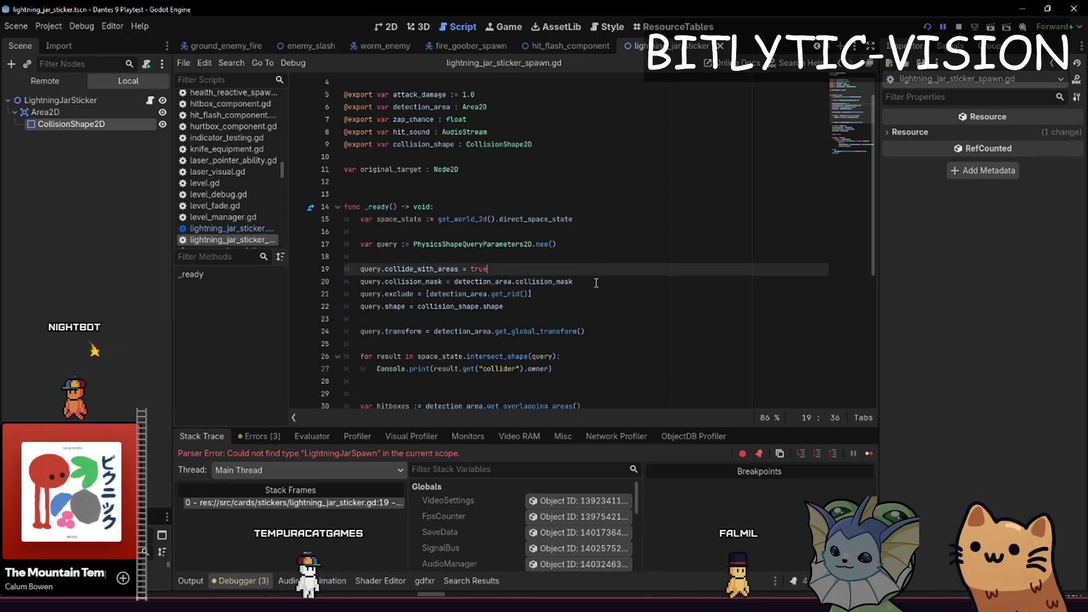
pyautogui.press('Up')
pyautogui.press('Up')
pyautogui.press('Up')
# Add var target_hitbox := Util.get_component(original_target, HitboxComponent) as HitboxComponent
pyautogui.press('Down')
pyautogui.press('Down')
pyautogui.press('Down')
pyautogui.press('Return')
pyautogui.press('Return')
pyautogui.press('Up')
pyautogui.write('var')
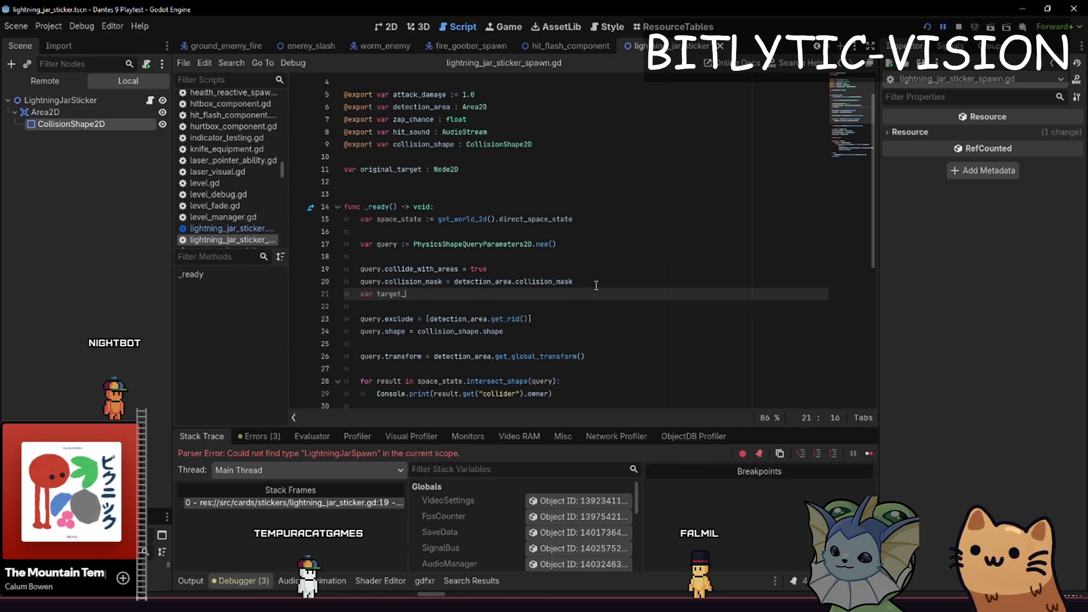
pyautogui.write(' target_hitbox := Util.')
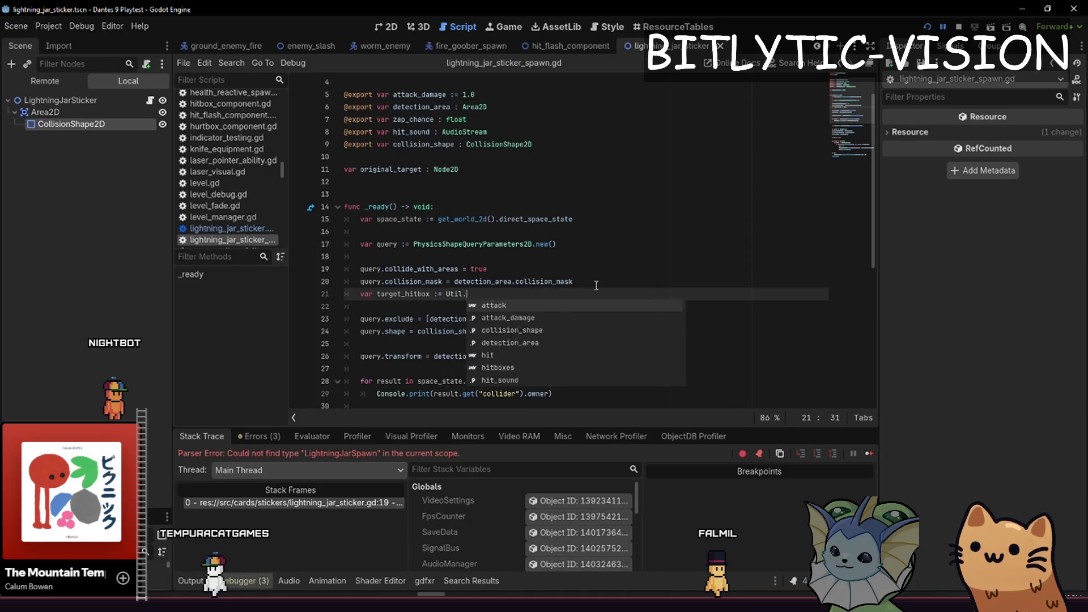
pyautogui.write('get_component(target')
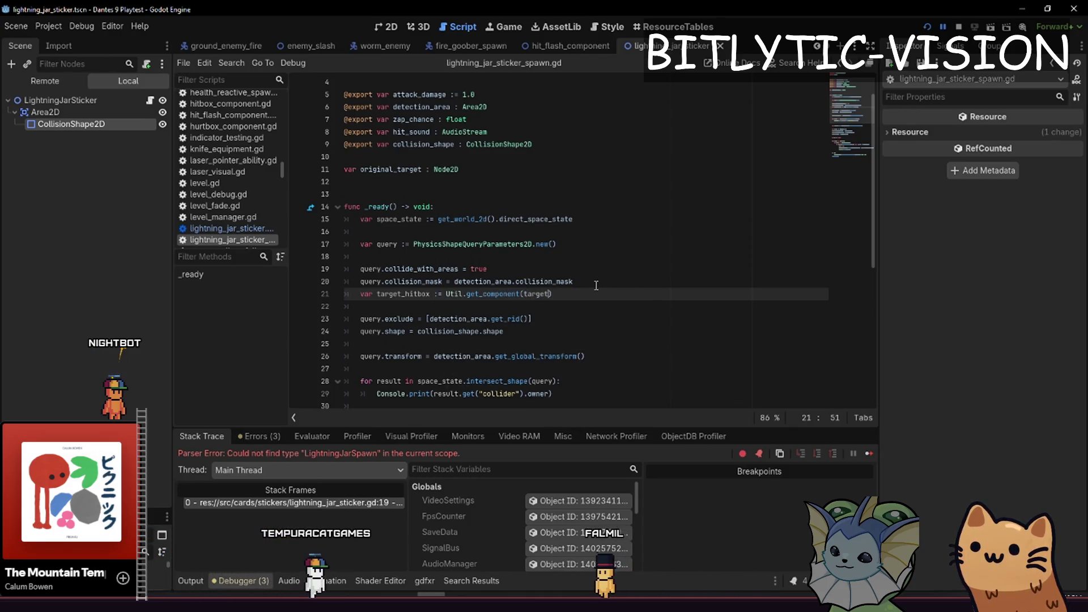
pyautogui.hotkey('ctrl', 'BackSpace')
pyautogui.write('o')
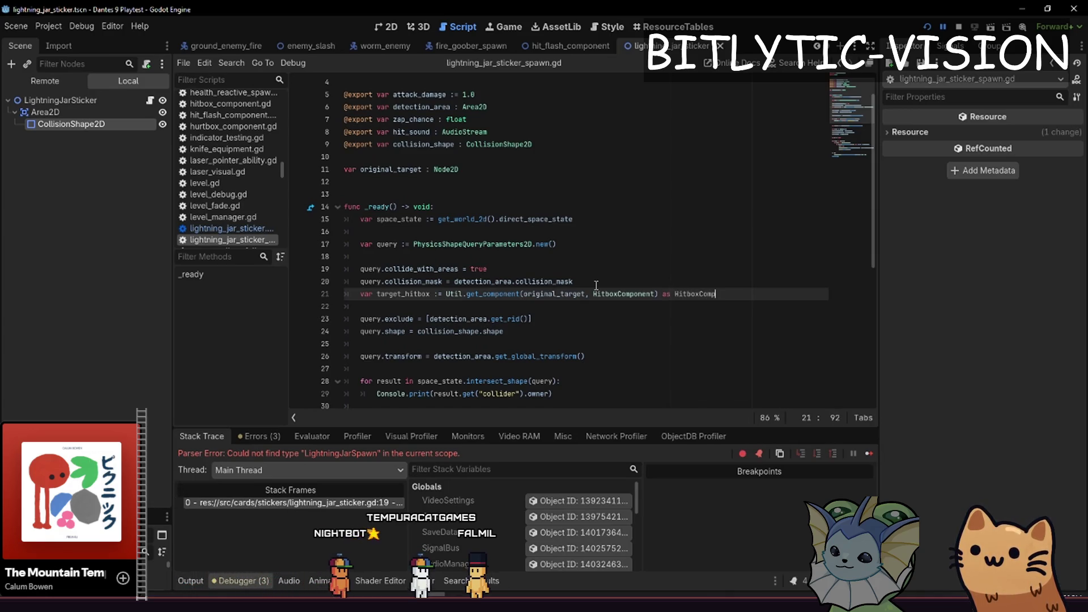
# Change query.exclude to [target_hitbox.get_rid()], save, and run the game
pyautogui.press('Down')
pyautogui.press('Down')
pyautogui.press('Down')
pyautogui.press('Up')
pyautogui.press('Left')
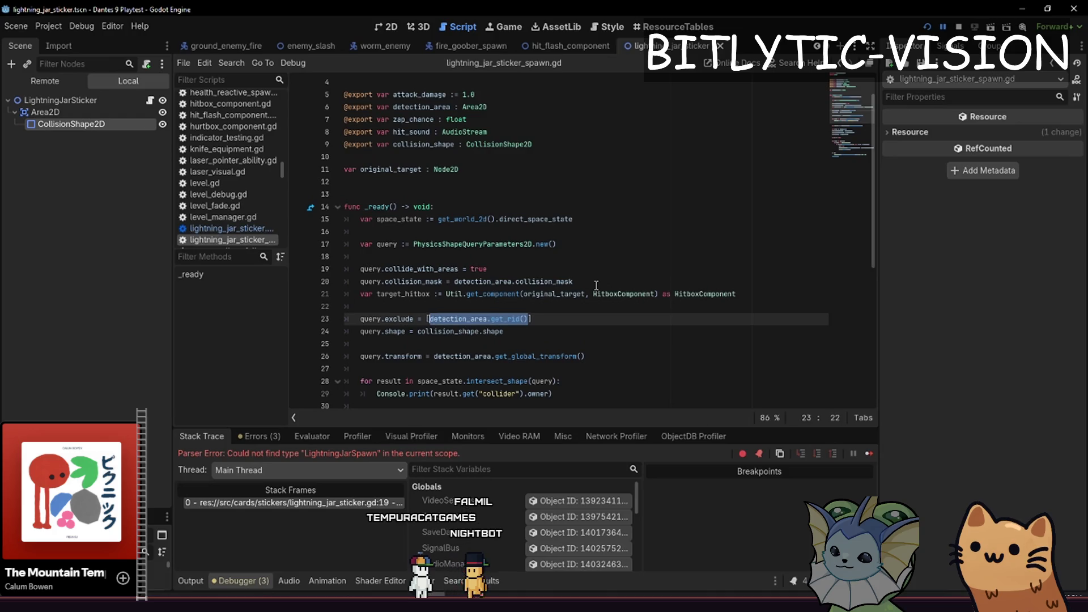
pyautogui.write('target_hgi')
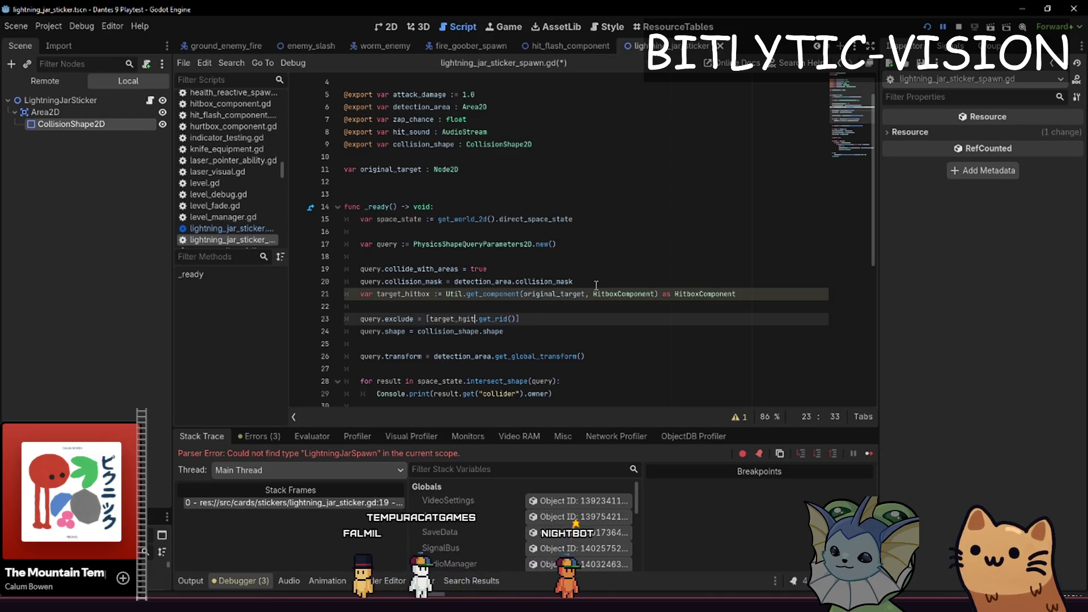
pyautogui.press('Down')
pyautogui.press('Down')
pyautogui.press('Down')
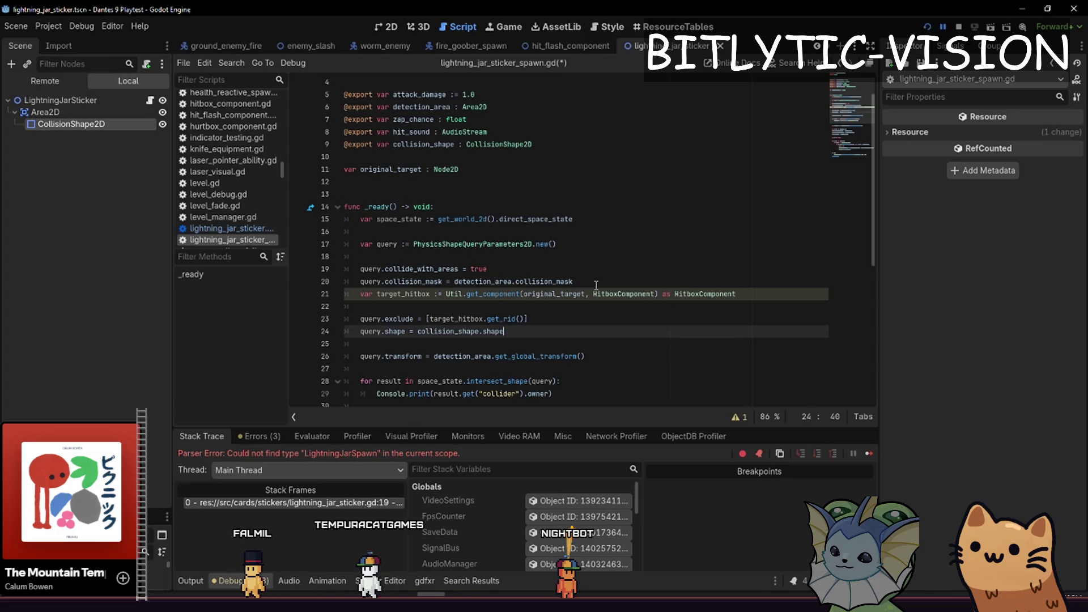
pyautogui.press('Up')
pyautogui.press('Up')
pyautogui.press('End')
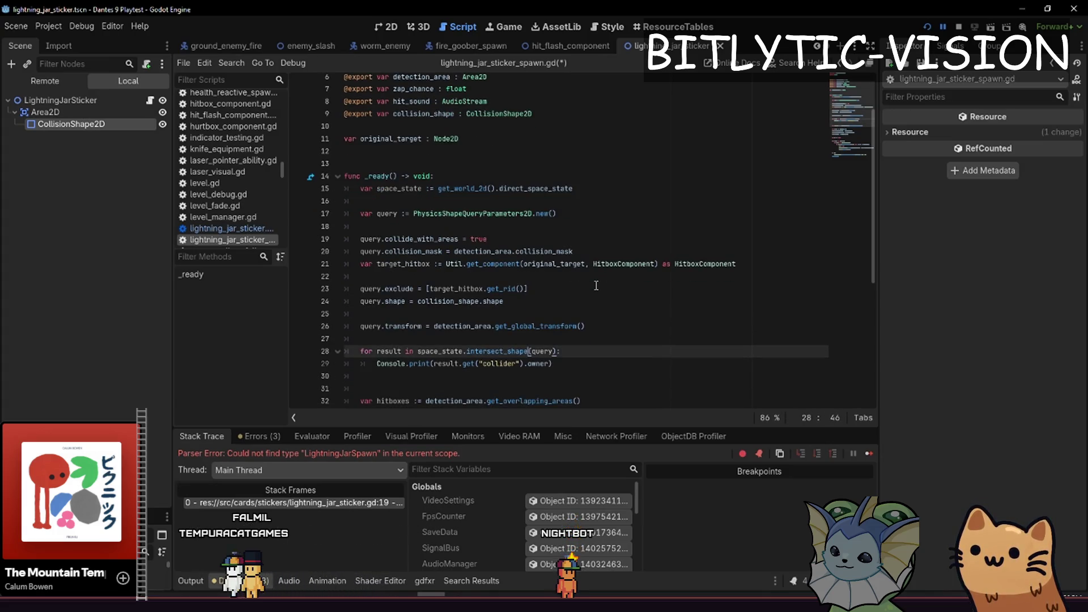
pyautogui.press('F5')
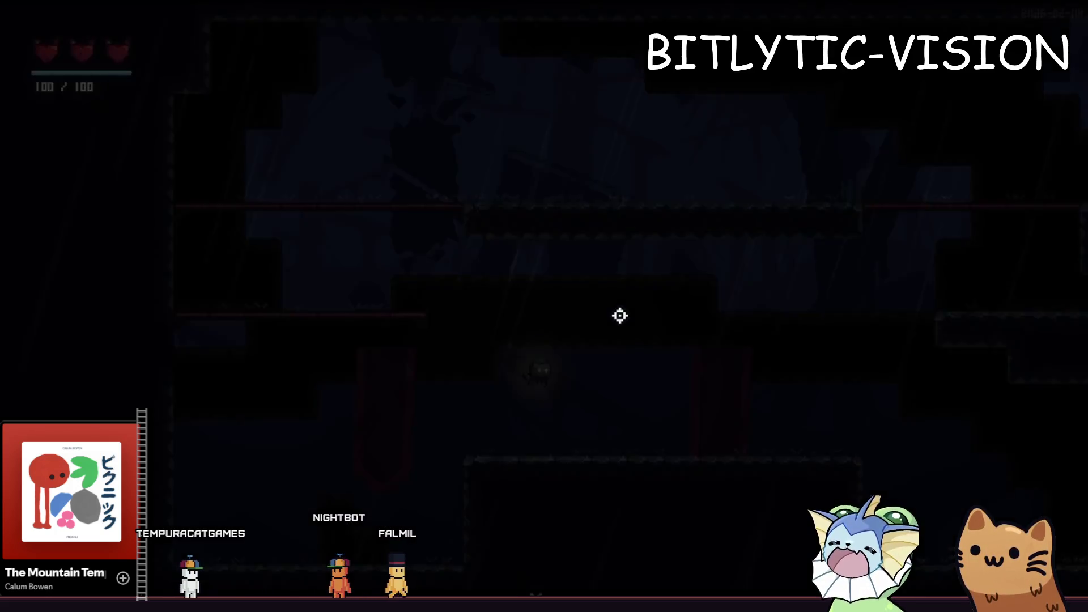
# Open the debug menu and add the AK47 card to the hand
pyautogui.press('F1')
pyautogui.scroll(-3, 578, 325)
pyautogui.scroll(3, 592, 286)
pyautogui.scroll(-3, 590, 295)
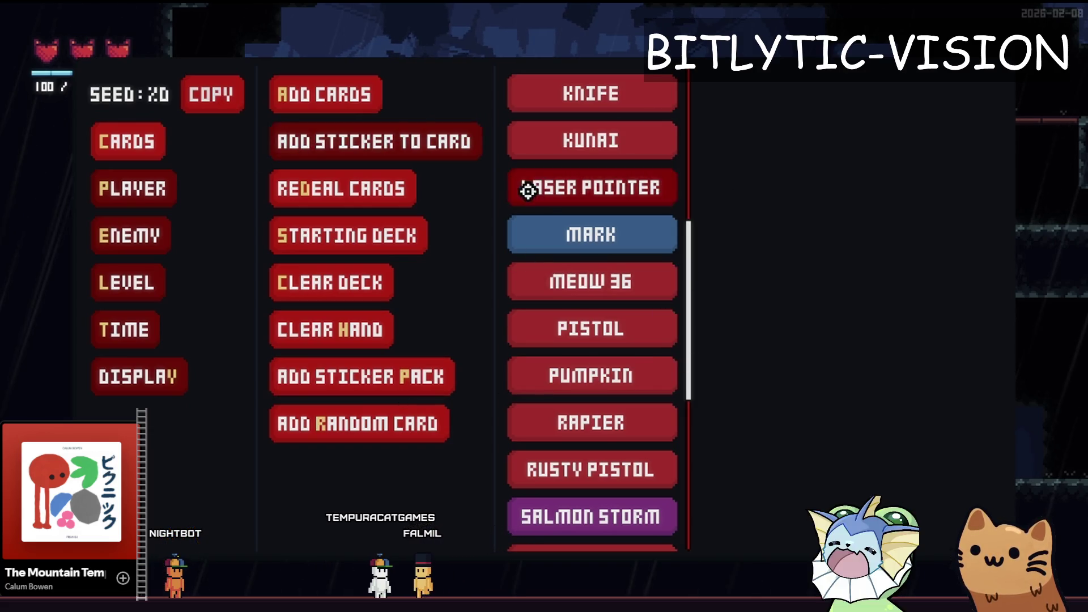
pyautogui.scroll(4, 609, 78)
pyautogui.scroll(5, 609, 78)
pyautogui.click(567, 134)
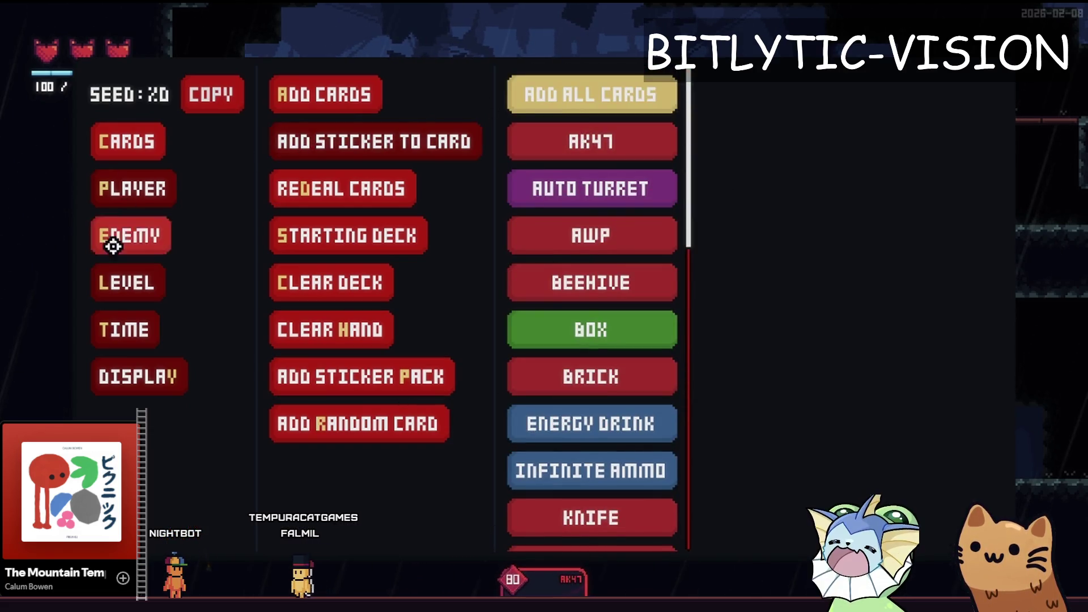
pyautogui.click(618, 245)
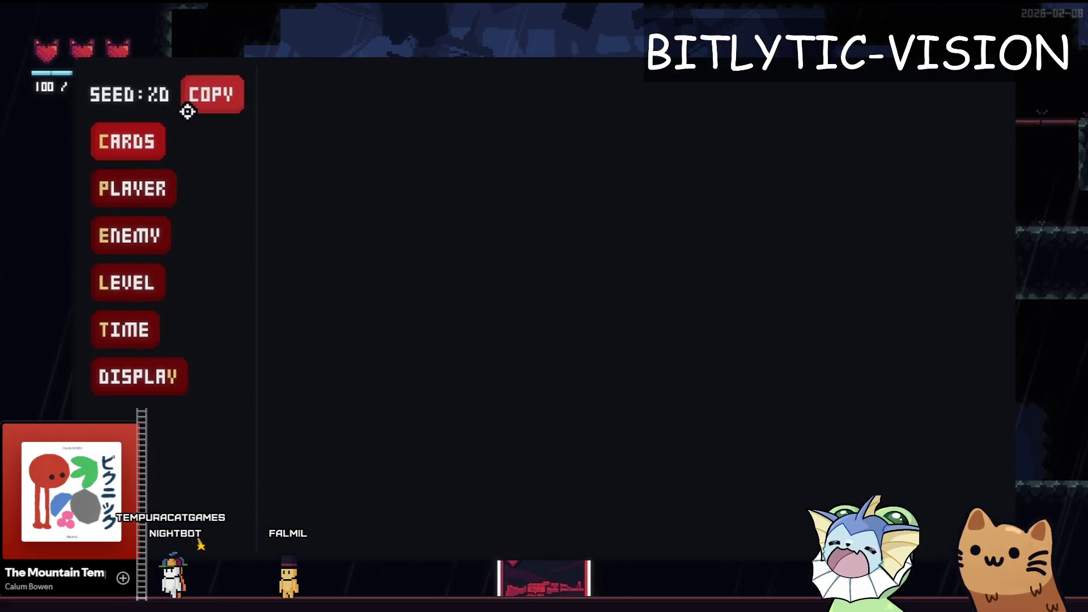
pyautogui.click(127, 141)
# Attach the Lightning Jar sticker to the AK47 card
pyautogui.click(354, 136)
pyautogui.scroll(-5, 617, 274)
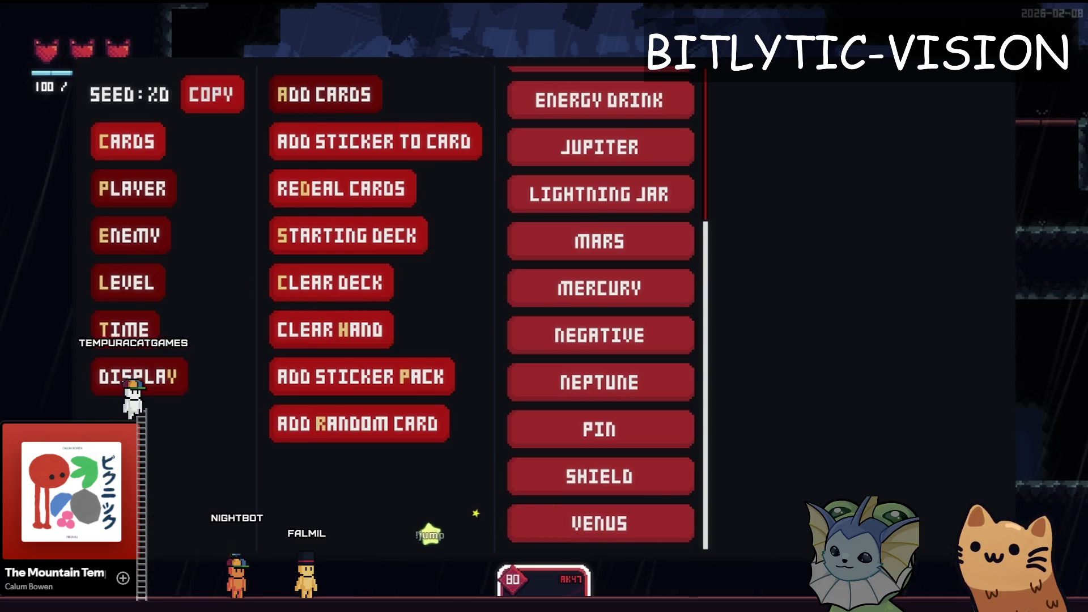
pyautogui.scroll(5, 557, 281)
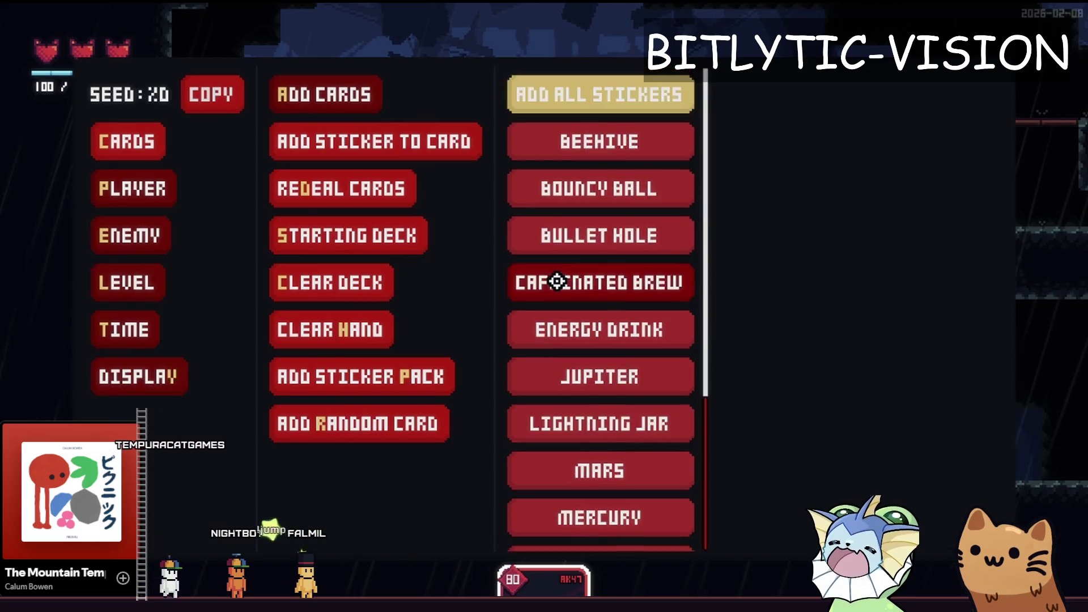
pyautogui.scroll(-2, 567, 284)
pyautogui.scroll(1, 578, 317)
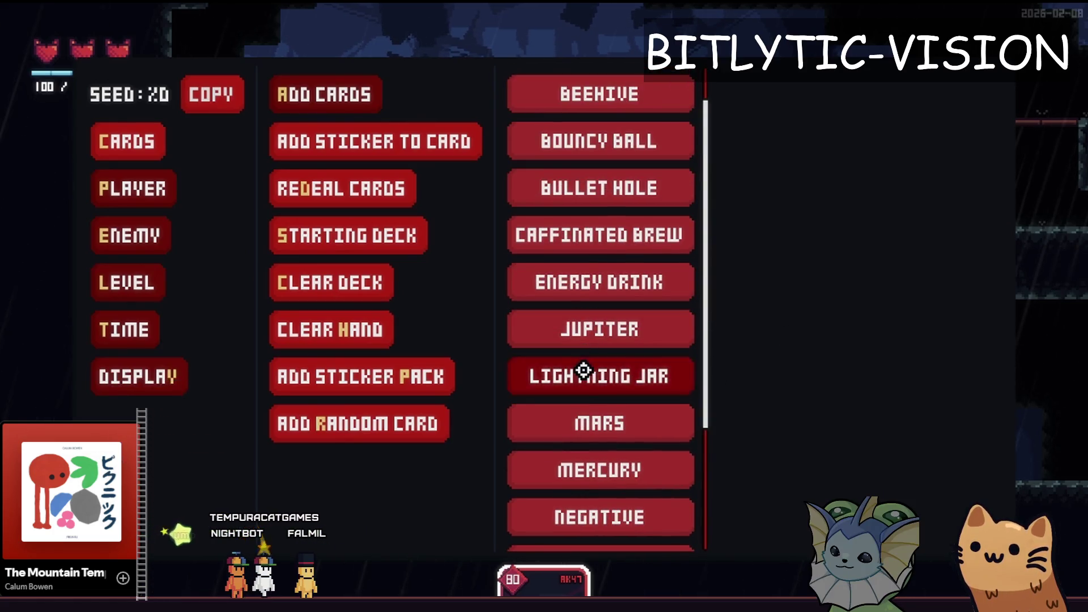
pyautogui.click(584, 371)
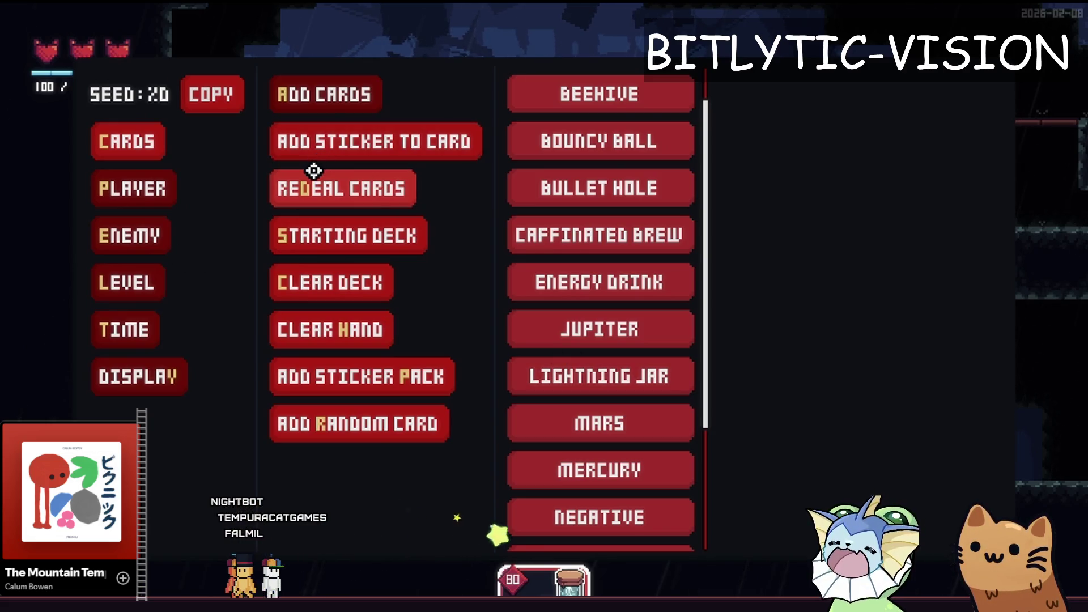
# Spawn a DPSDummy on the central platform and shoot it with the stickered gun
pyautogui.click(145, 189)
pyautogui.click(127, 143)
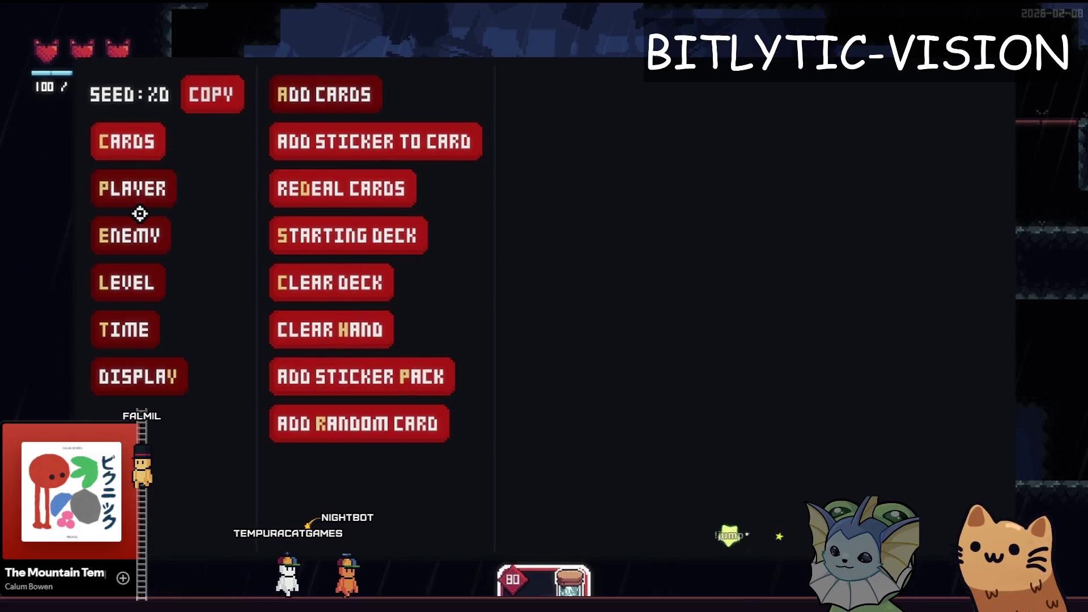
pyautogui.click(131, 236)
pyautogui.click(309, 94)
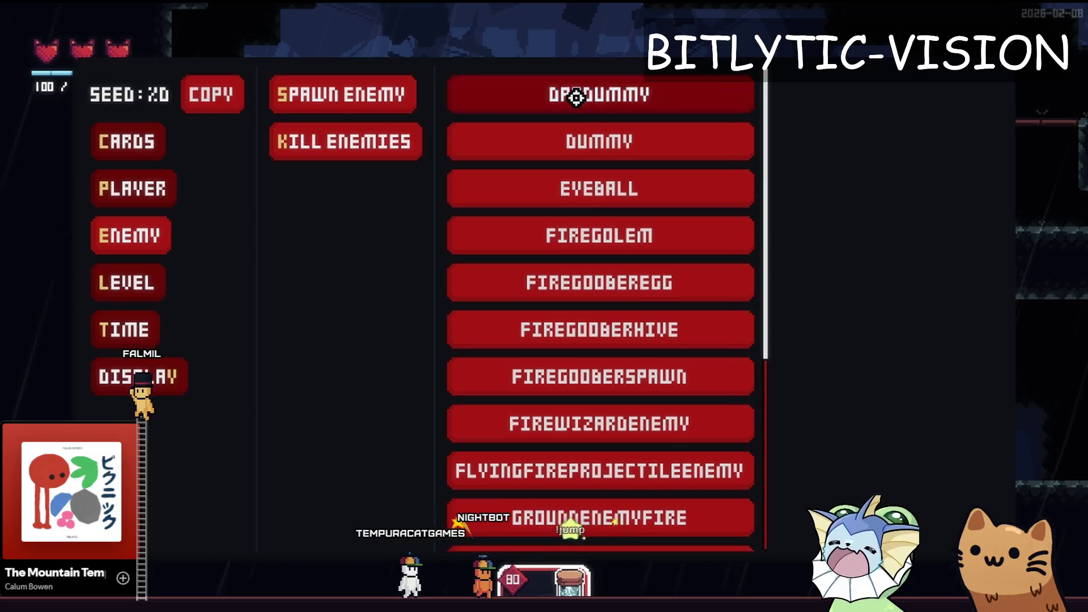
pyautogui.click(572, 93)
pyautogui.click(575, 346)
pyautogui.click(765, 277)
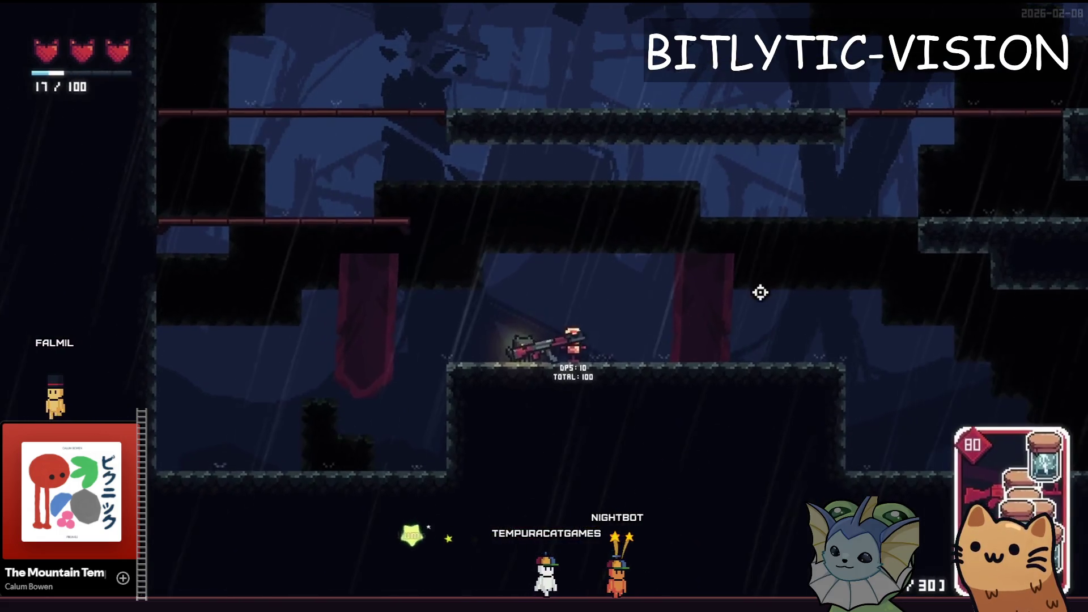
pyautogui.press('`')
pyautogui.press('`')
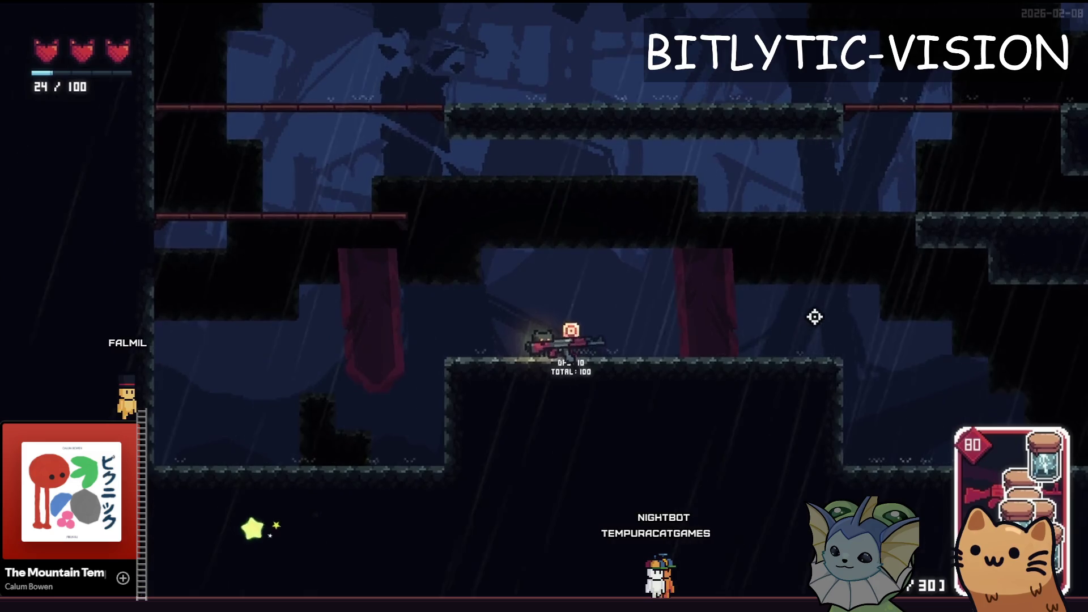
pyautogui.click(816, 313)
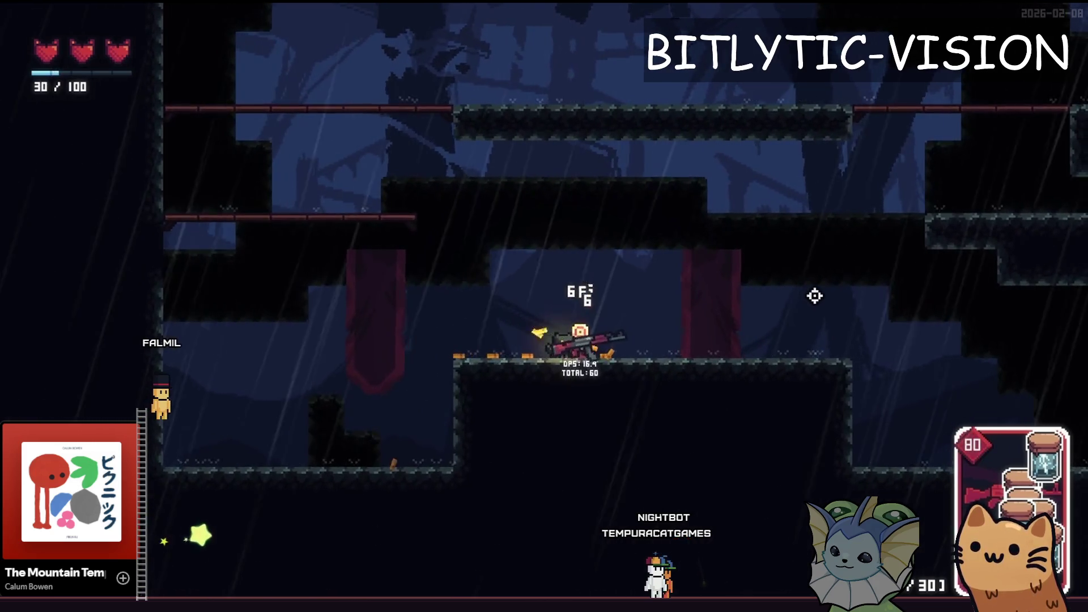
# Spawn a second Dummy above the first, shoot both while jumping, then quit the game with F8
pyautogui.press('`')
pyautogui.click(130, 236)
pyautogui.click(343, 93)
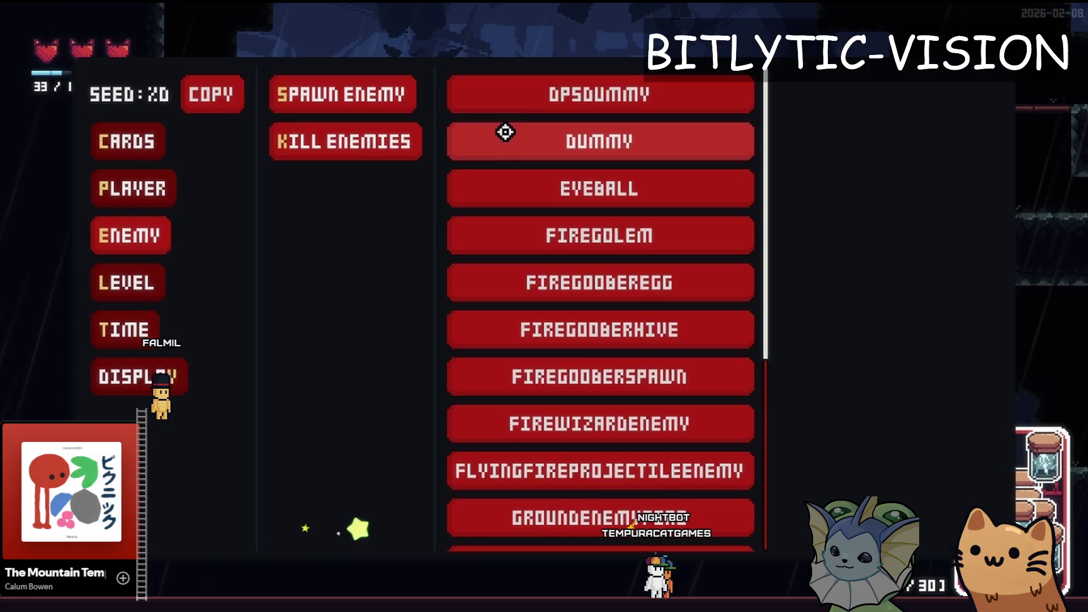
pyautogui.click(503, 131)
pyautogui.click(575, 252)
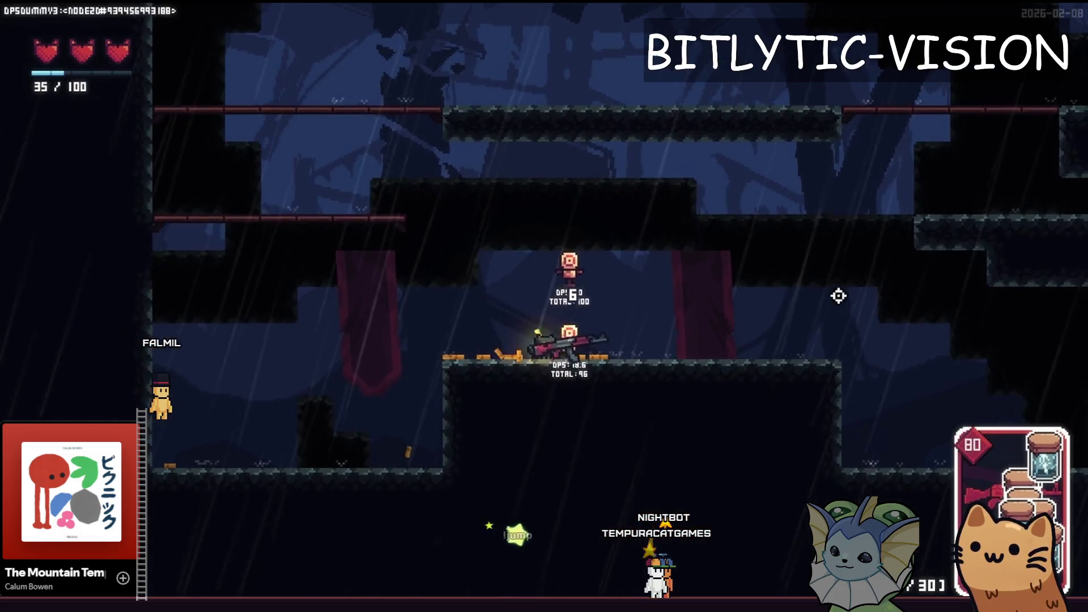
pyautogui.click(704, 142)
pyautogui.press('space')
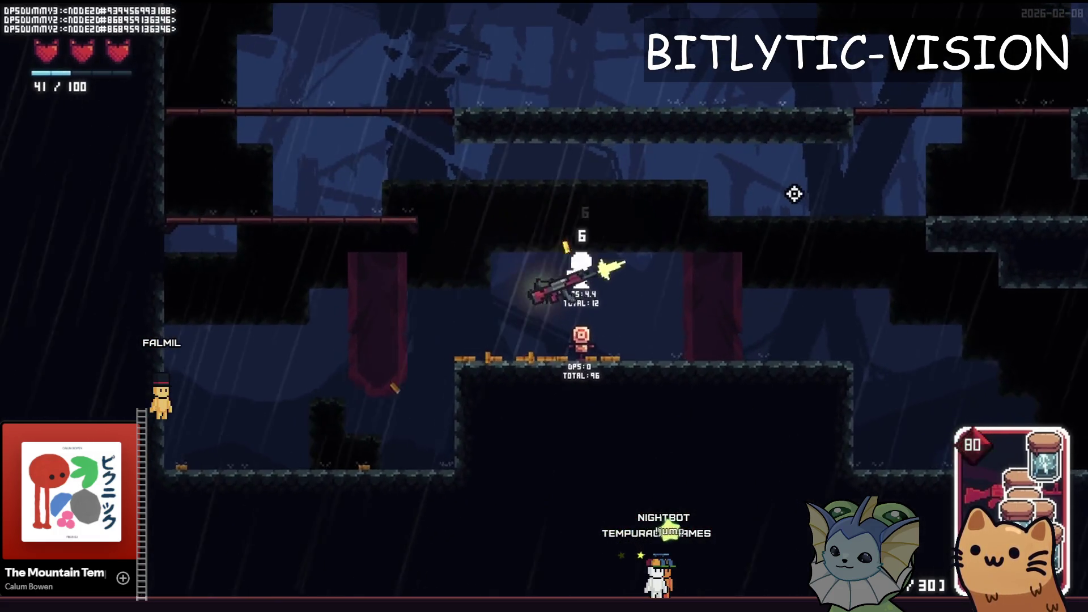
pyautogui.press('space')
pyautogui.click(766, 270)
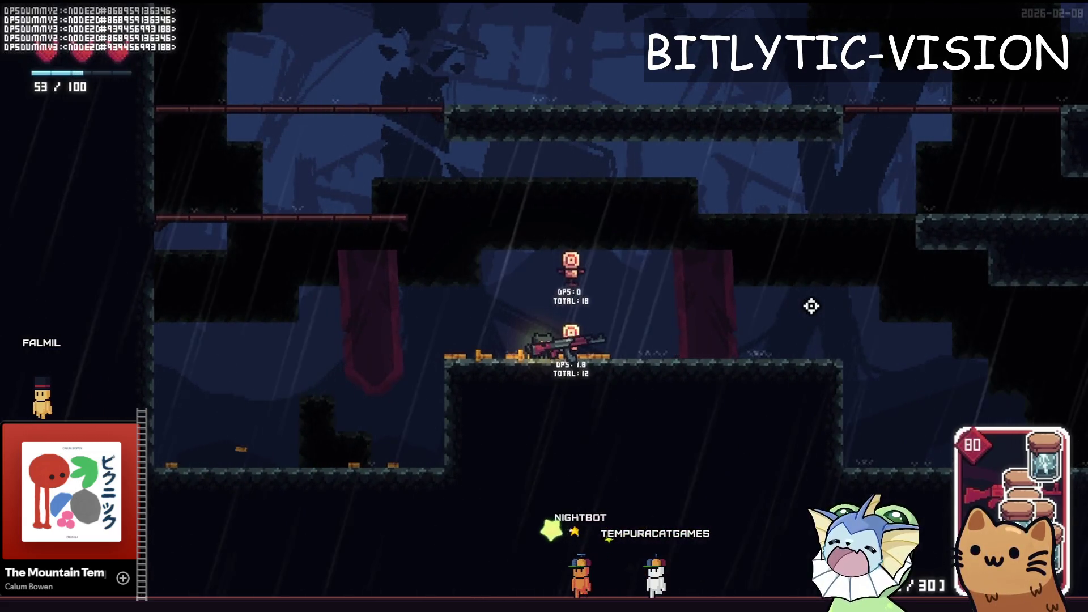
pyautogui.press('F8')
pyautogui.press('Down')
pyautogui.press('Down')
pyautogui.press('Down')
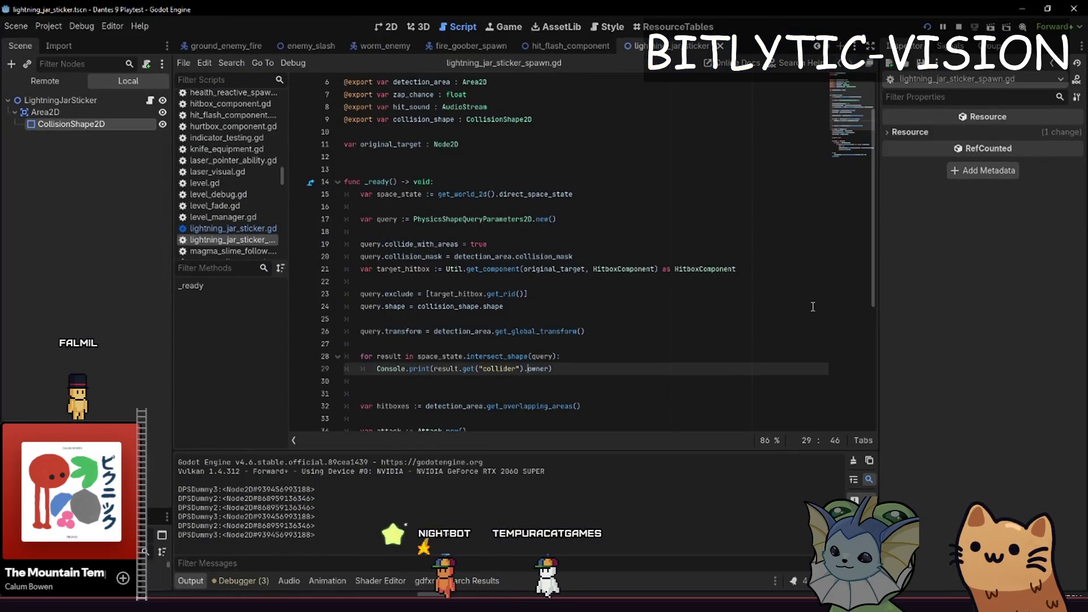
# Type the hitboxes declaration as HitboxComponent and move it above the shape query loop
pyautogui.press('Up')
pyautogui.press('Up')
pyautogui.press('Up')
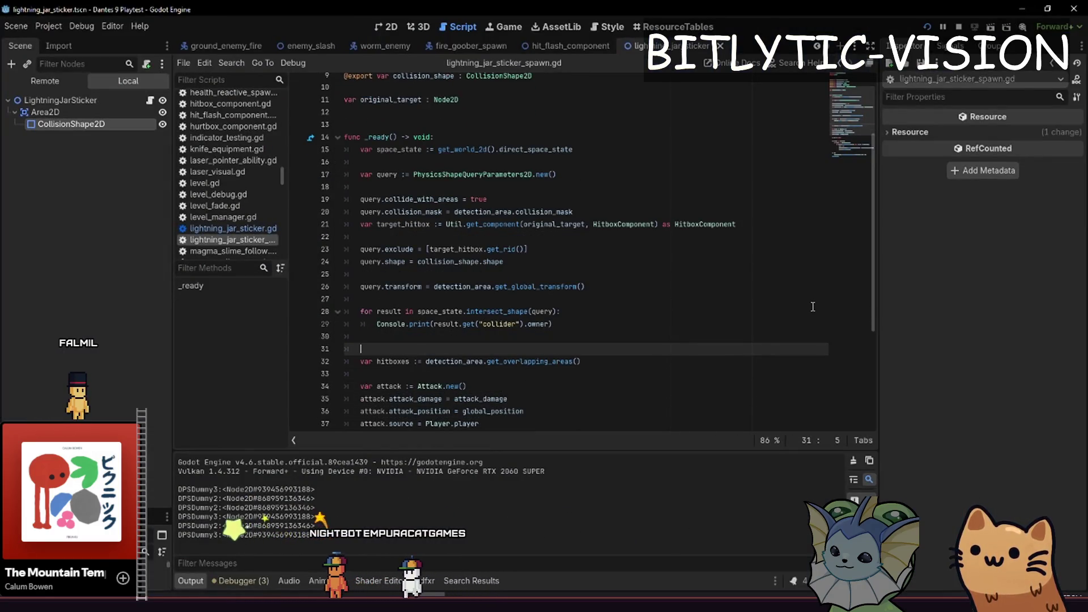
pyautogui.press('Down')
pyautogui.press('Down')
pyautogui.press('Down')
pyautogui.press('Down')
pyautogui.press('Down')
pyautogui.press('Down')
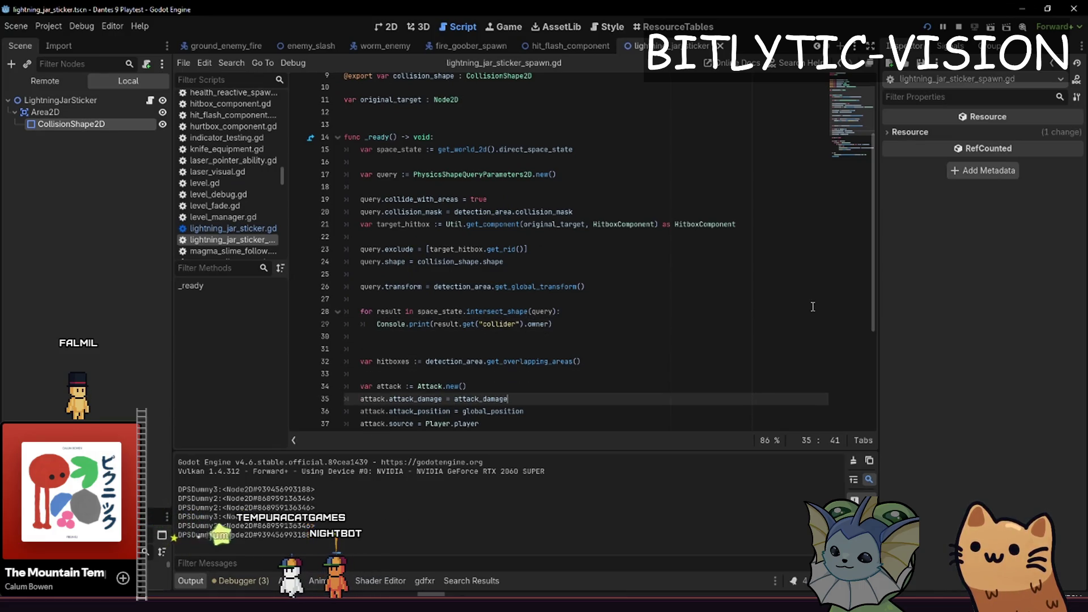
pyautogui.press('Up')
pyautogui.press('Up')
pyautogui.press('Up')
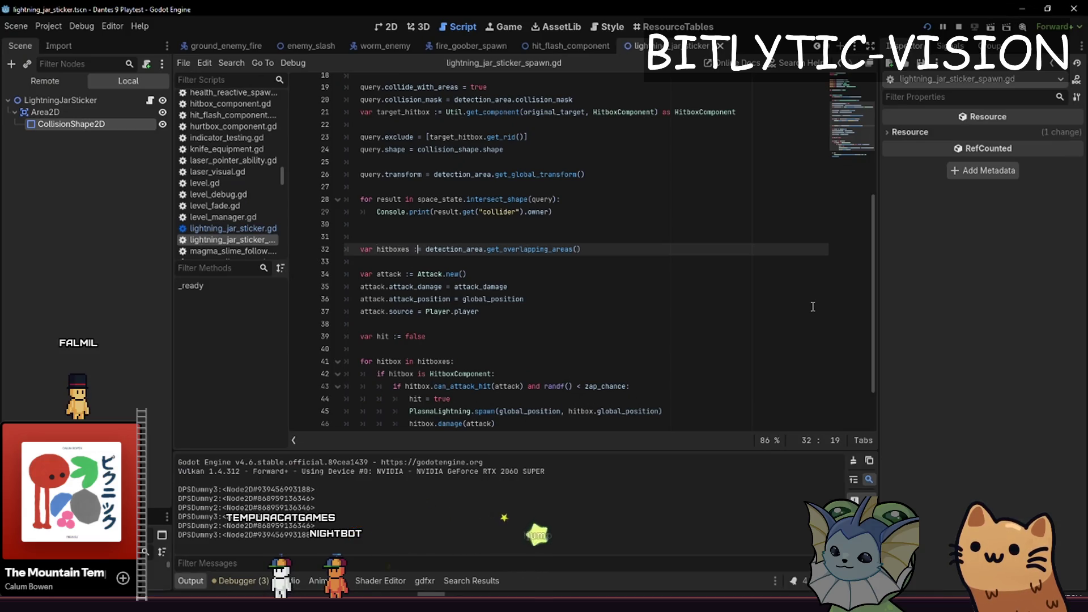
pyautogui.write(' Array[Hi')
pyautogui.press('Return')
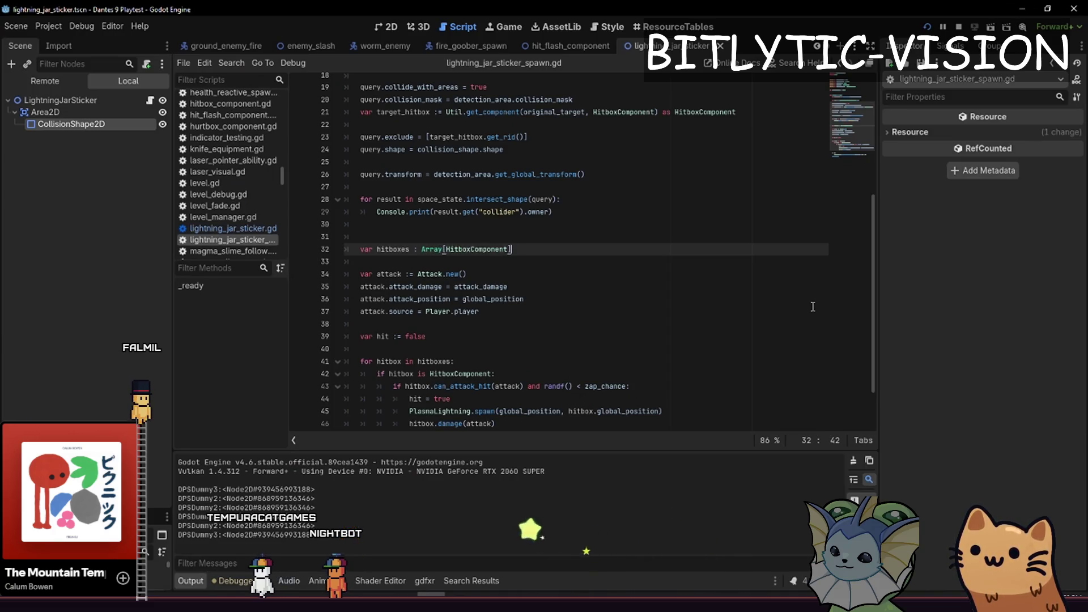
pyautogui.hotkey('alt', 'Up')
pyautogui.hotkey('alt', 'Up')
pyautogui.hotkey('alt', 'Up')
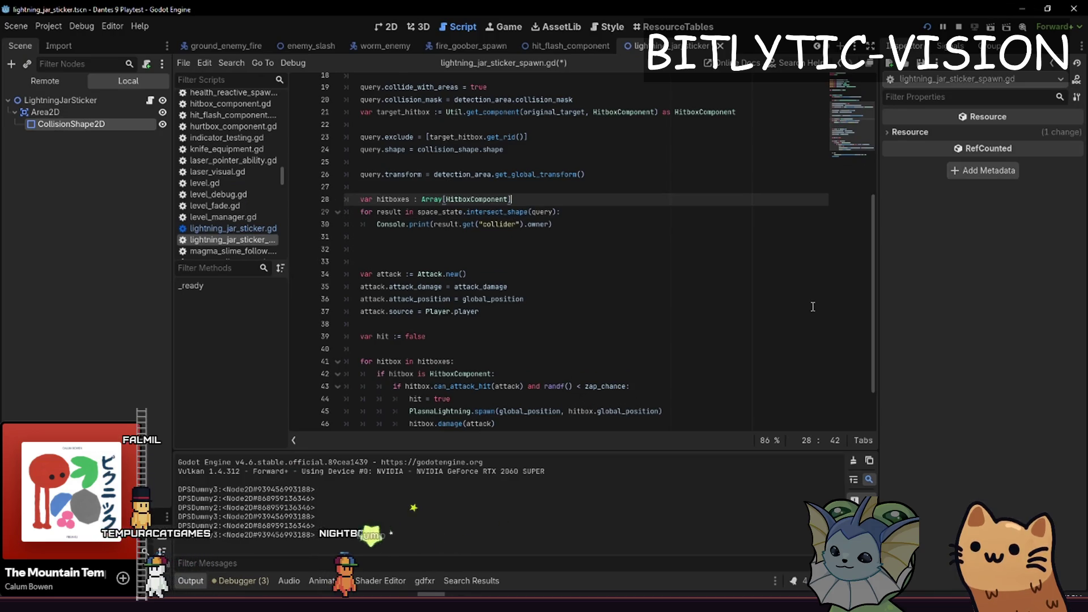
pyautogui.press('Return')
pyautogui.press('Down')
pyautogui.press('Down')
# Add 'var collider := result.get("collider")' above the debug print call
pyautogui.hotkey('shift', 'End')
pyautogui.write('if result')
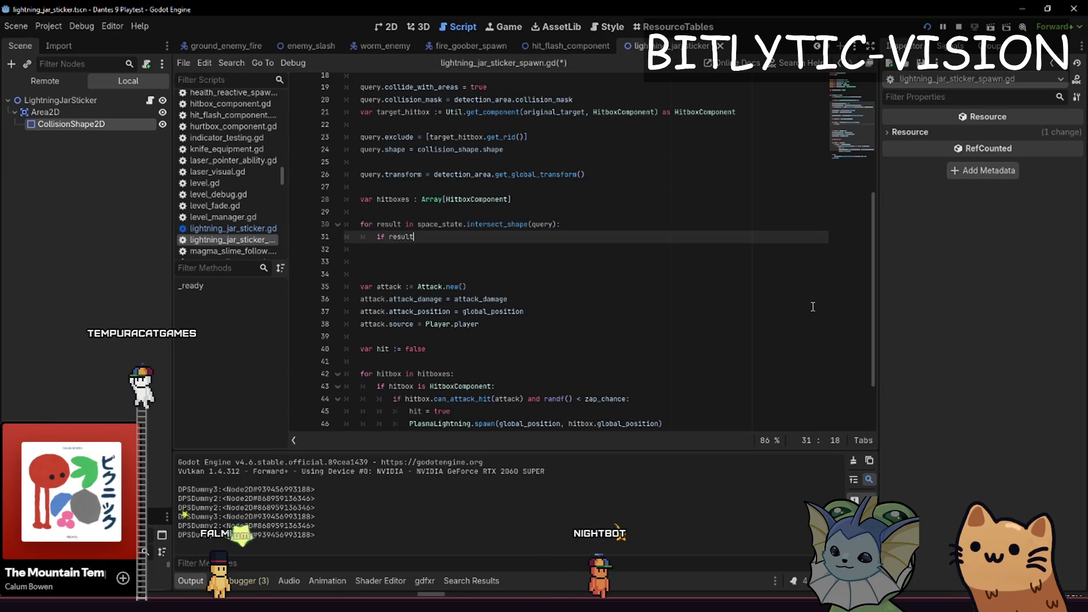
pyautogui.press('BackSpace')
pyautogui.press('BackSpace')
pyautogui.press('BackSpace')
pyautogui.write('var collide')
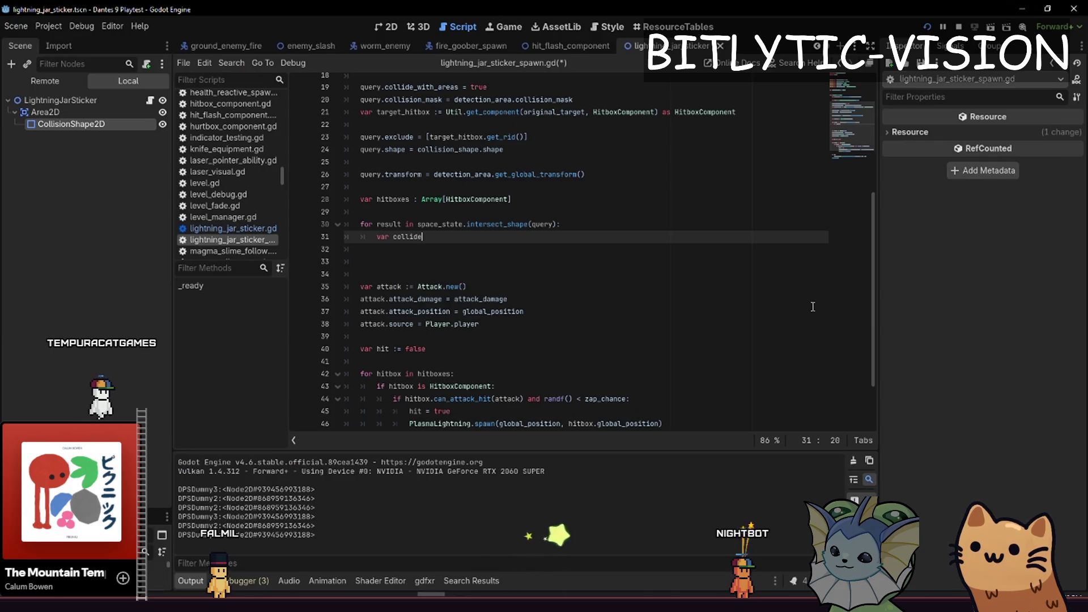
pyautogui.hotkey('ctrl', 'z')
pyautogui.hotkey('ctrl', 'z')
pyautogui.hotkey('ctrl', 'z')
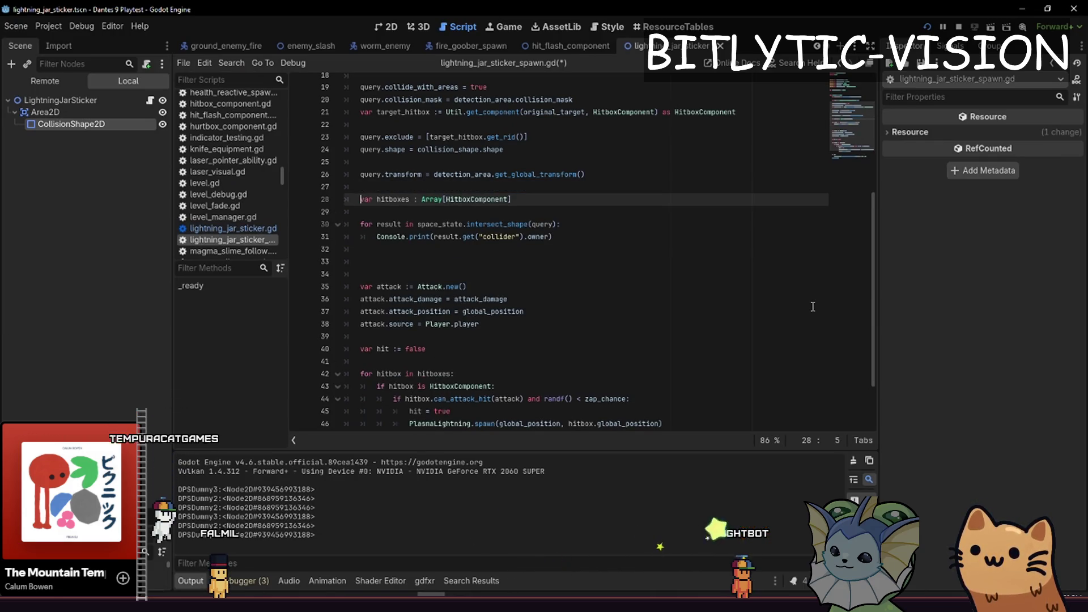
pyautogui.hotkey('ctrl', 'shift', 'Return')
pyautogui.hotkey('ctrl', 'shift', 'Return')
pyautogui.write('var colli')
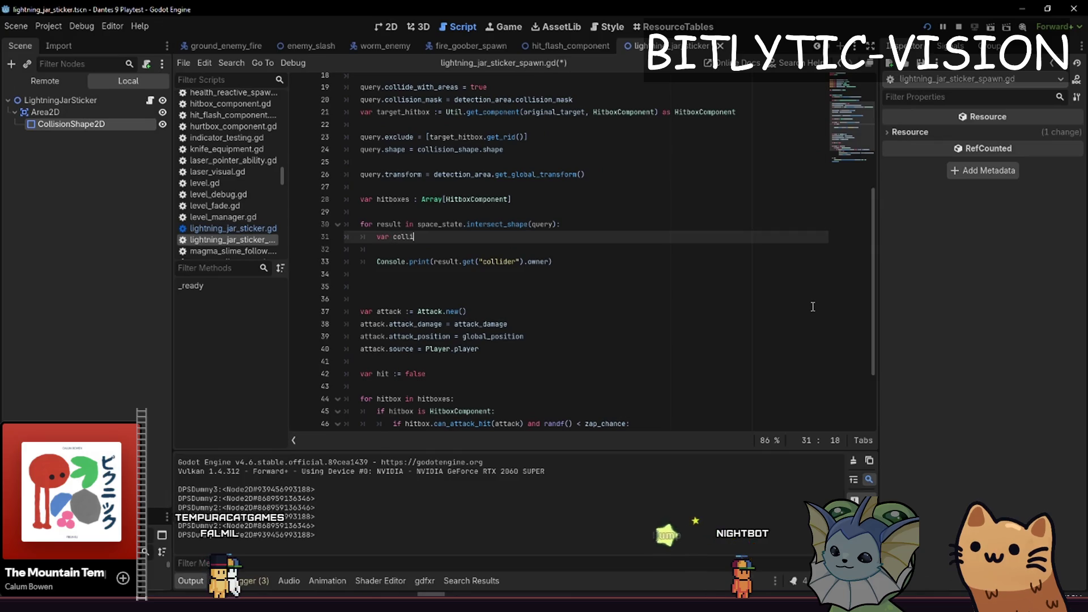
pyautogui.press('BackSpace')
pyautogui.press('BackSpace')
pyautogui.write(':= result.g')
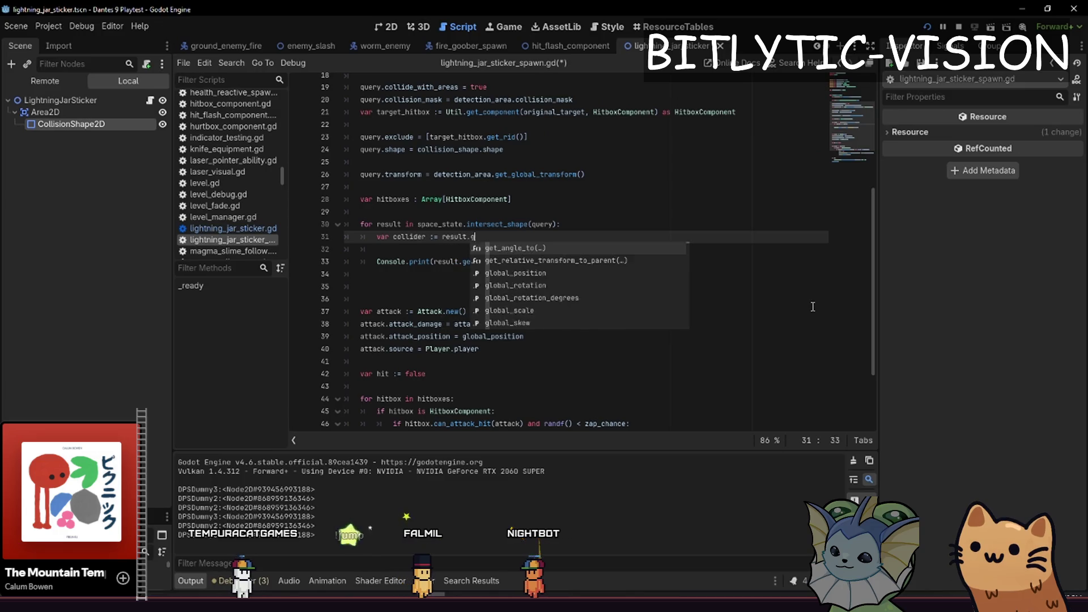
pyautogui.write('et("collider") as HitboxComponent')
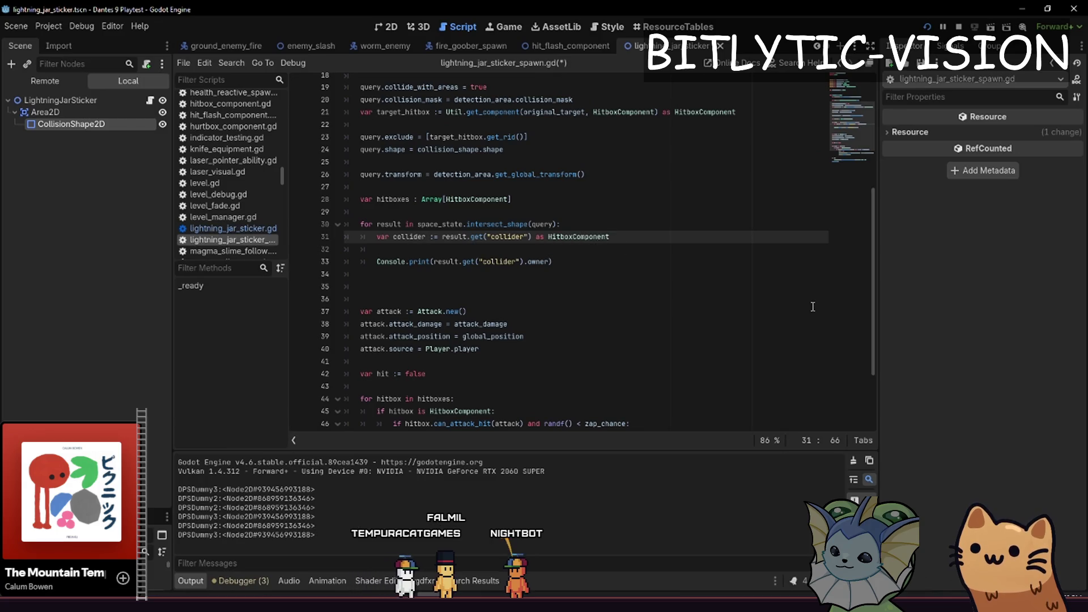
# Wrap the collider in an if block, delete the leftover debug print, and save
pyautogui.press('Return')
pyautogui.press('Return')
pyautogui.write('if collider')
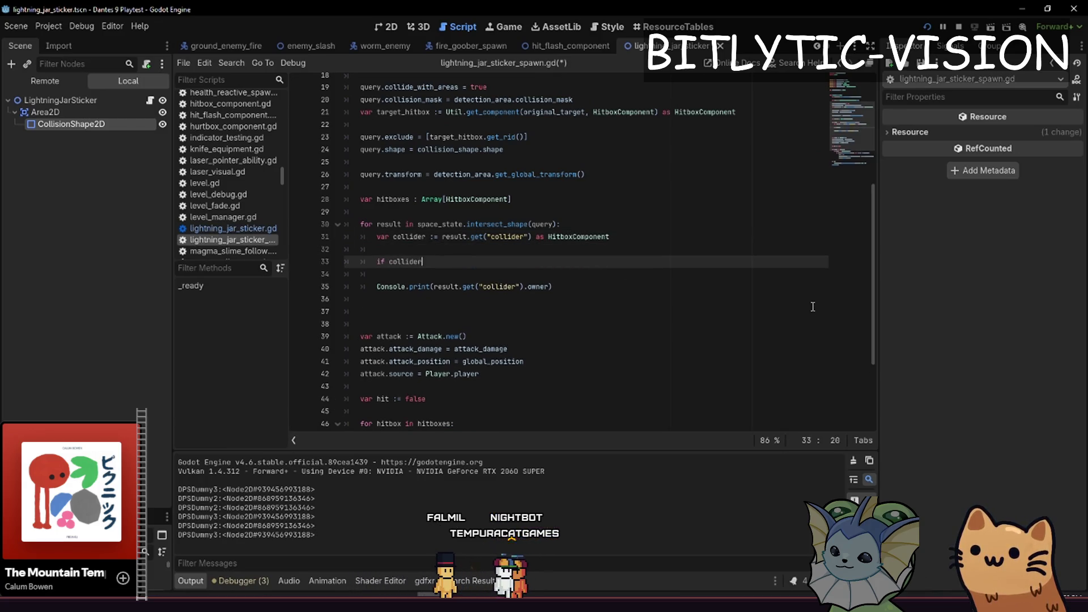
pyautogui.write(':')
pyautogui.press('Return')
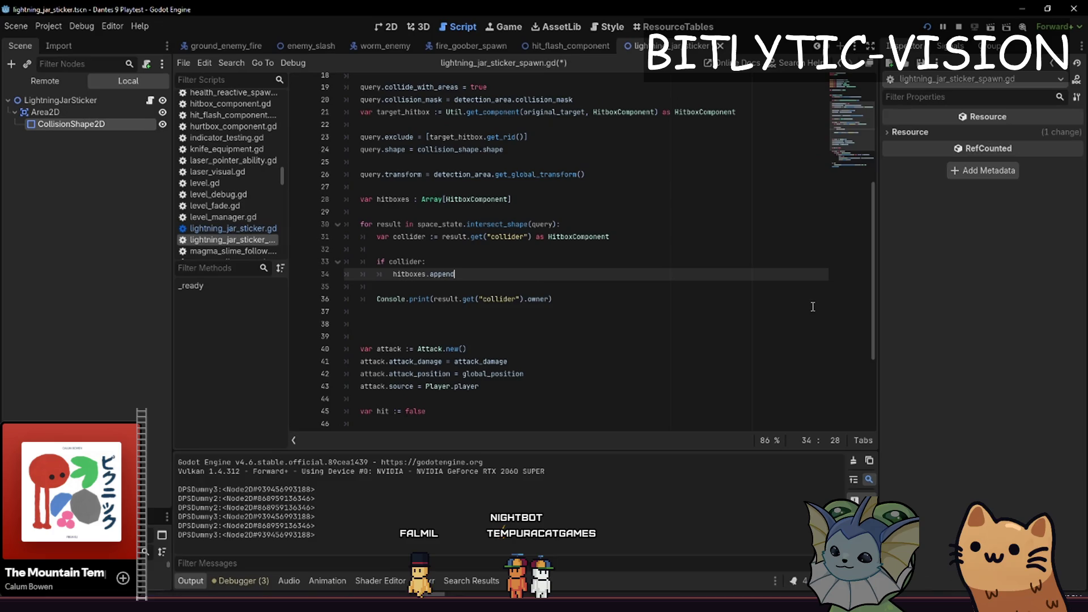
pyautogui.write('()')
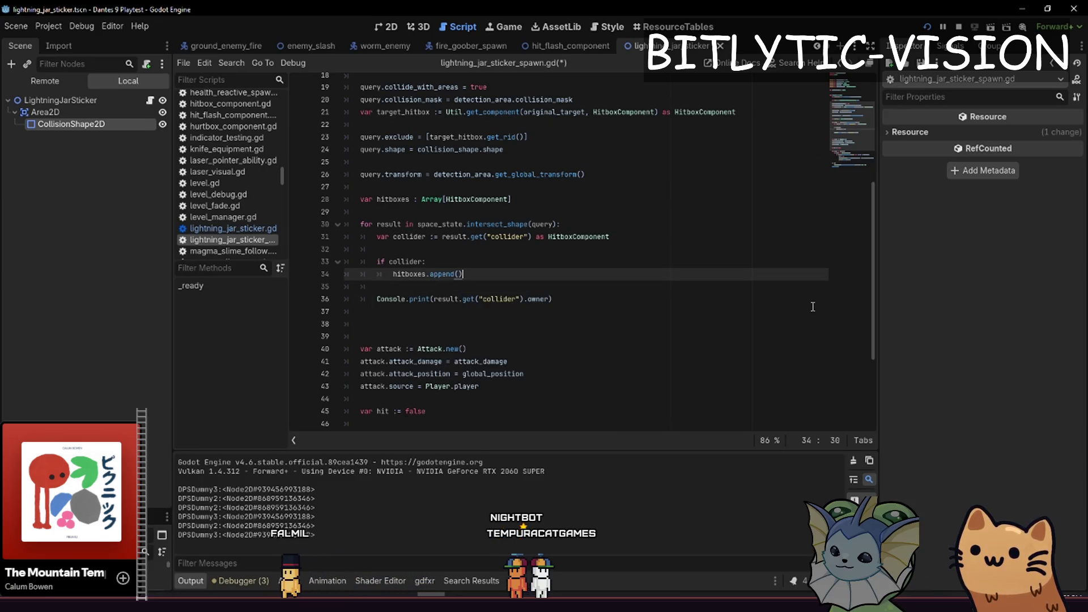
pyautogui.write('collider')
pyautogui.press('Down')
pyautogui.press('Down')
pyautogui.hotkey('ctrl', 'shift', 'k')
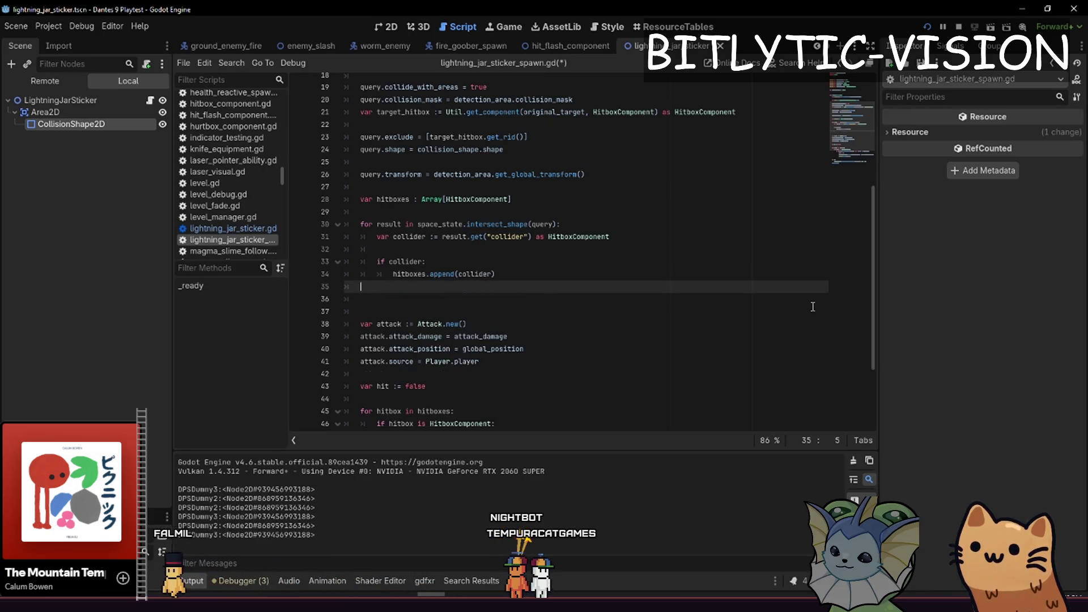
pyautogui.hotkey('ctrl', 's')
# Remove extra blank lines and the redundant HitboxComponent check, unindent the loop body, and save
pyautogui.press('BackSpace')
pyautogui.hotkey('ctrl', 'shift', 'k')
pyautogui.press('Down')
pyautogui.press('Down')
pyautogui.press('Down')
pyautogui.press('Up')
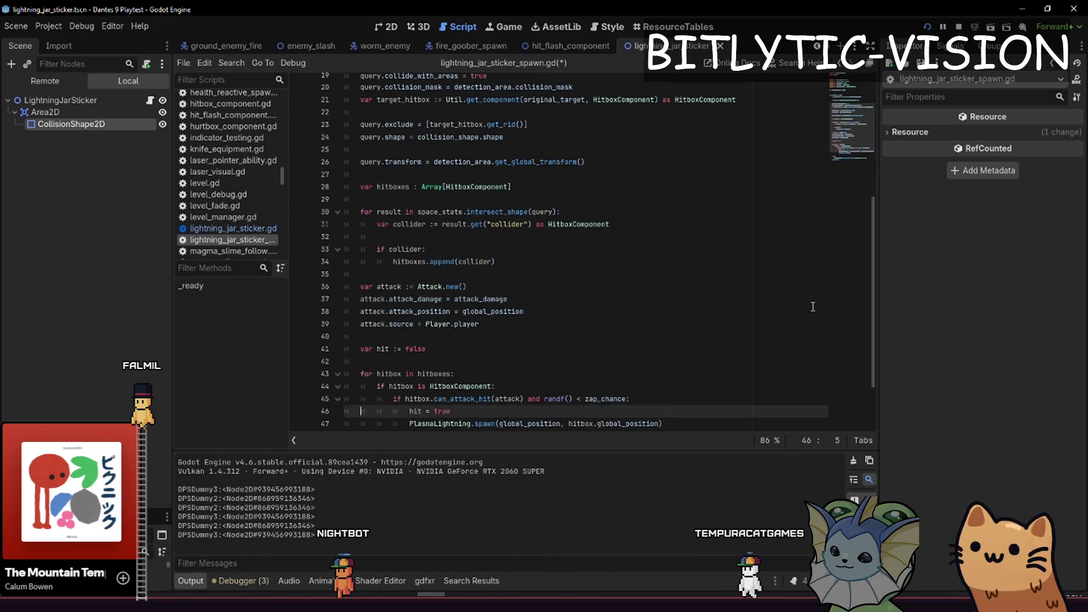
pyautogui.hotkey('ctrl', 'shift', 'k')
pyautogui.hotkey('shift', 'Down')
pyautogui.hotkey('shift', 'Down')
pyautogui.hotkey('shift', 'Down')
pyautogui.hotkey('shift', 'Tab')
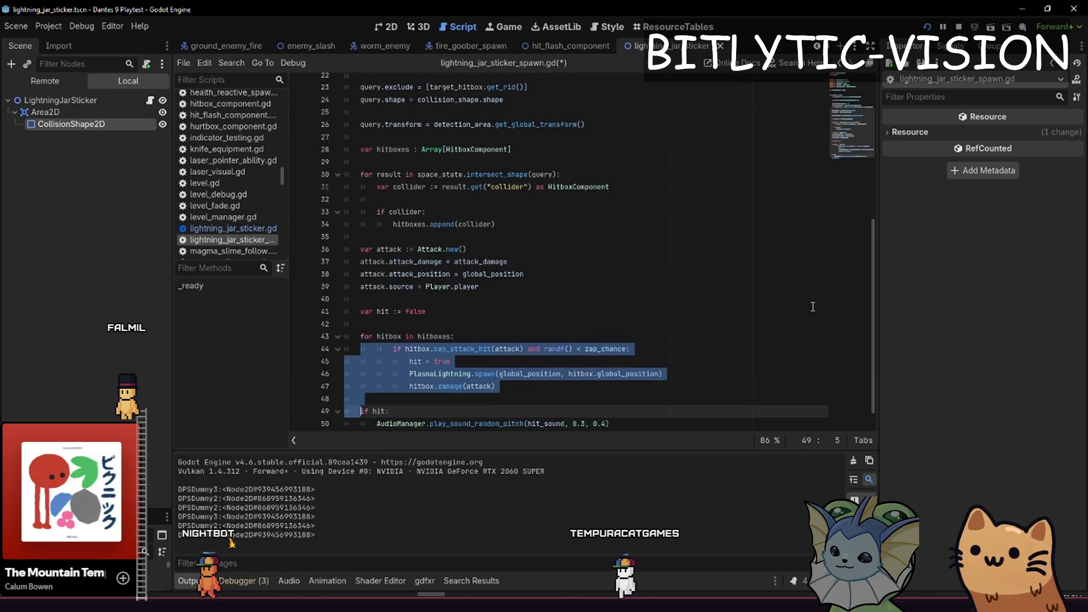
pyautogui.hotkey('shift', 'Left')
pyautogui.press('Up')
pyautogui.press('Up')
pyautogui.hotkey('ctrl', 's')
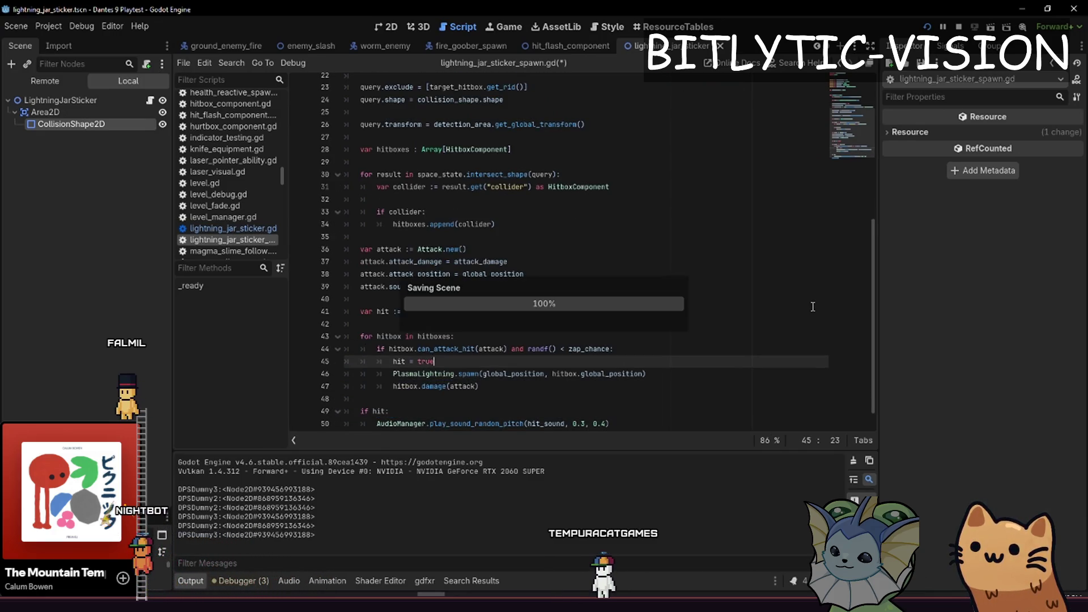
# Select the PlasmaLightning spawn call and launch the game with F5
pyautogui.press('Down')
pyautogui.press('Home')
pyautogui.hotkey('shift', 'End')
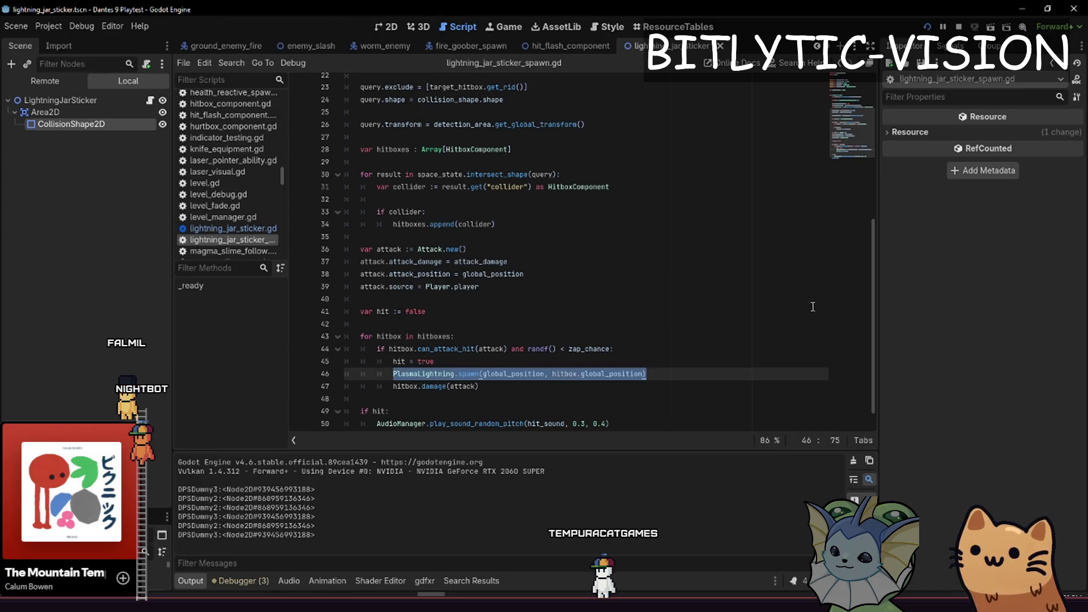
pyautogui.press('F5')
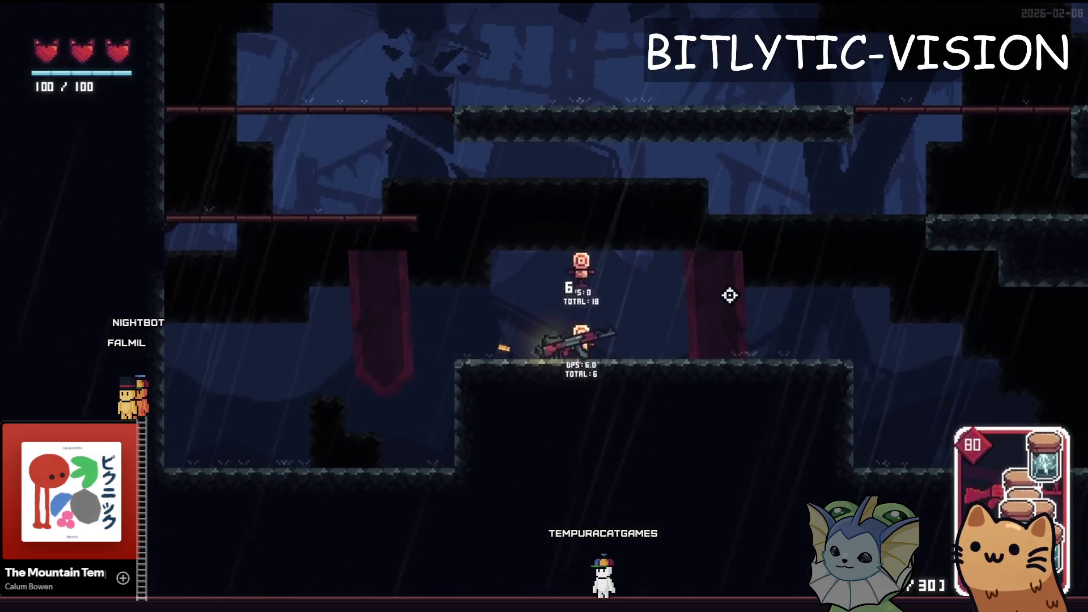
# Fire continuously at the target dummies while jumping, then quit the game and open quick file search
pyautogui.moveTo(730, 296)
pyautogui.mouseDown()
pyautogui.moveTo(763, 323)
pyautogui.moveTo(777, 272)
pyautogui.moveTo(746, 362)
pyautogui.moveTo(804, 304)
pyautogui.moveTo(777, 182)
pyautogui.moveTo(805, 225)
pyautogui.moveTo(799, 244)
pyautogui.moveTo(814, 214)
pyautogui.moveTo(811, 231)
pyautogui.mouseUp()
pyautogui.press('space')
pyautogui.press('space')
pyautogui.press('space')
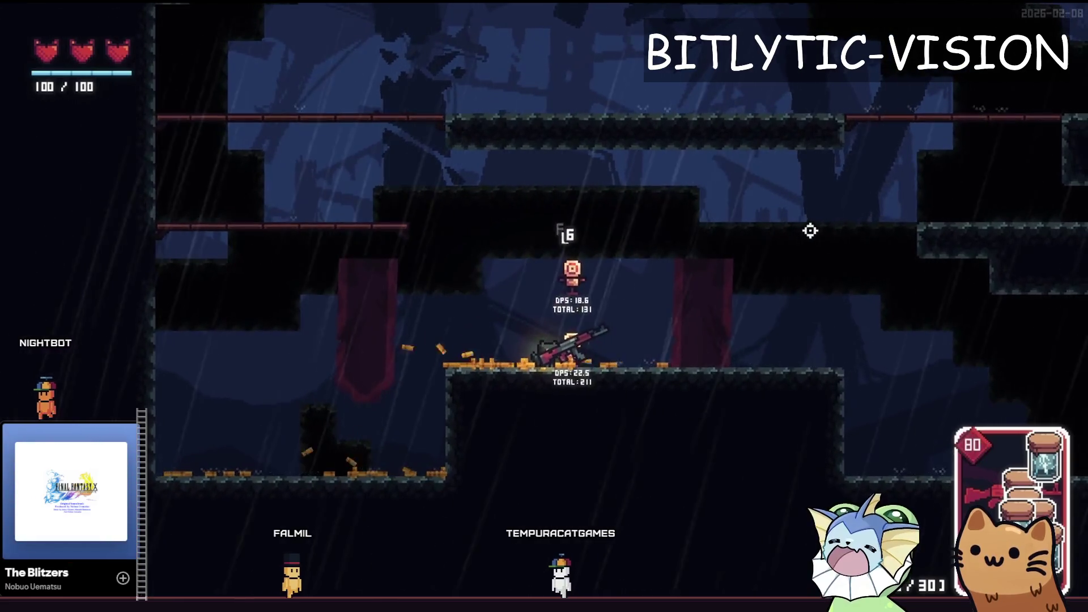
pyautogui.press('F8')
pyautogui.hotkey('shift', 'alt', 'o')
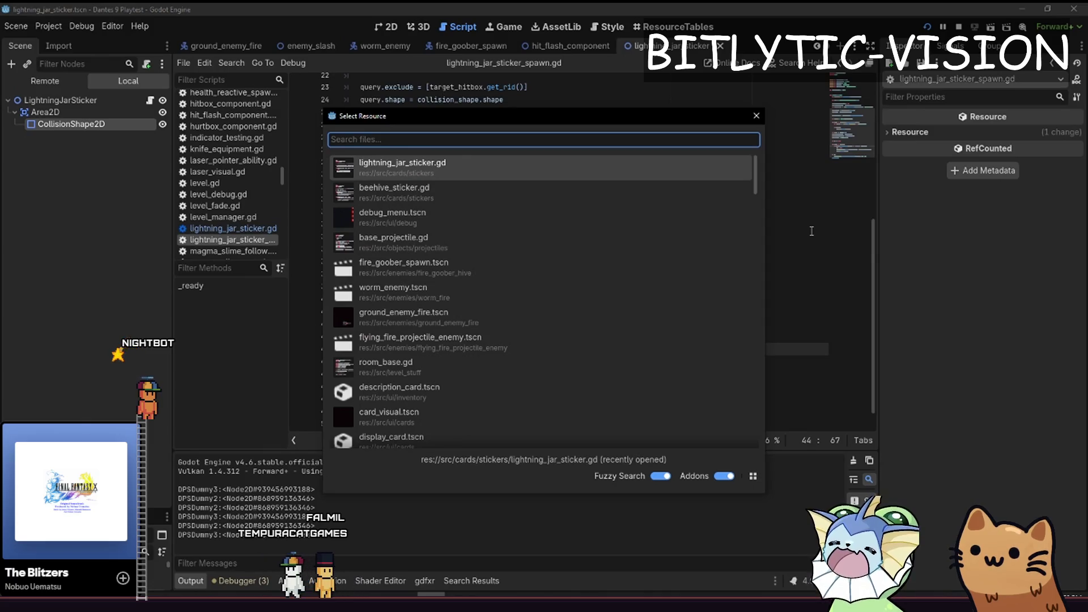
# Open lightning_jar_sticker.gd and add a sticker_count line from card_instance in on_hit
pyautogui.press('Return')
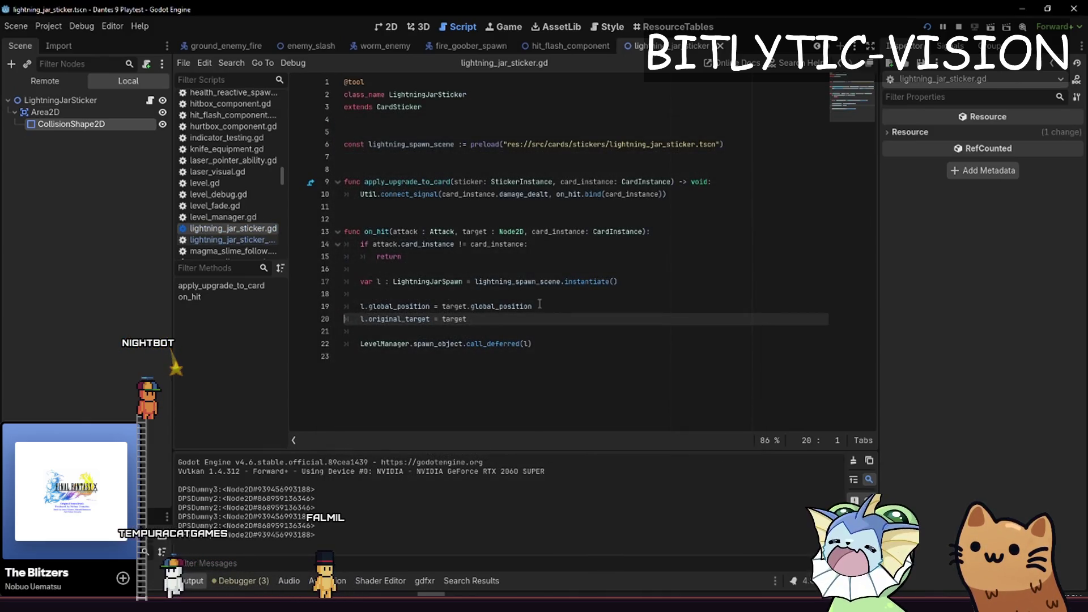
pyautogui.click(549, 281)
pyautogui.hotkey('ctrl', 'shift', 'Return')
pyautogui.hotkey('ctrl', 'shift', 'Return')
pyautogui.write('av')
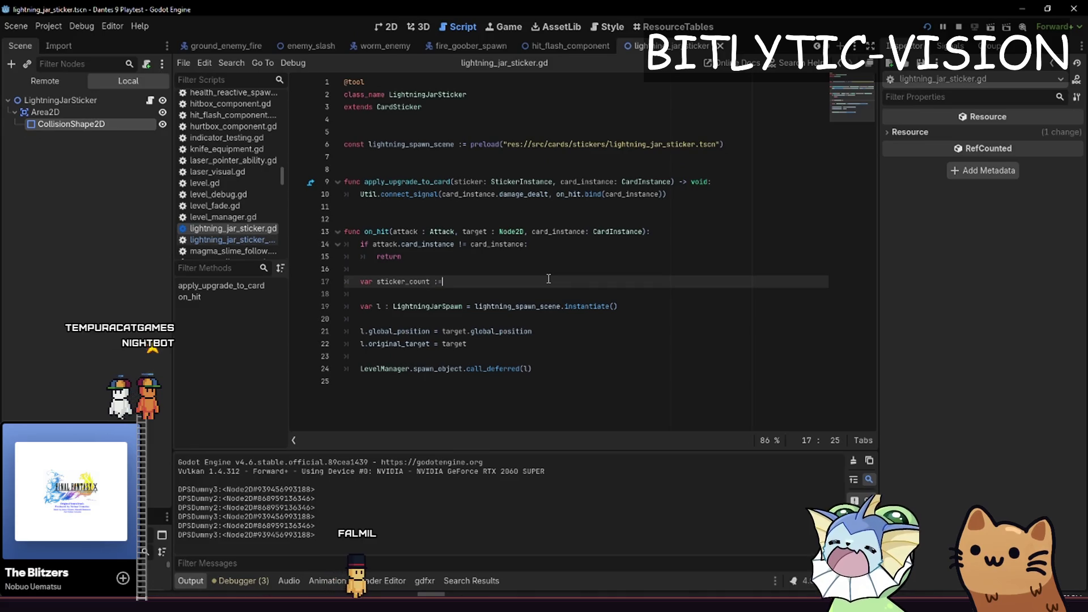
pyautogui.press('Return')
pyautogui.write('.')
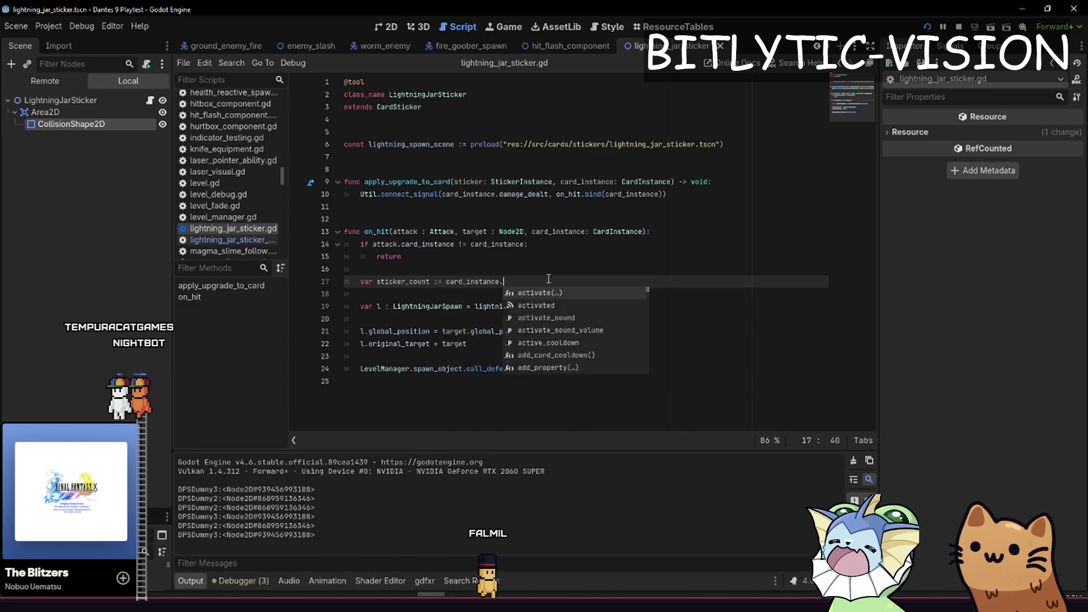
pyautogui.write('get_car')
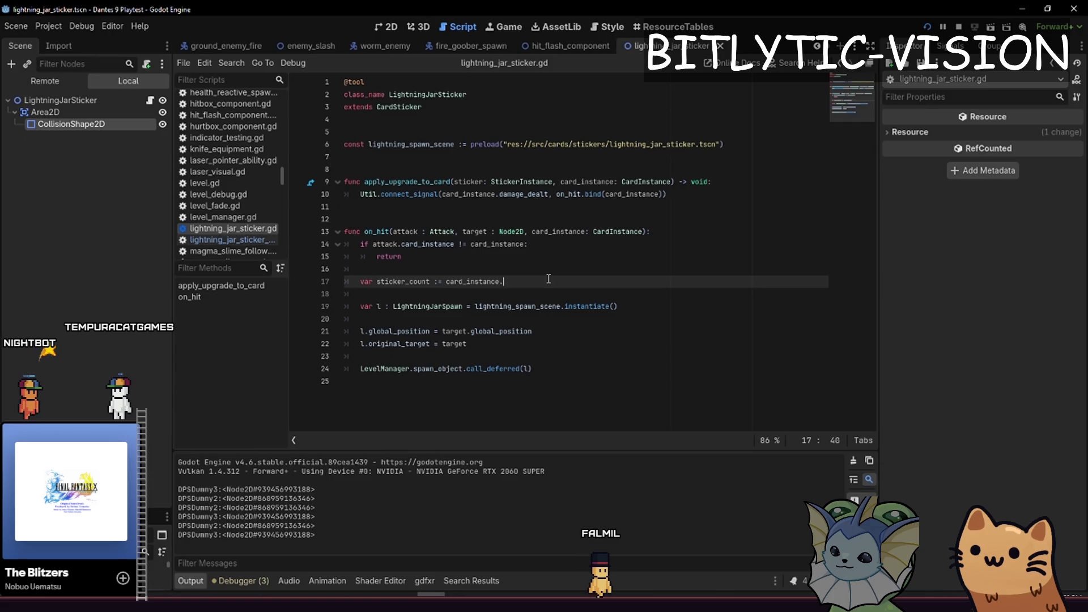
pyautogui.write('_sticker_count(LightningJarSticker')
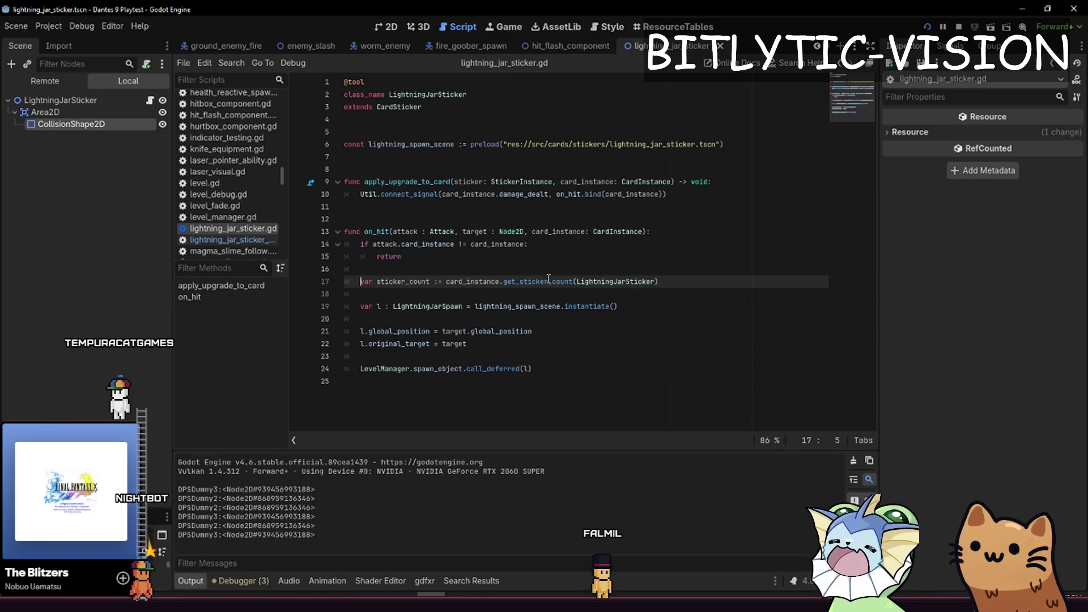
pyautogui.tripleClick(549, 279)
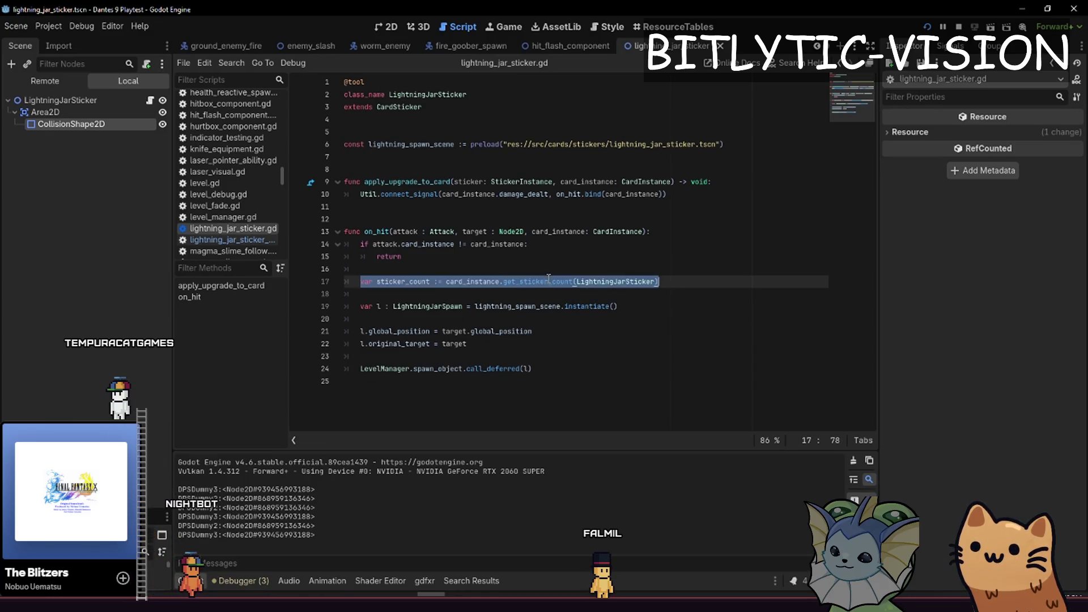
pyautogui.hotkey('alt', 'Down')
pyautogui.hotkey('alt', 'Up')
# Add a blank line before the spawn call and jump to the LightningJarSpawn script
pyautogui.press('Down')
pyautogui.press('Down')
pyautogui.press('Down')
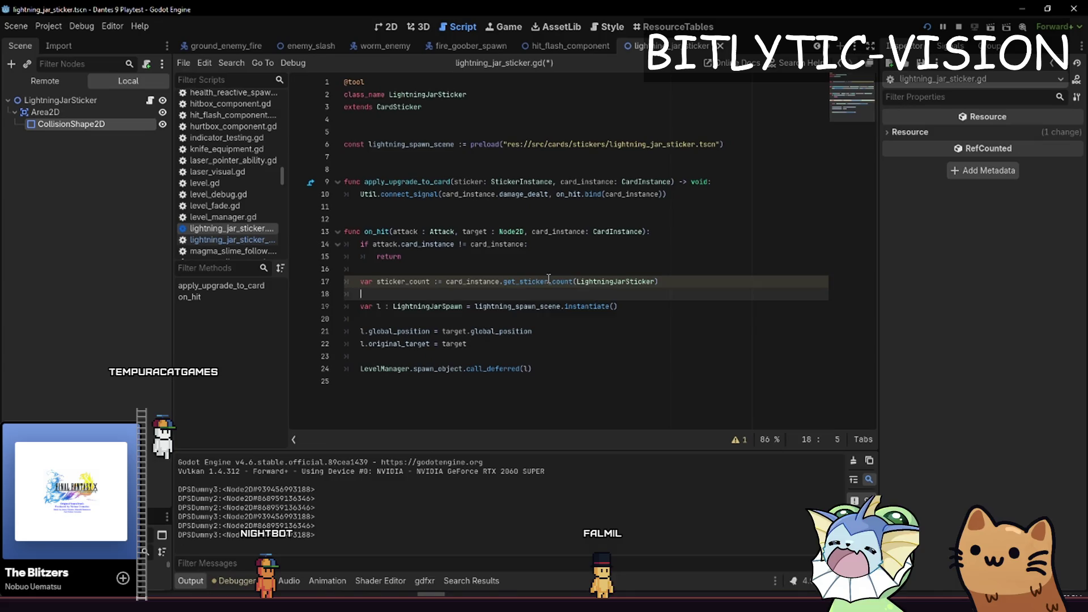
pyautogui.press('Return')
pyautogui.press('Up')
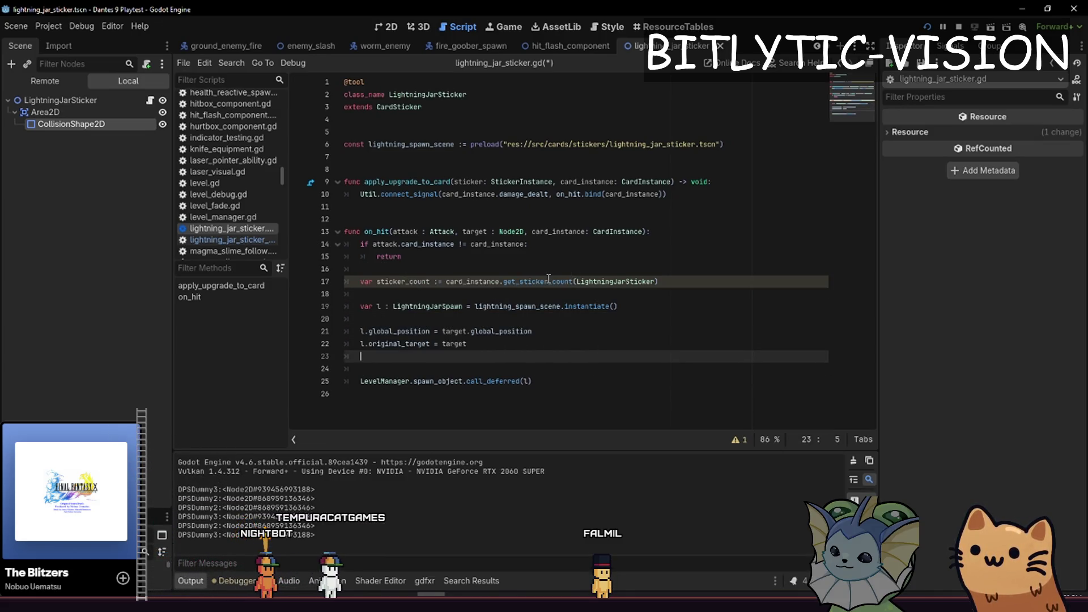
pyautogui.keyDown('ctrl'); pyautogui.click(420, 310); pyautogui.keyUp('ctrl')
# Jump from the sticker spawn script's PlasmaLightning call to its spawn definition in plasma_lightning.gd
pyautogui.scroll(5, 481, 227)
pyautogui.click(483, 212)
pyautogui.scroll(-8, 482, 211)
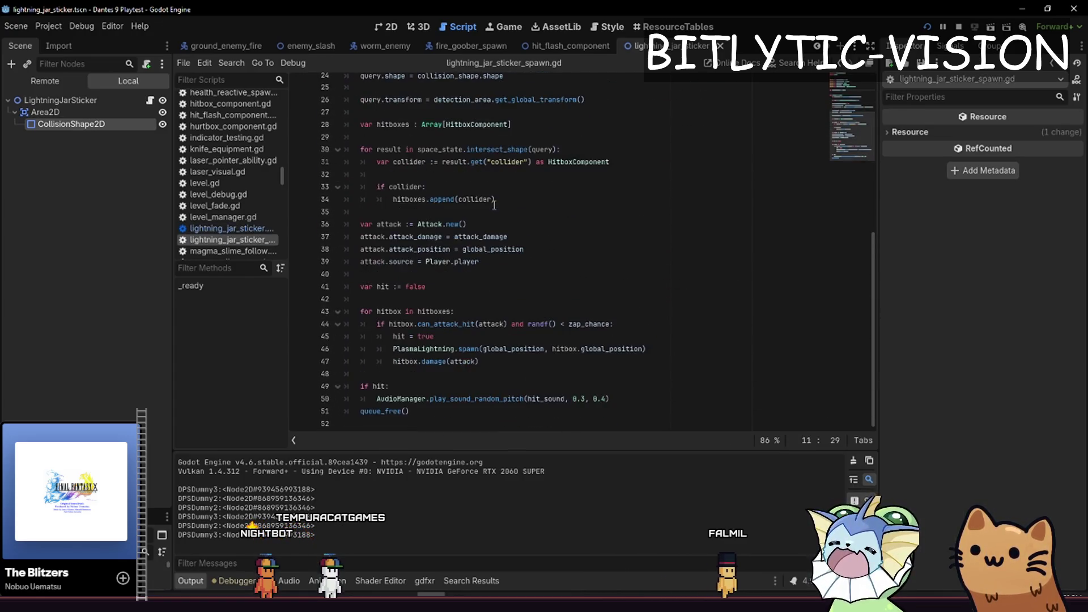
pyautogui.moveTo(513, 386); pyautogui.dragTo(416, 187)
pyautogui.click(513, 385)
pyautogui.moveTo(409, 410)
pyautogui.mouseDown()
pyautogui.moveTo(453, 399)
pyautogui.moveTo(360, 224)
pyautogui.mouseUp()
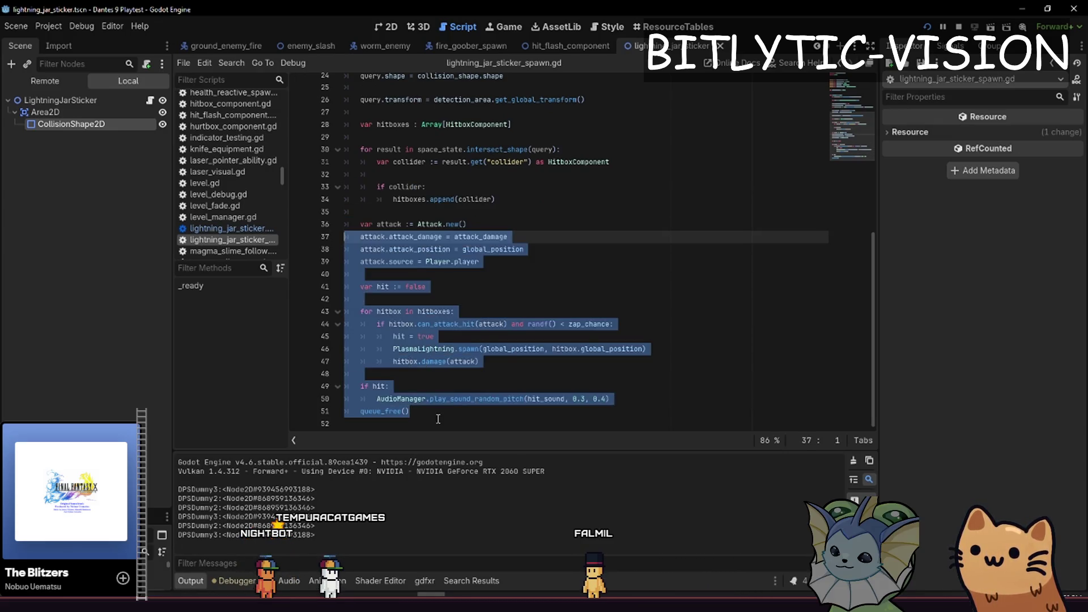
pyautogui.click(409, 423)
pyautogui.click(438, 349)
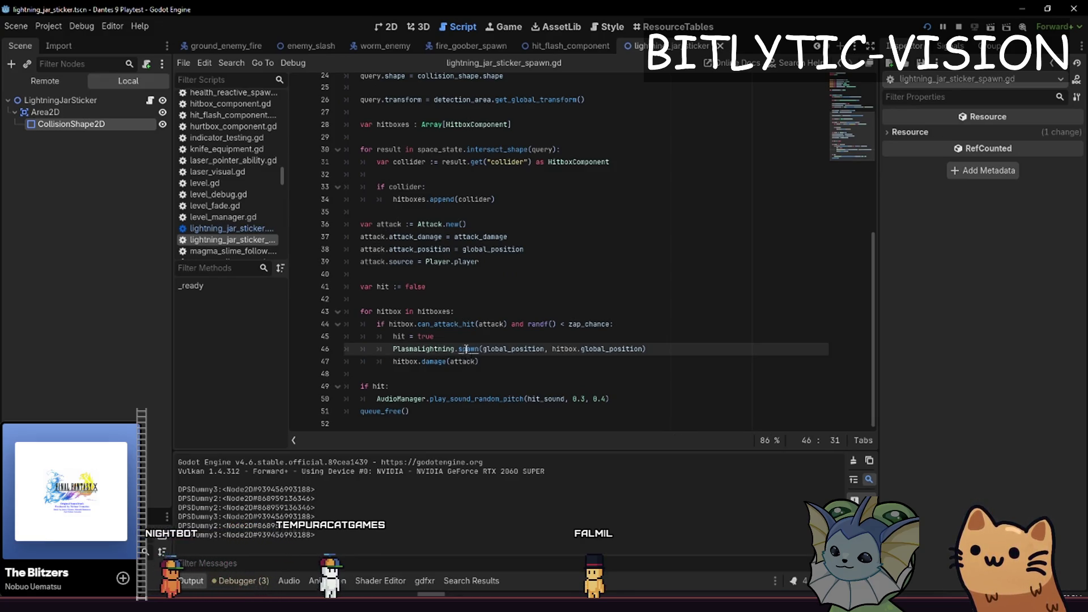
pyautogui.keyDown('ctrl'); pyautogui.click(466, 350); pyautogui.keyUp('ctrl')
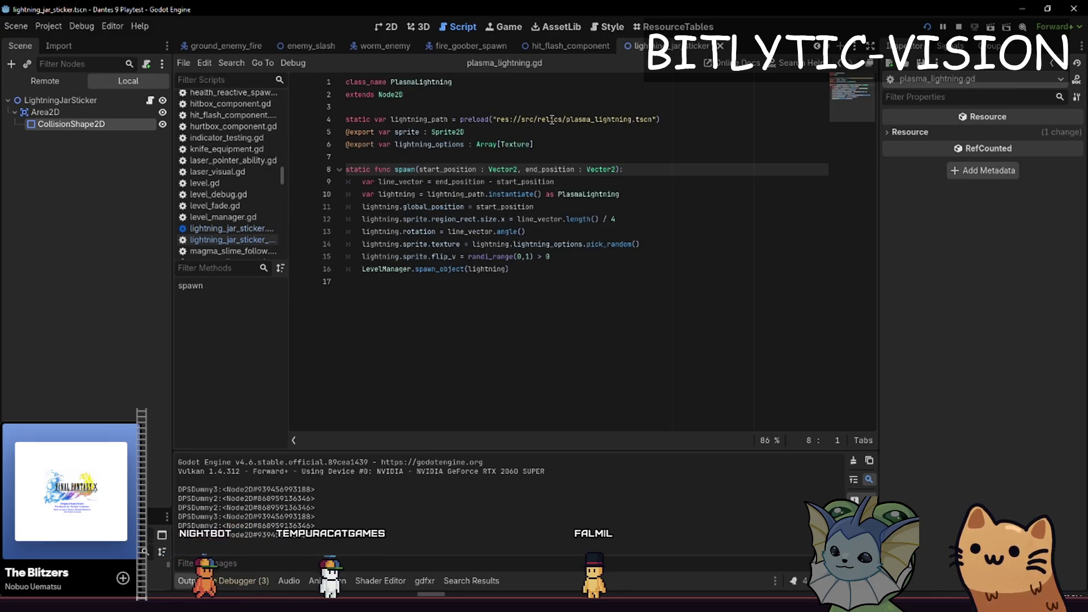
# Add ':' to the var lightning declaration so its type is inferred, and save plasma_lightning.gd
pyautogui.click(547, 155)
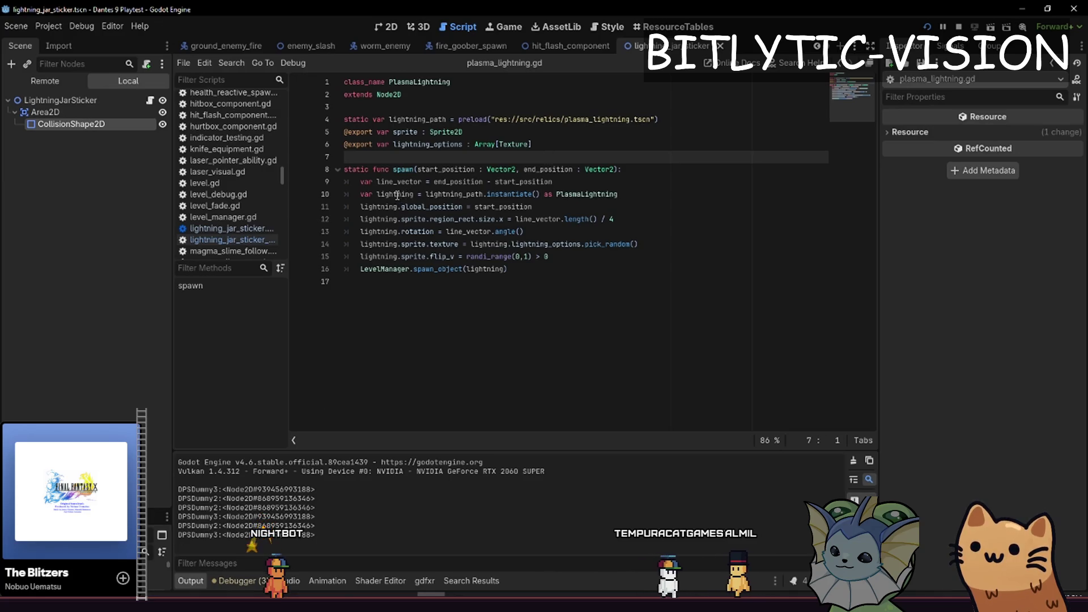
pyautogui.click(422, 194)
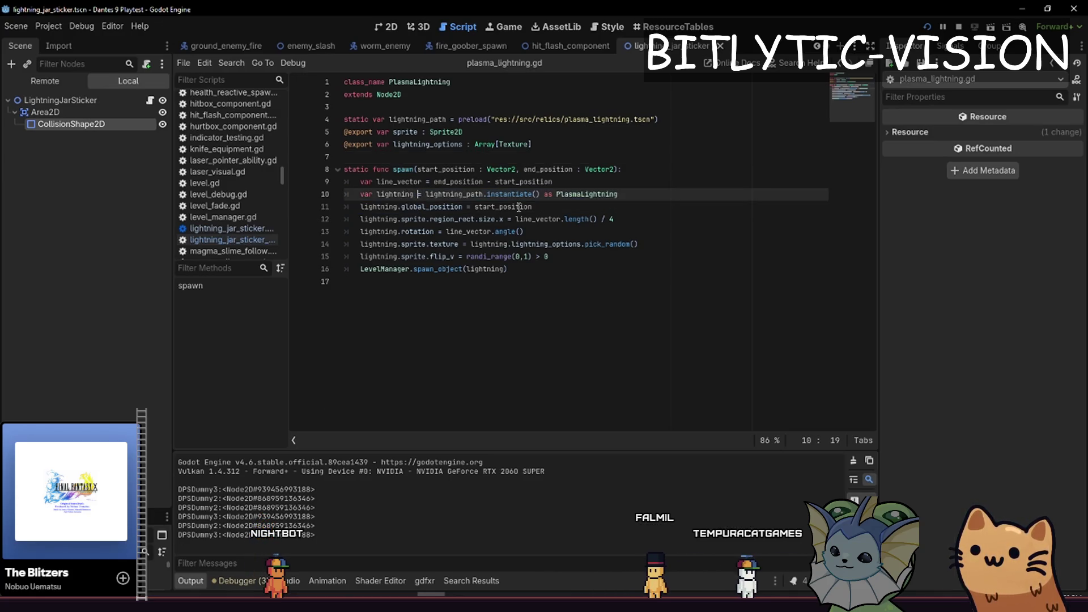
pyautogui.write(':')
pyautogui.press('Up')
pyautogui.press('Down')
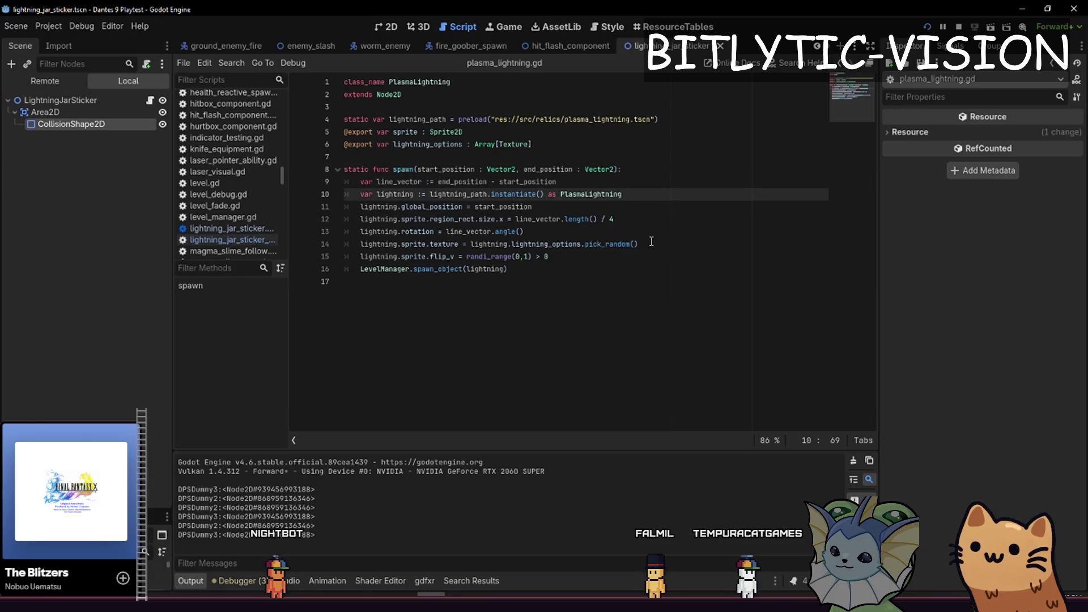
pyautogui.hotkey('ctrl', 's')
# Insert a blank line above the sprite export declaration
pyautogui.click(568, 288)
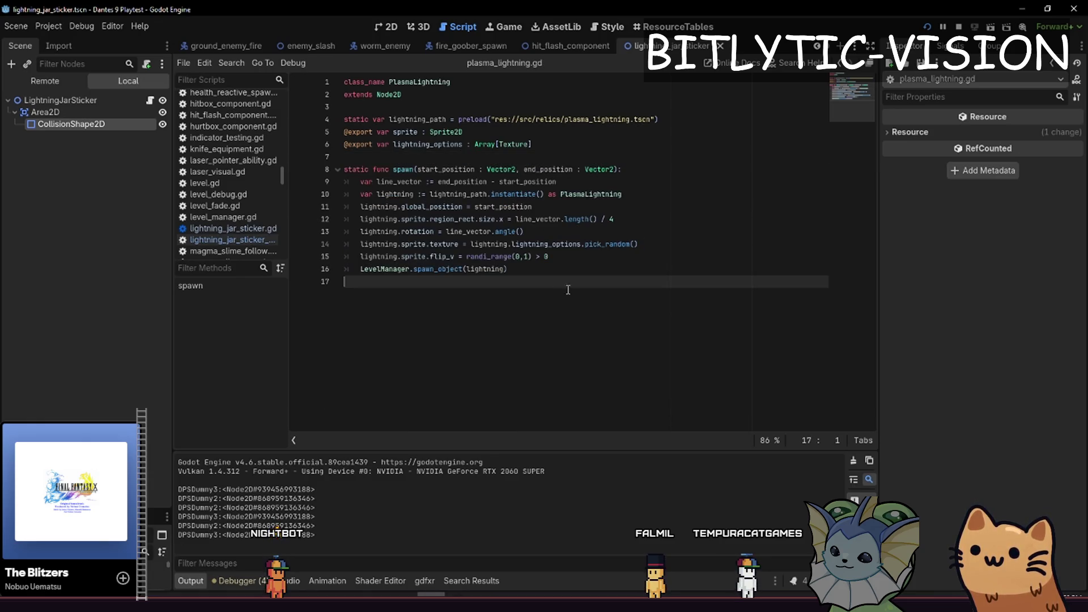
pyautogui.keyDown('ctrl'); pyautogui.click(416, 243); pyautogui.keyUp('ctrl')
pyautogui.click(450, 145)
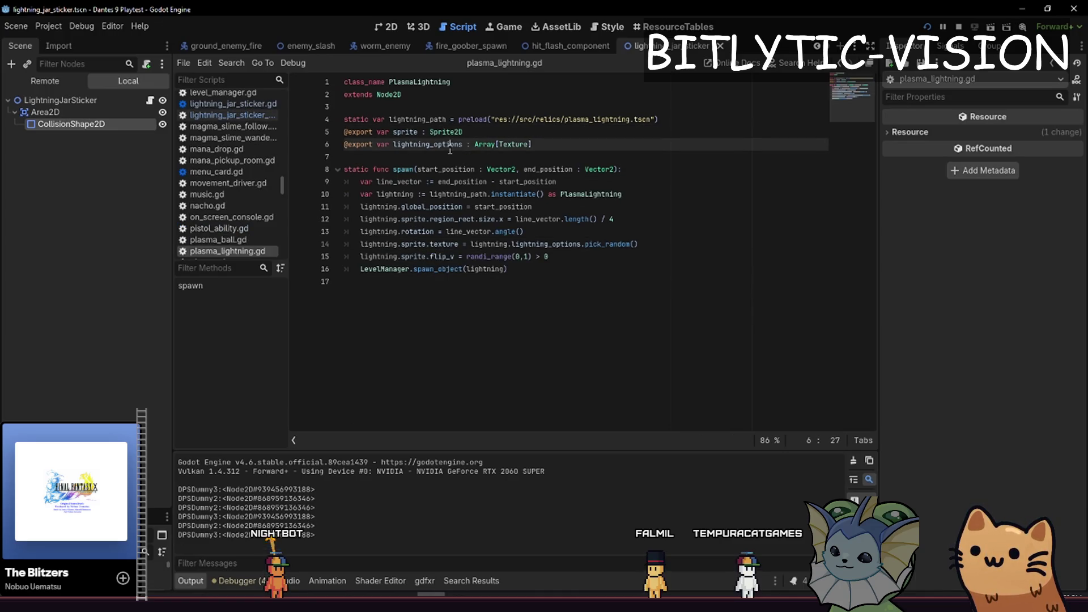
pyautogui.click(345, 133)
pyautogui.write('\\')
pyautogui.press('Return')
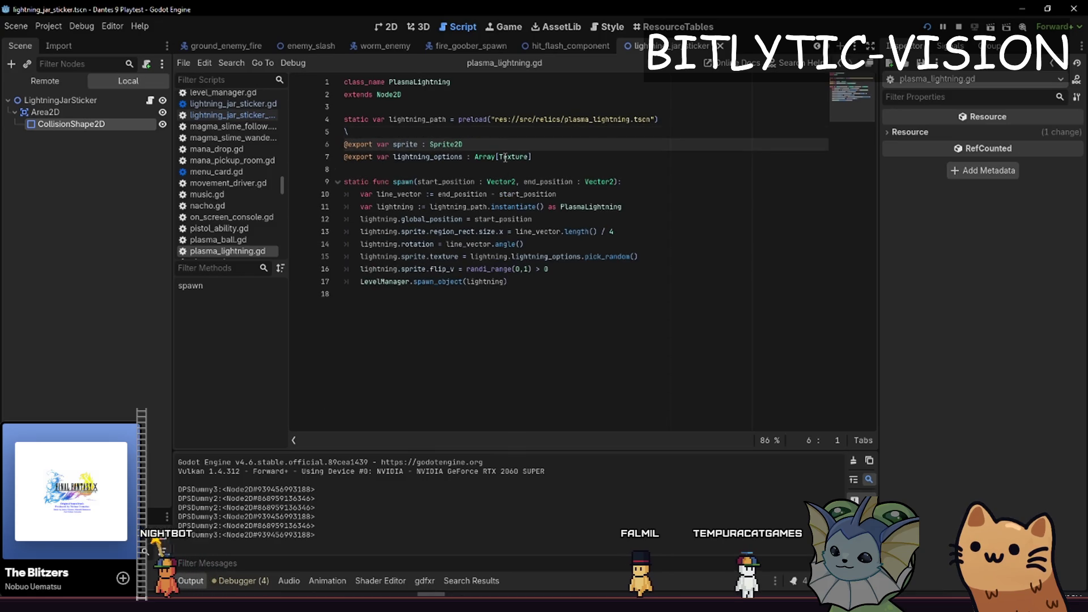
pyautogui.press('BackSpace')
pyautogui.press('BackSpace')
pyautogui.press('Return')
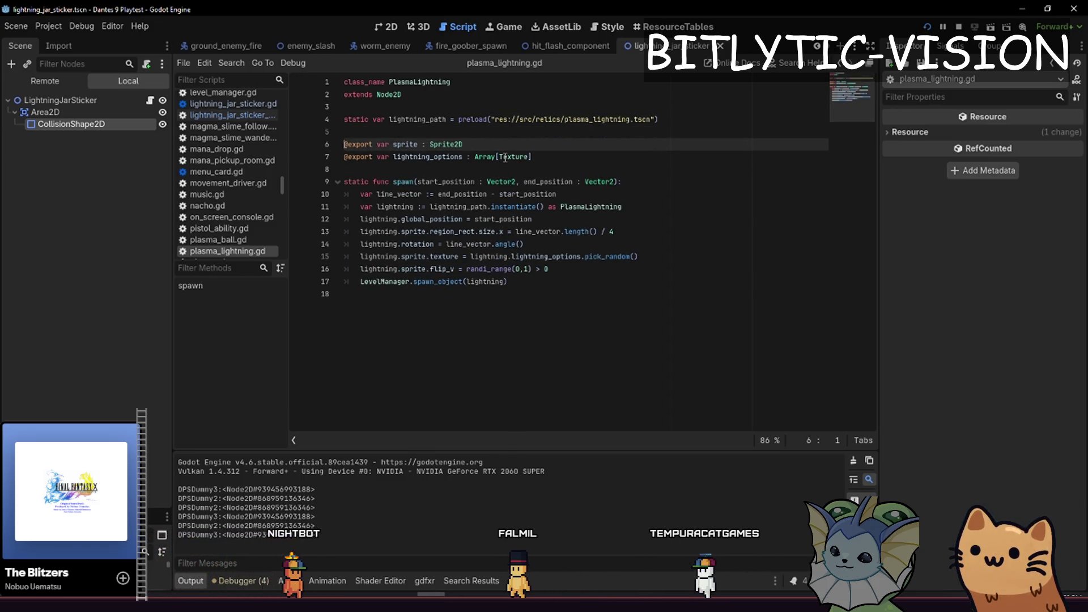
# Space out the top-of-script declarations with blank lines
pyautogui.press('Down')
pyautogui.press('Down')
pyautogui.press('Return')
pyautogui.press('Up')
pyautogui.press('Up')
pyautogui.press('Up')
pyautogui.press('Return')
pyautogui.press('Up')
pyautogui.press('Up')
pyautogui.press('Up')
pyautogui.press('Return')
# Review the line_vector, region size and flip_v lines and save the script
pyautogui.press('Down')
pyautogui.press('Down')
pyautogui.press('Down')
pyautogui.press('Up')
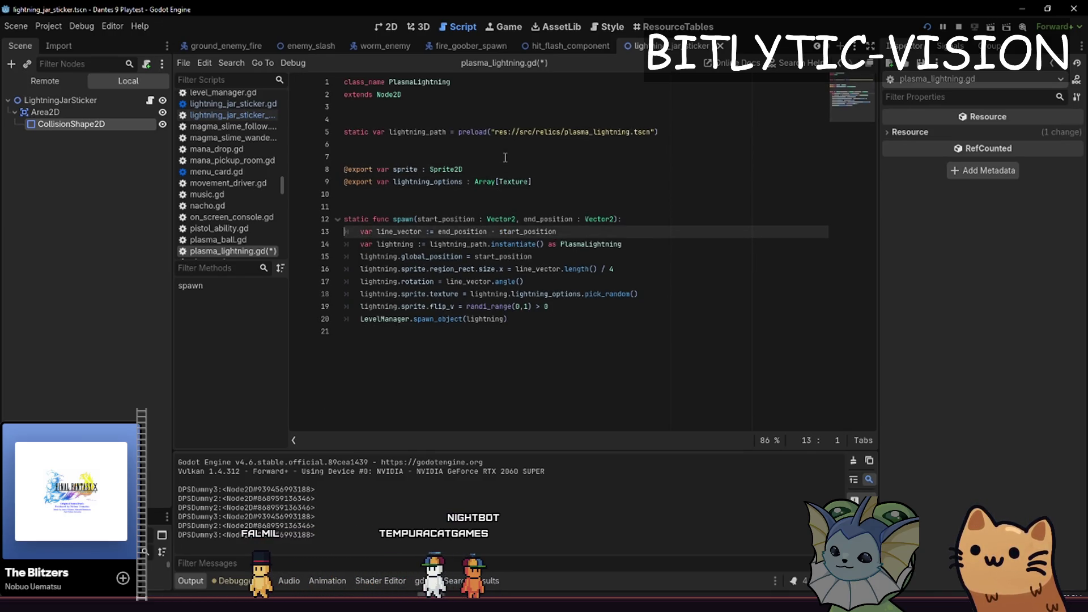
pyautogui.hotkey('ctrl', 'shift', 'Right')
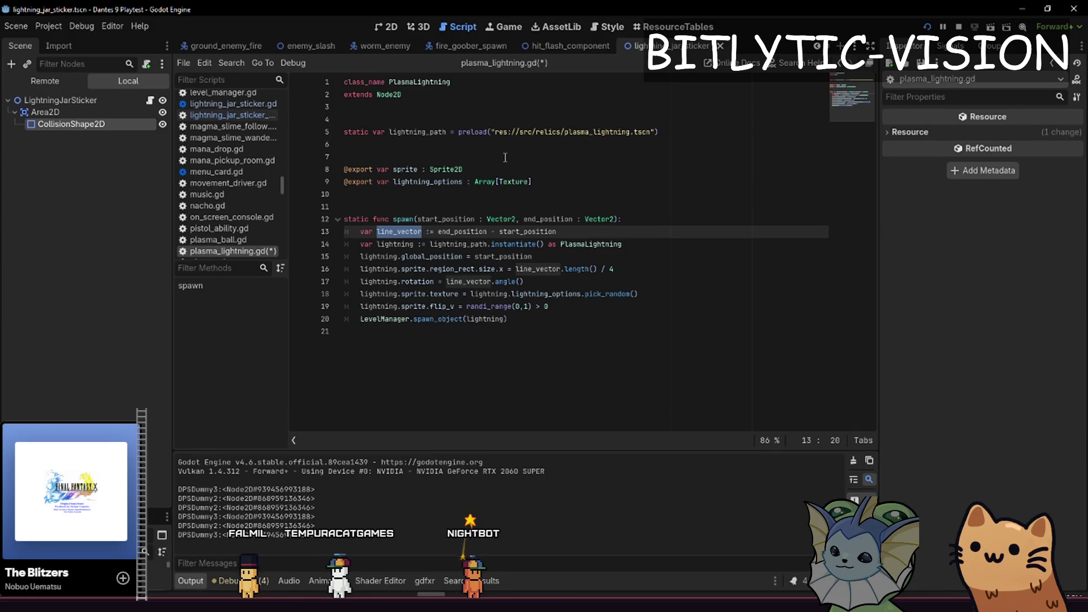
pyautogui.press('Down')
pyautogui.press('Down')
pyautogui.press('Down')
pyautogui.press('Home')
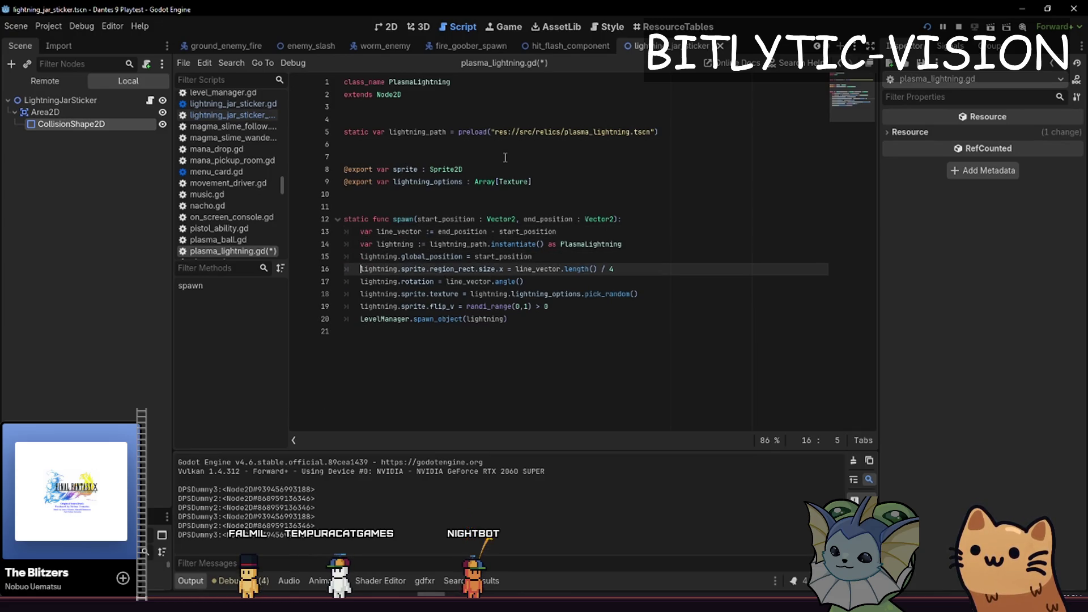
pyautogui.press('Down')
pyautogui.press('Up')
pyautogui.hotkey('shift', 'End')
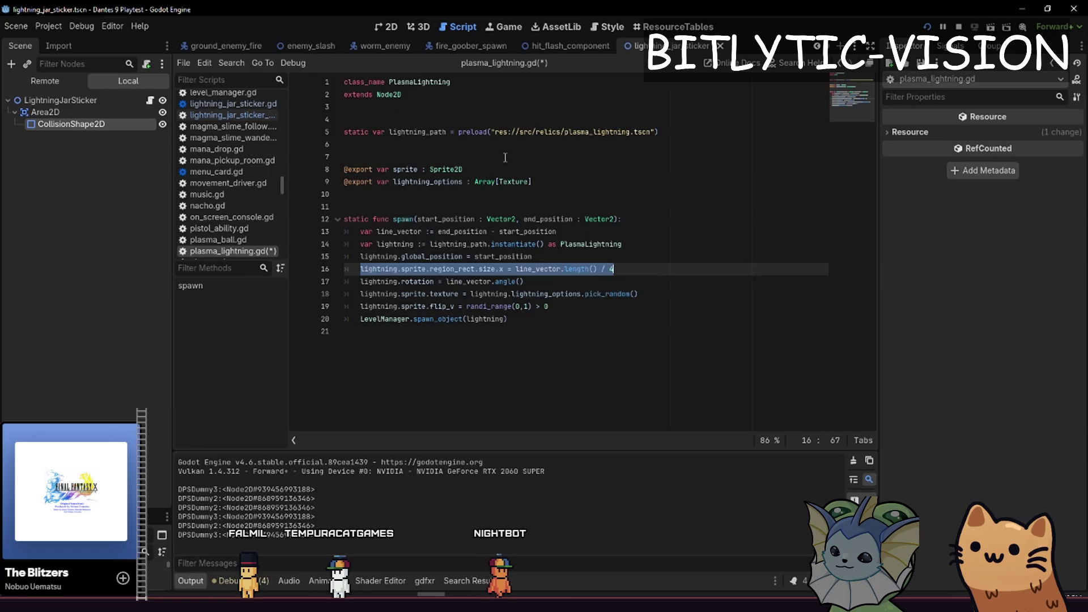
pyautogui.press('Down')
pyautogui.press('Down')
pyautogui.press('Down')
pyautogui.hotkey('ctrl', 's')
# Add a blank line after flip_v and remove the empty line inside the spawn function
pyautogui.press('Return')
pyautogui.press('Up')
pyautogui.press('Up')
pyautogui.press('Up')
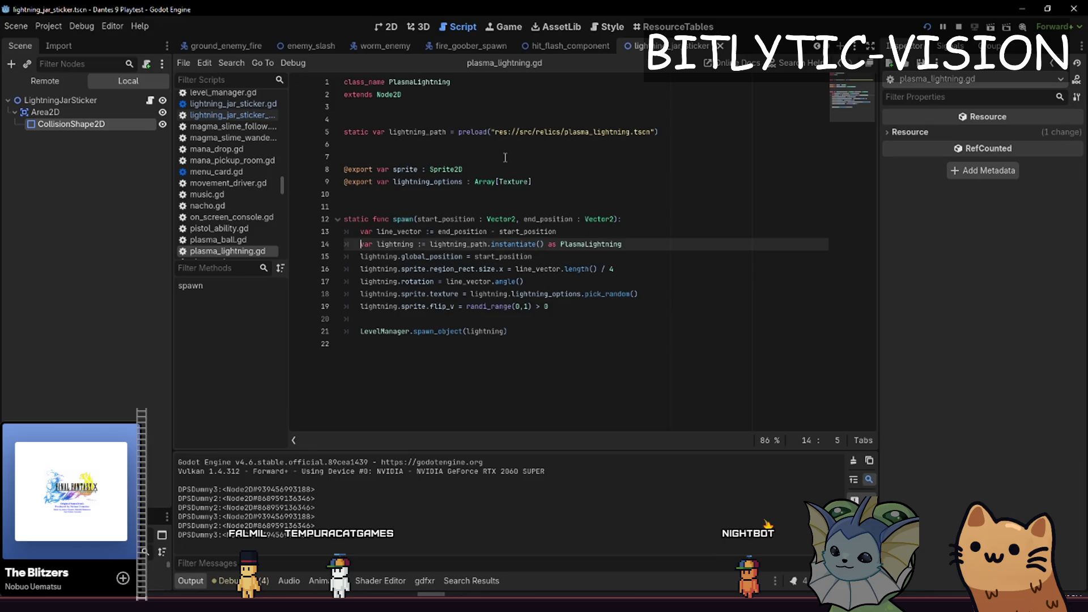
pyautogui.press('Return')
pyautogui.press('Down')
pyautogui.press('Return')
pyautogui.hotkey('ctrl', 'z')
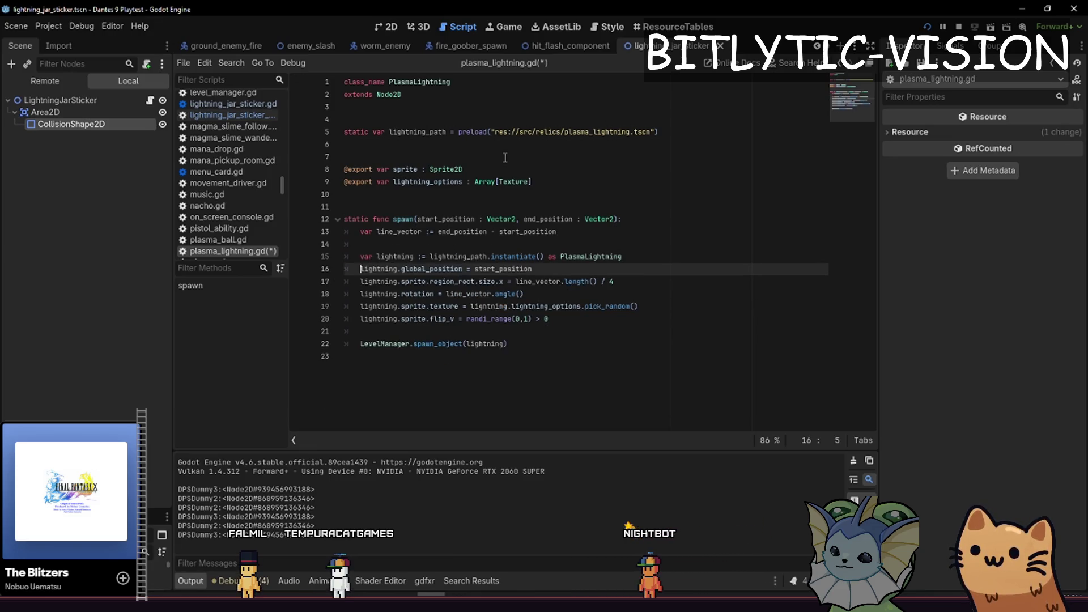
# Look over the lightning setup lines around line 15 and save plasma_lightning.gd
pyautogui.press('Down')
pyautogui.press('Down')
pyautogui.press('Down')
pyautogui.press('Down')
pyautogui.press('Up')
pyautogui.press('Up')
pyautogui.press('Down')
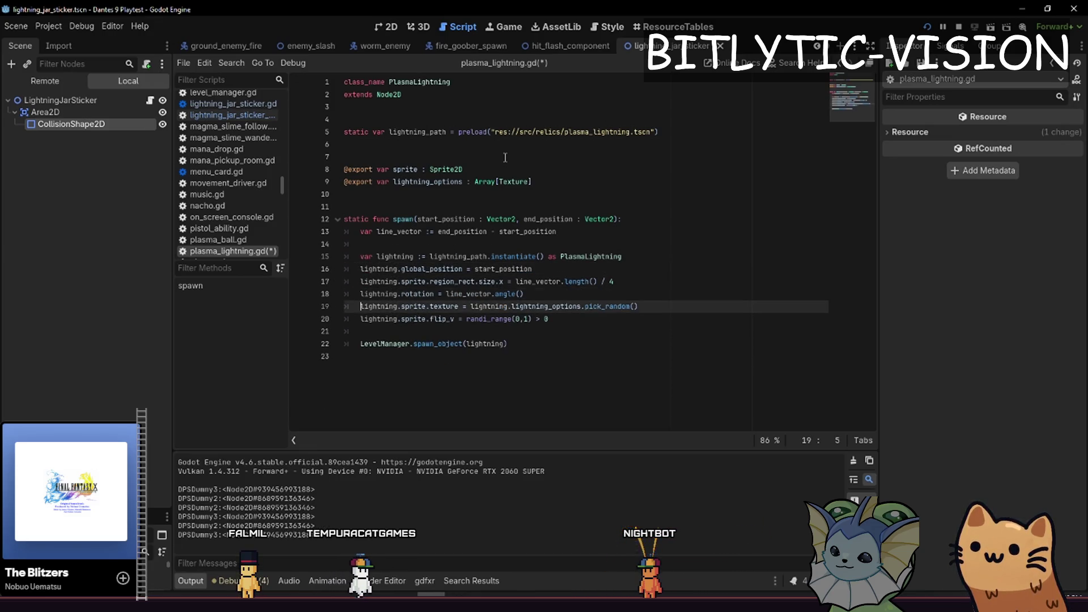
pyautogui.press('Up')
pyautogui.press('Up')
pyautogui.press('Up')
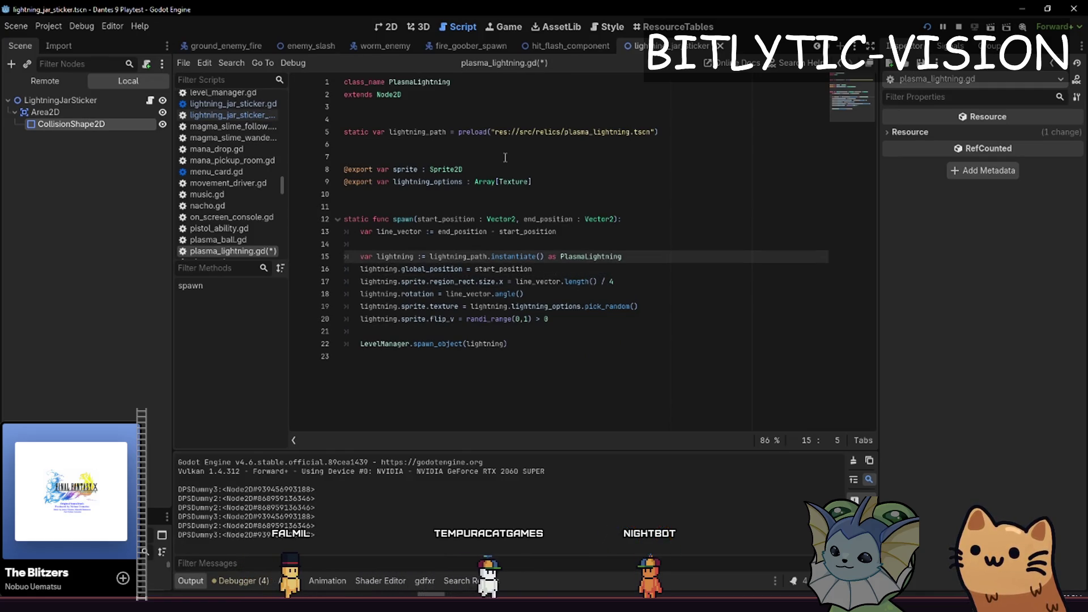
pyautogui.press('Down')
pyautogui.press('Up')
pyautogui.press('Up')
pyautogui.press('Down')
pyautogui.press('Down')
pyautogui.press('Down')
pyautogui.press('Down')
pyautogui.hotkey('ctrl', 's')
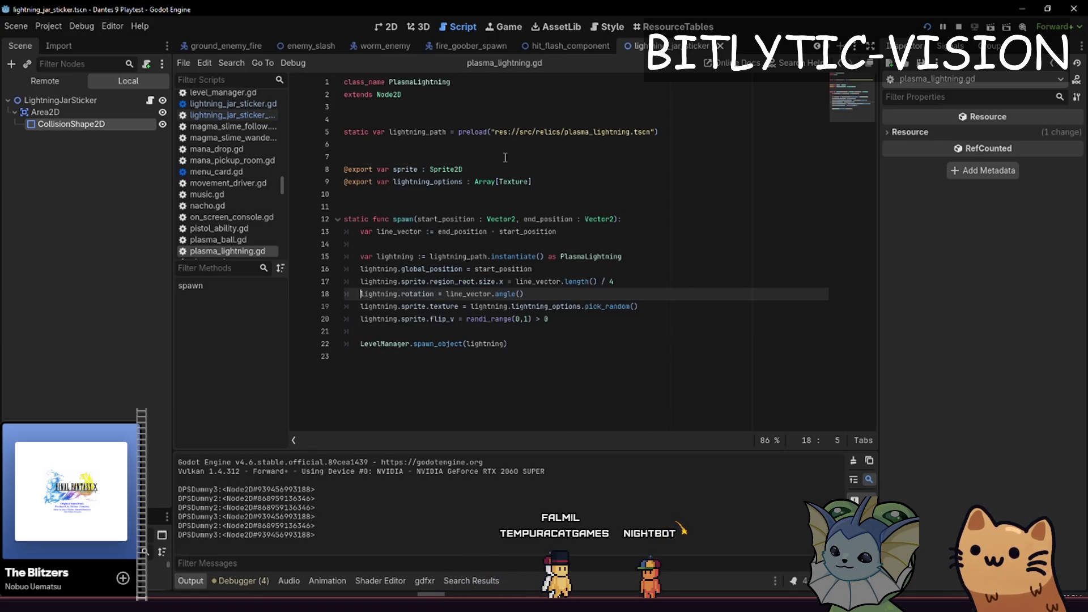
# Check the line 20 edits with undo and redo, then return to lightning_jar_sticker_spawn.gd
pyautogui.press('Down')
pyautogui.press('Down')
pyautogui.press('End')
pyautogui.hotkey('shift', 'End')
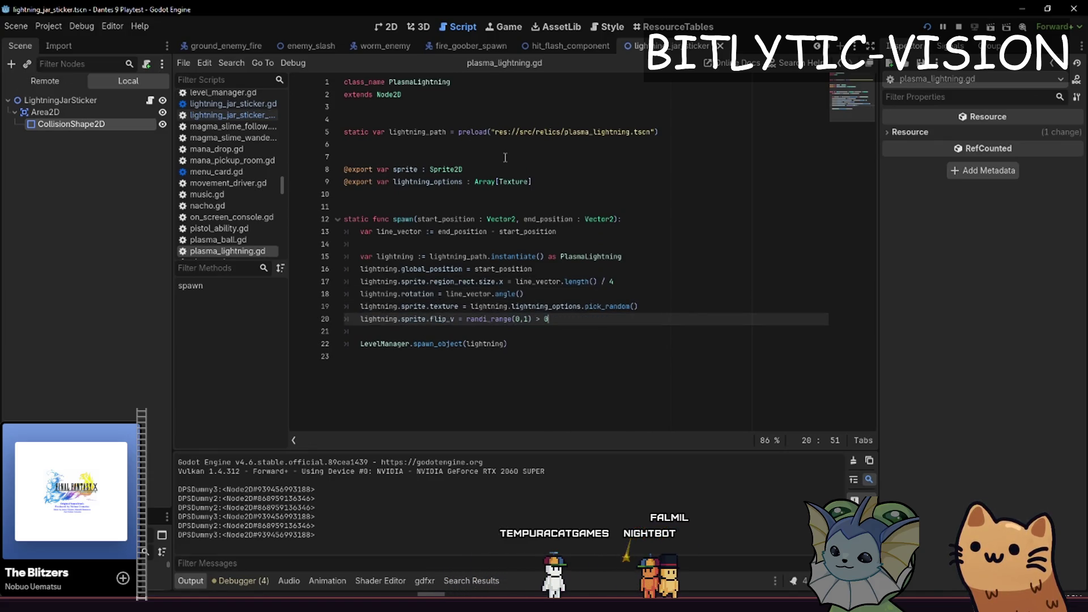
pyautogui.hotkey('ctrl', 'z')
pyautogui.hotkey('ctrl', 'z')
pyautogui.hotkey('ctrl', 'y')
pyautogui.hotkey('ctrl', 'y')
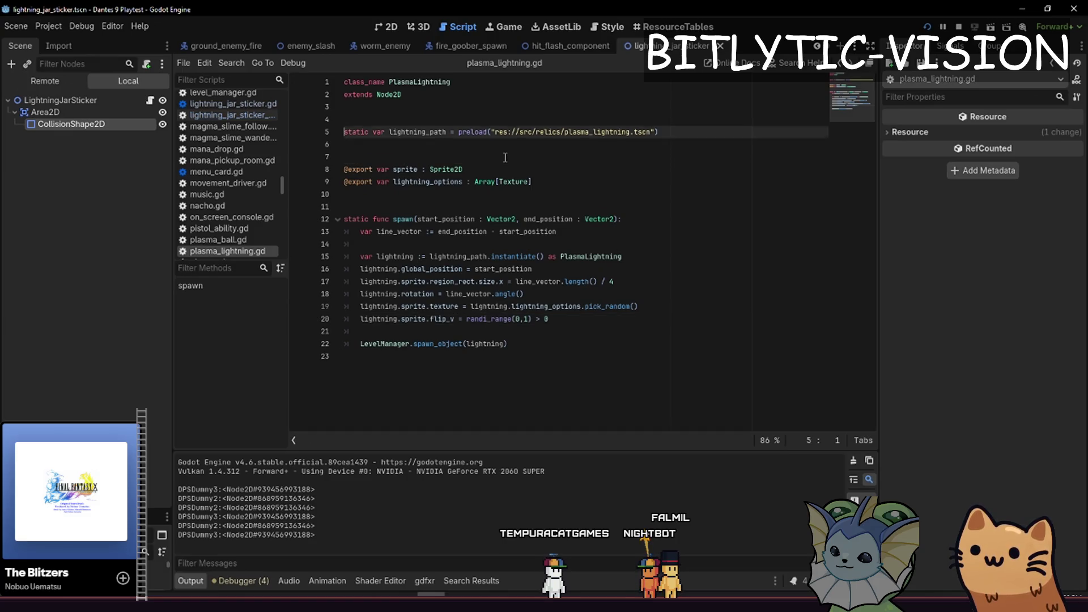
pyautogui.hotkey('alt', 'Left')
pyautogui.hotkey('alt', 'Left')
pyautogui.hotkey('alt', 'Left')
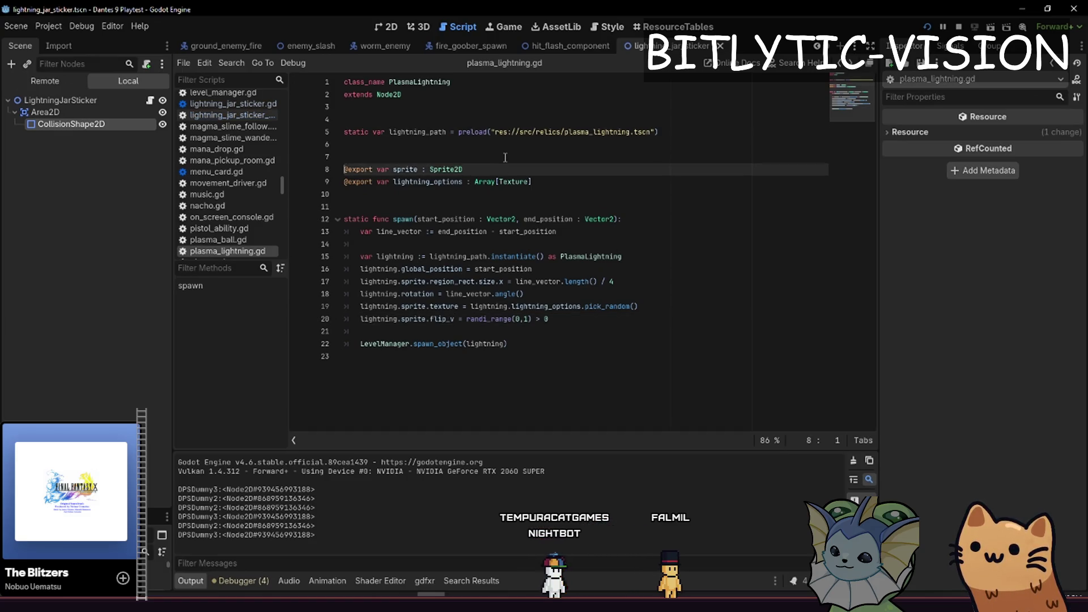
pyautogui.hotkey('alt', 'Left')
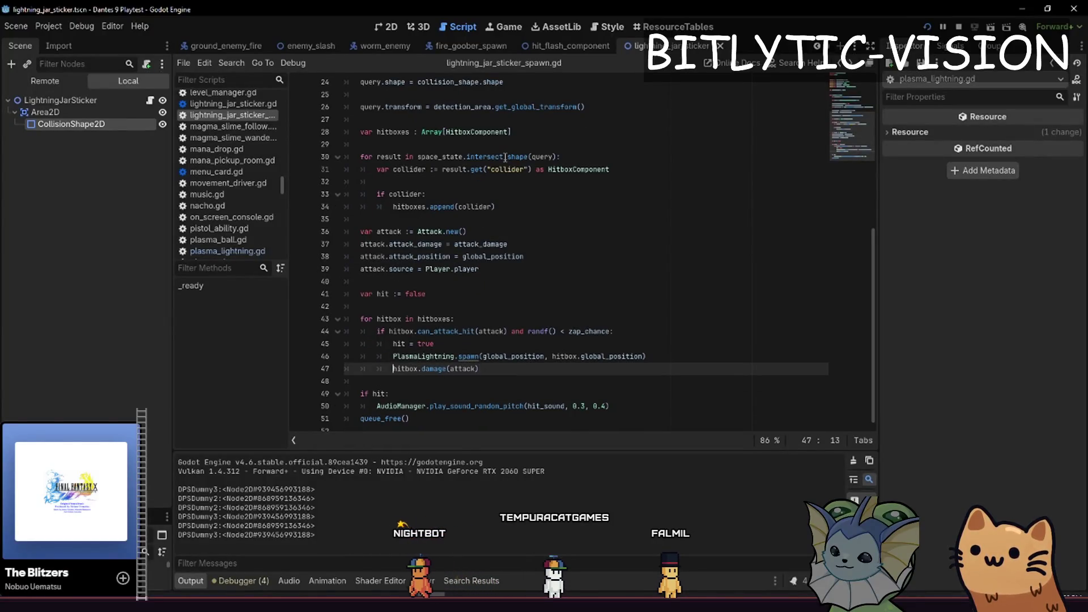
# Review the zap_chance condition in the hitbox loop, save, run the game and open its debug menu
pyautogui.press('Up')
pyautogui.press('Up')
pyautogui.press('Up')
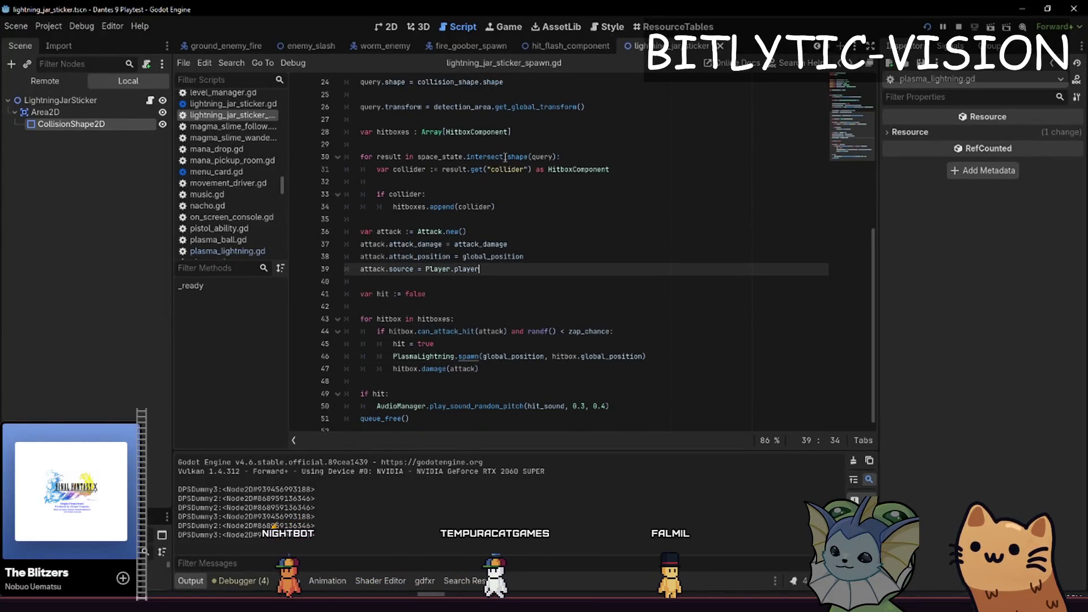
pyautogui.press('Down')
pyautogui.press('Down')
pyautogui.press('Down')
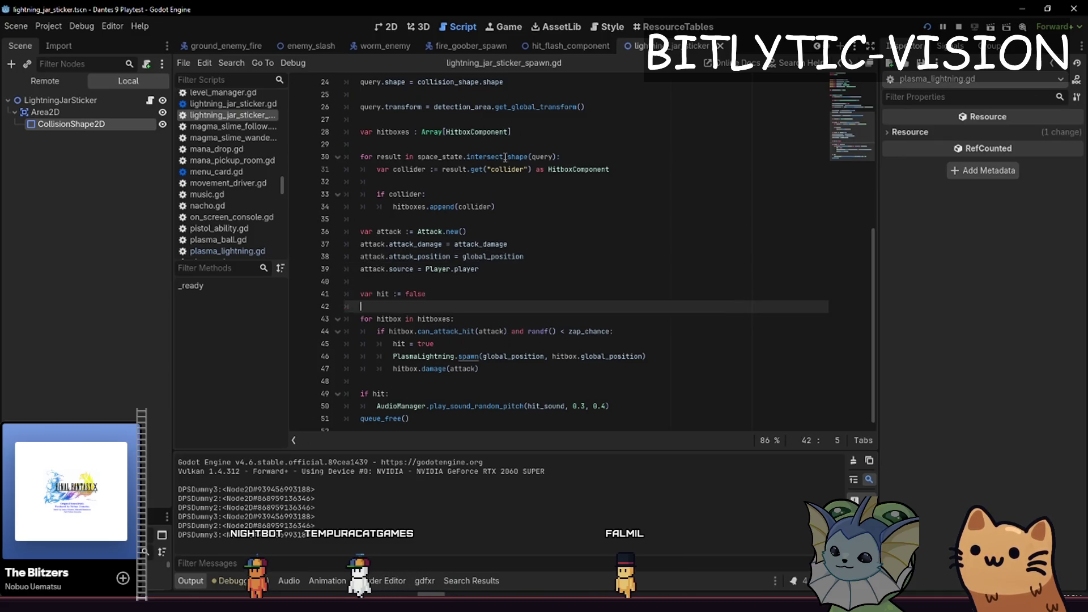
pyautogui.press('Home')
pyautogui.hotkey('shift', 'End')
pyautogui.press('Down')
pyautogui.press('Down')
pyautogui.press('Down')
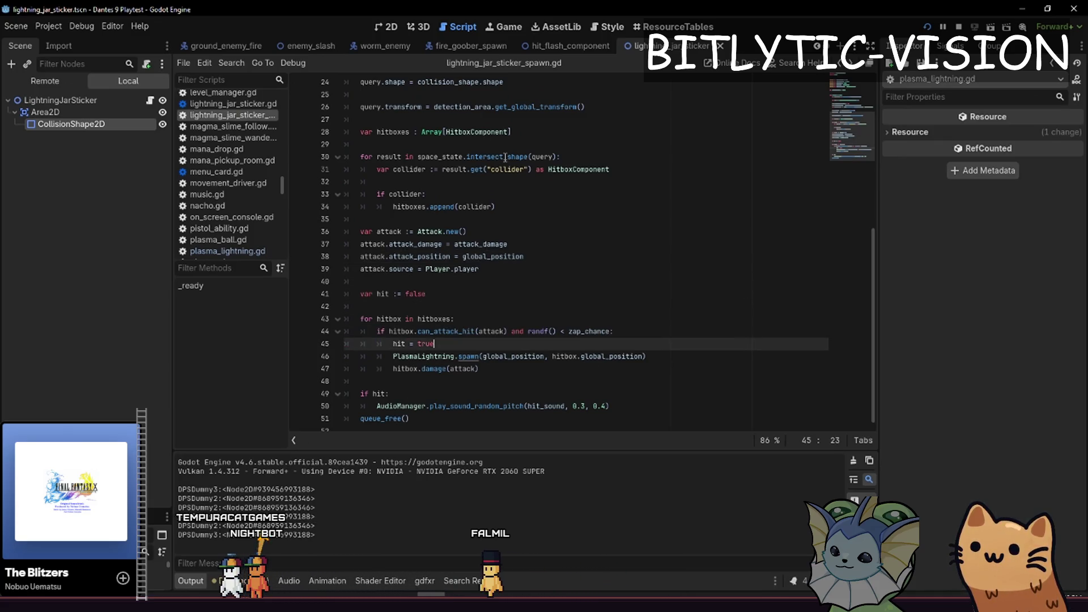
pyautogui.press('Up')
pyautogui.press('Up')
pyautogui.hotkey('ctrl', 's')
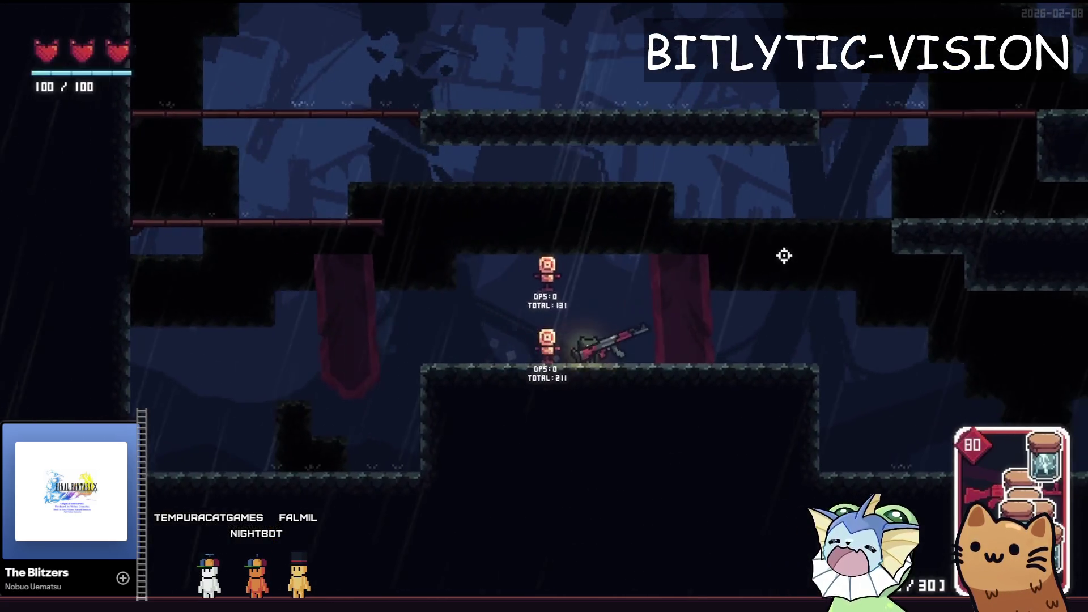
pyautogui.press('F1')
pyautogui.click(138, 139)
# Spawn two DPSDUMMY enemies, one right of the others and one on the upper right ledge
pyautogui.click(129, 235)
pyautogui.click(306, 95)
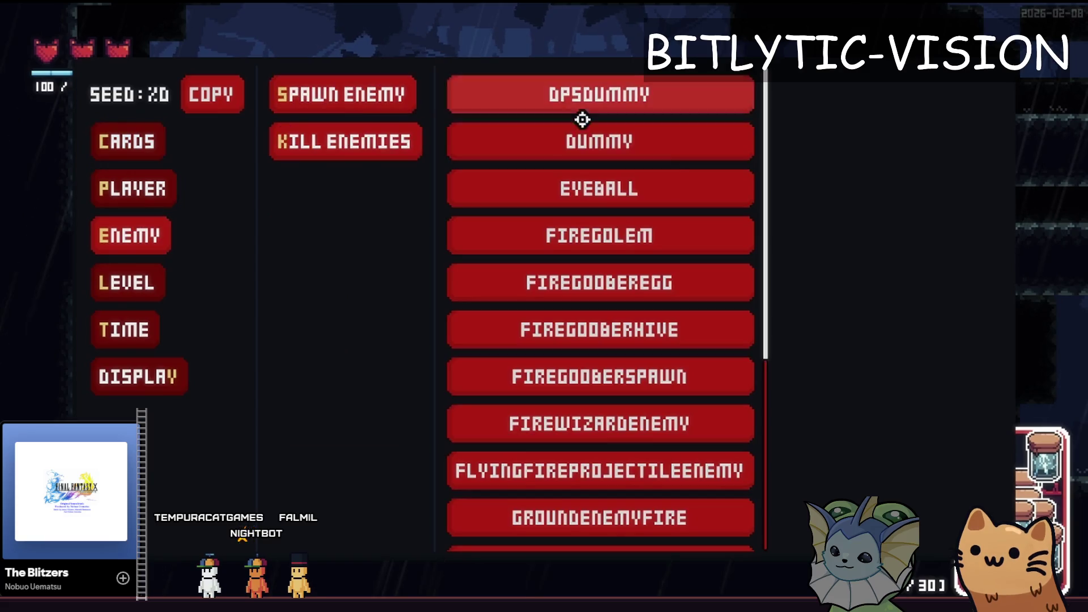
pyautogui.click(571, 92)
pyautogui.click(714, 248)
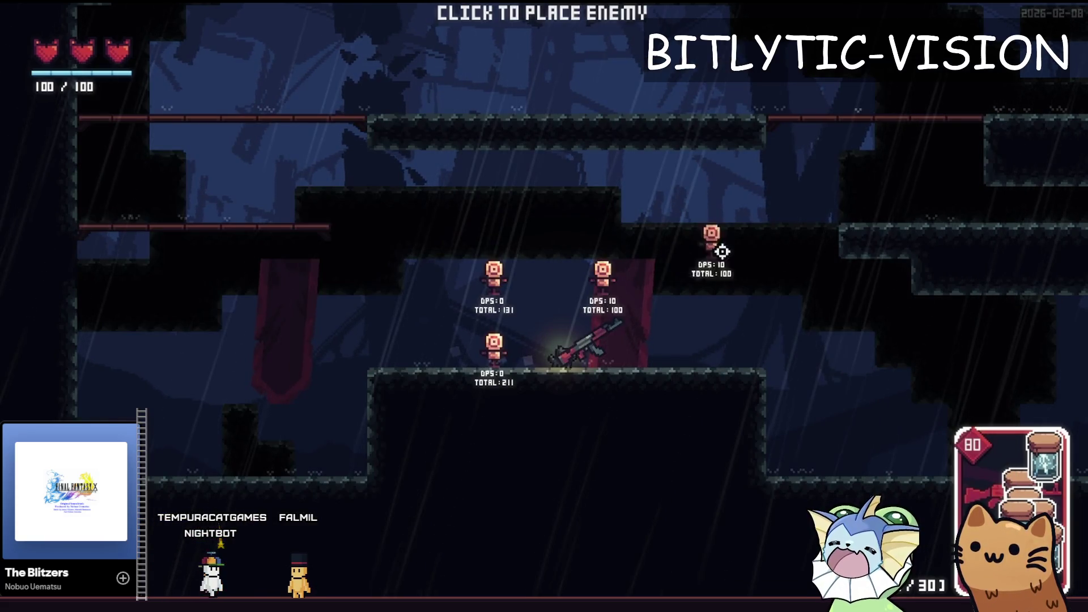
pyautogui.press('F1')
pyautogui.click(600, 94)
pyautogui.click(891, 233)
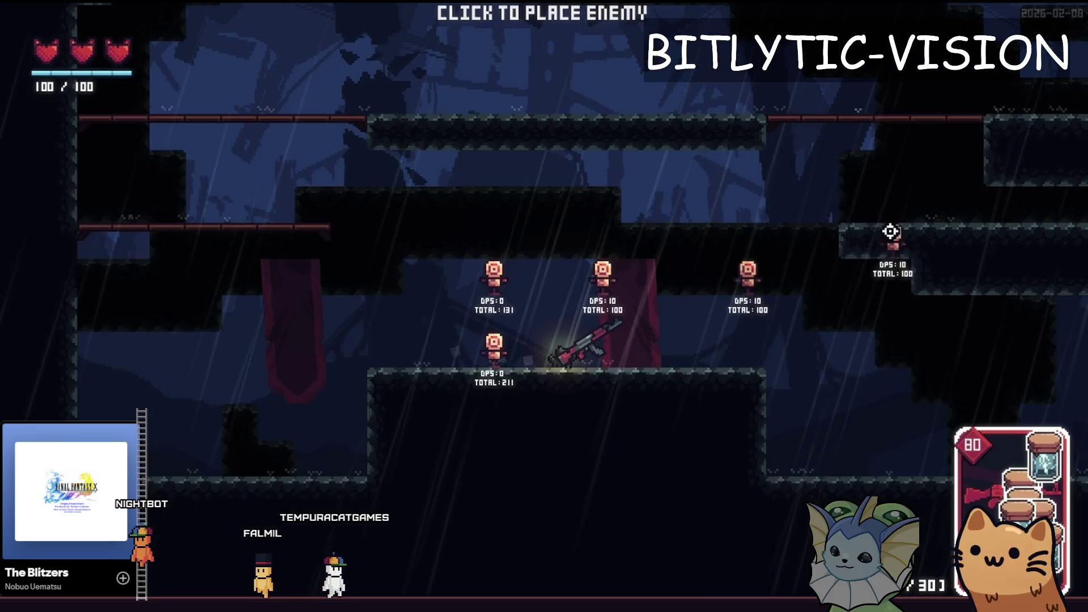
# Move the player left and right while firing the gun at the dummies
pyautogui.click(621, 175)
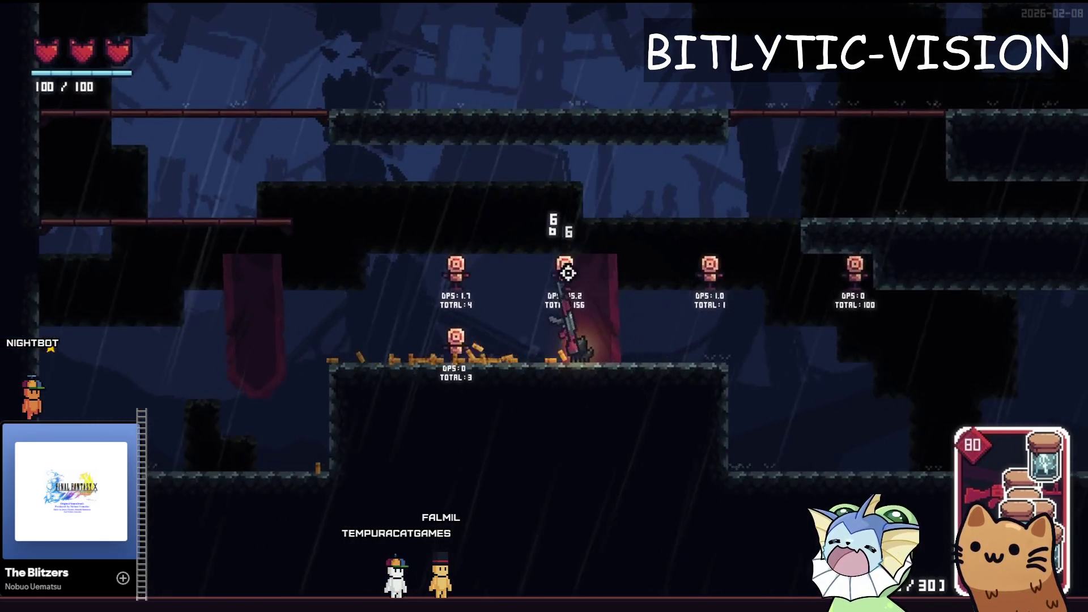
pyautogui.press('d')
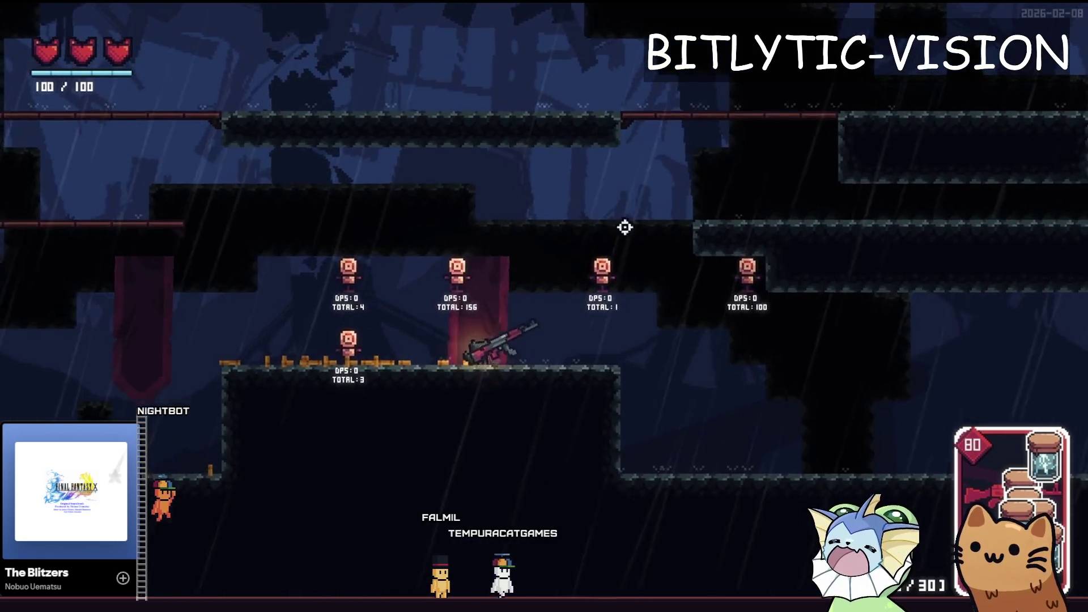
pyautogui.press('a')
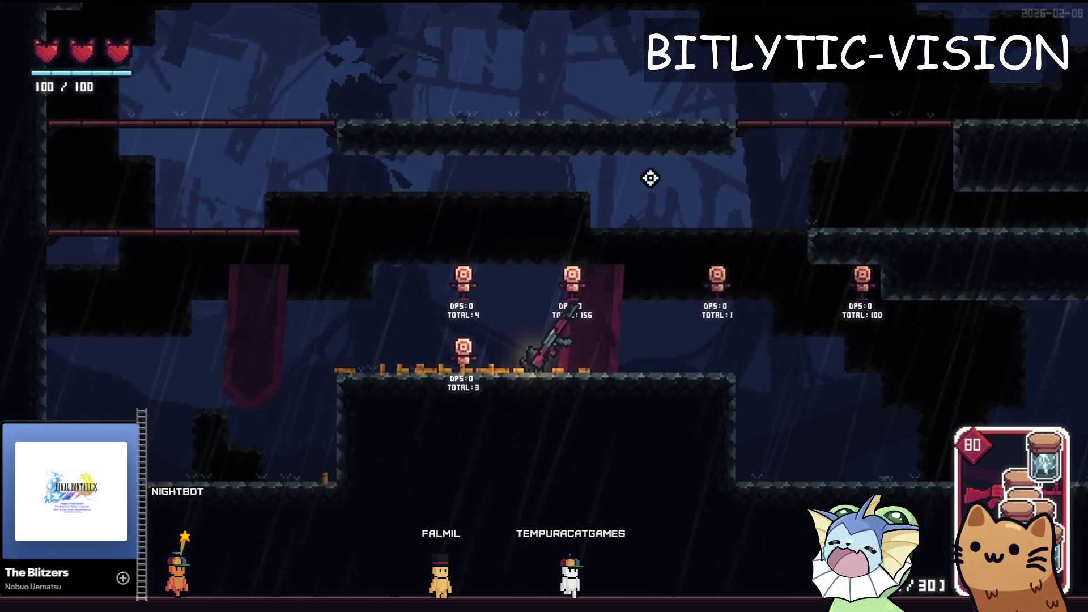
pyautogui.click(649, 177)
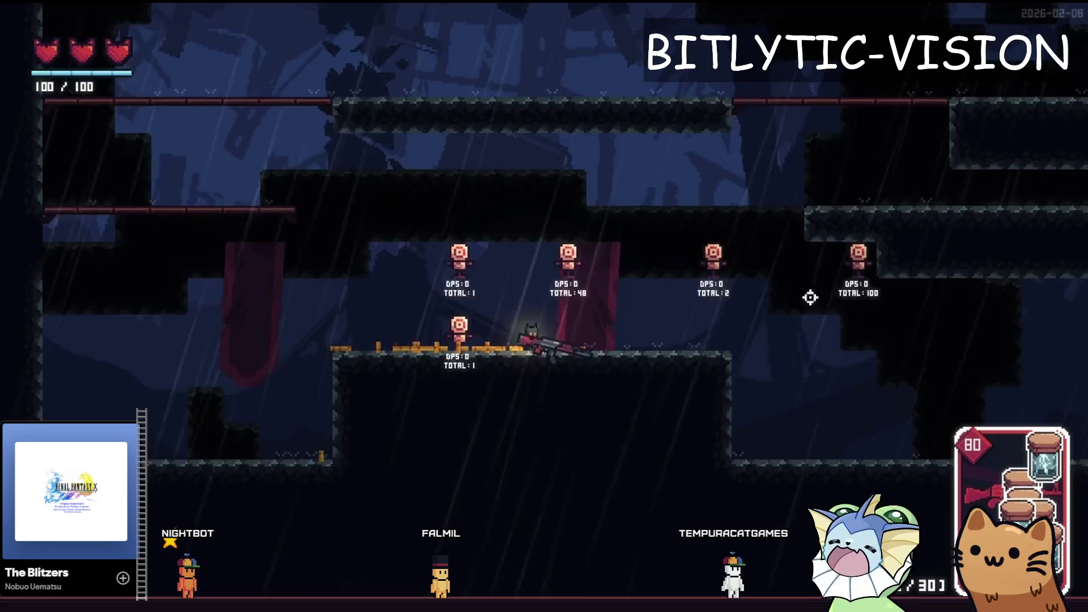
pyautogui.press('a')
pyautogui.press('d')
pyautogui.moveTo(665, 162)
pyautogui.mouseDown()
pyautogui.moveTo(621, 163)
pyautogui.moveTo(646, 169)
pyautogui.mouseUp()
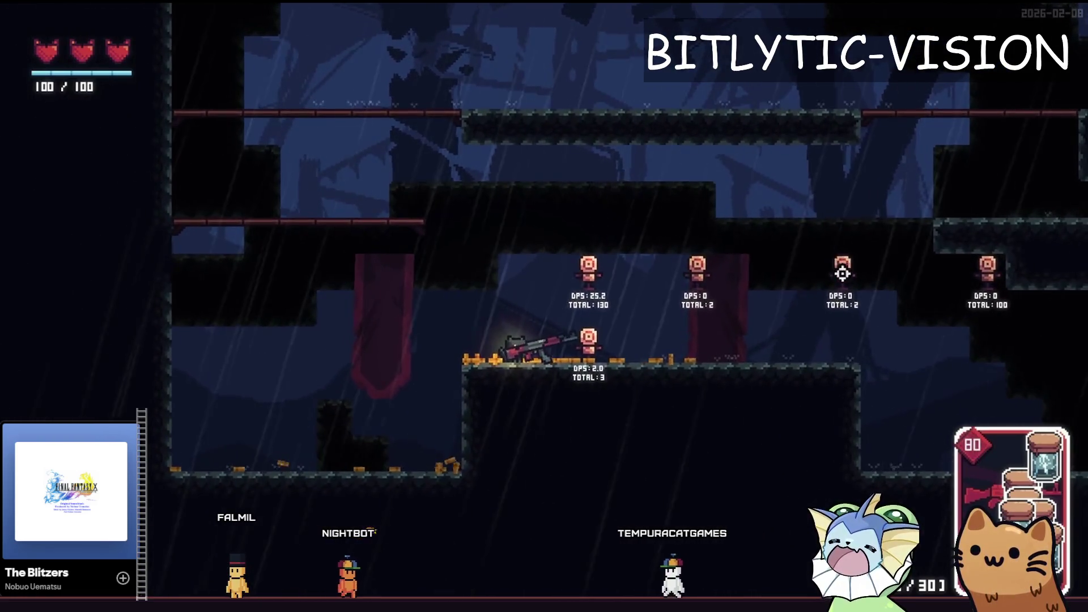
pyautogui.press('a')
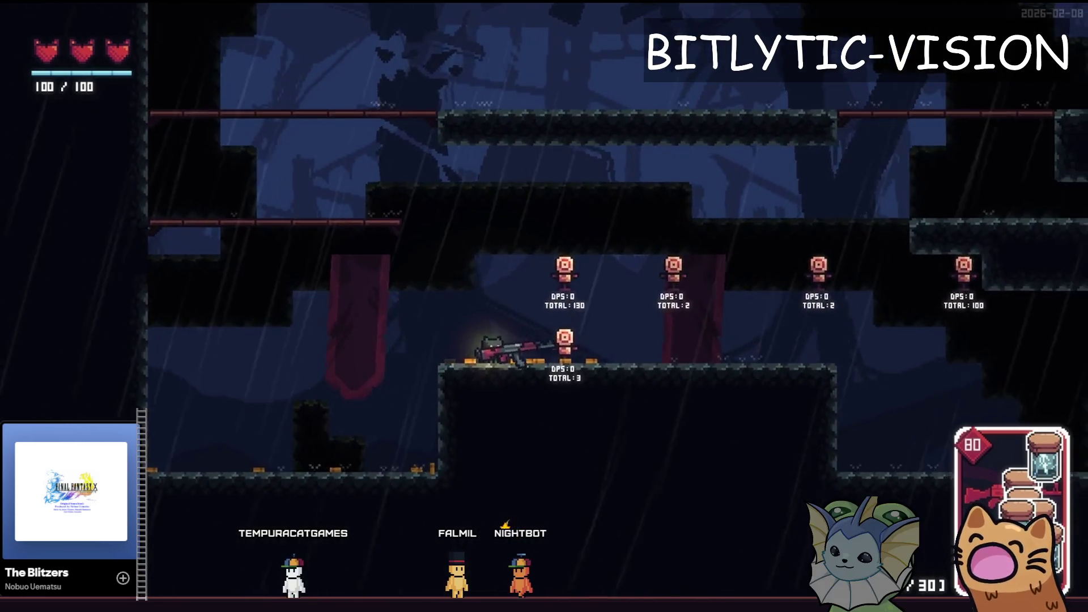
# Keep shooting the nearby and upper-left dummies, then stop the running game
pyautogui.click(577, 345)
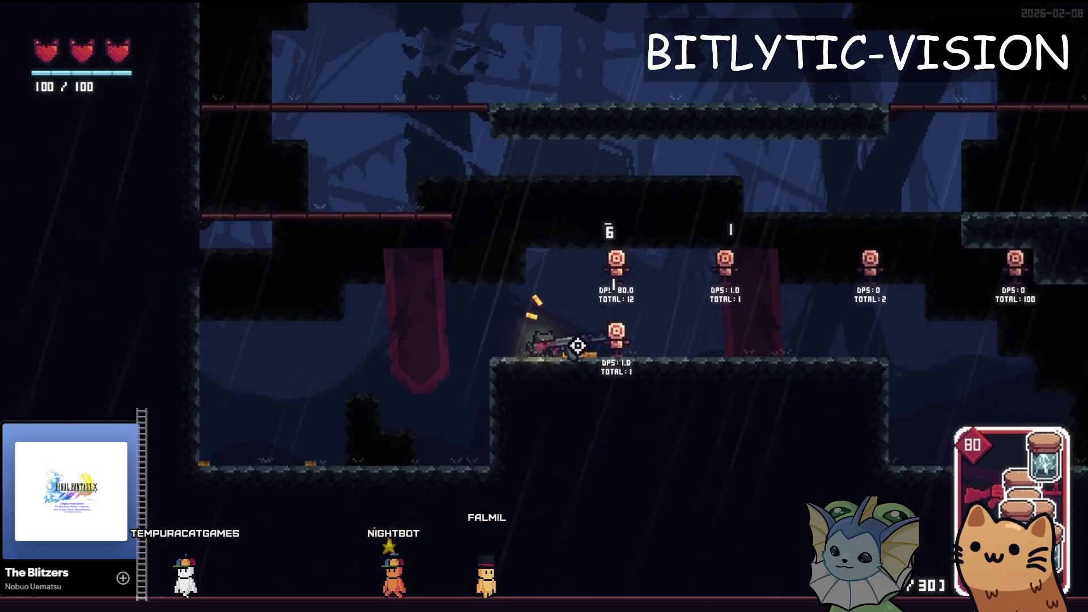
pyautogui.click(701, 192)
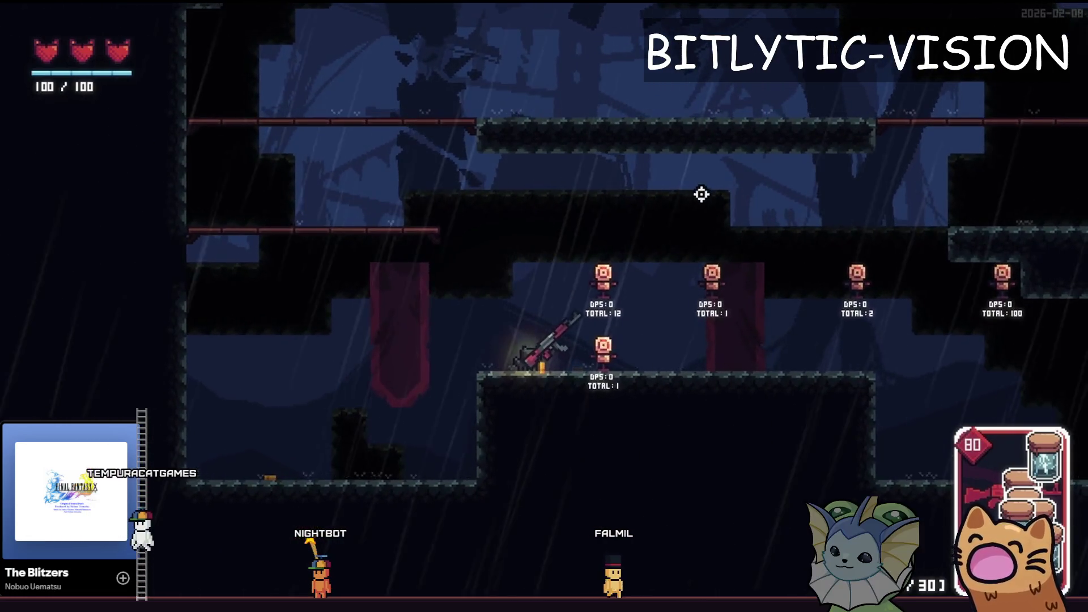
pyautogui.click(685, 182)
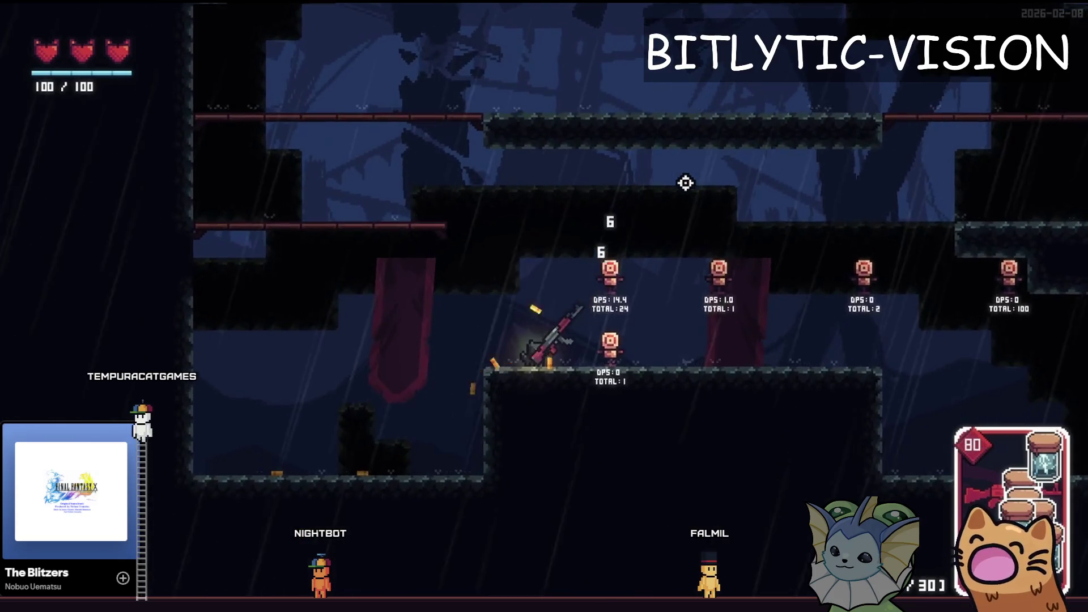
pyautogui.click(687, 181)
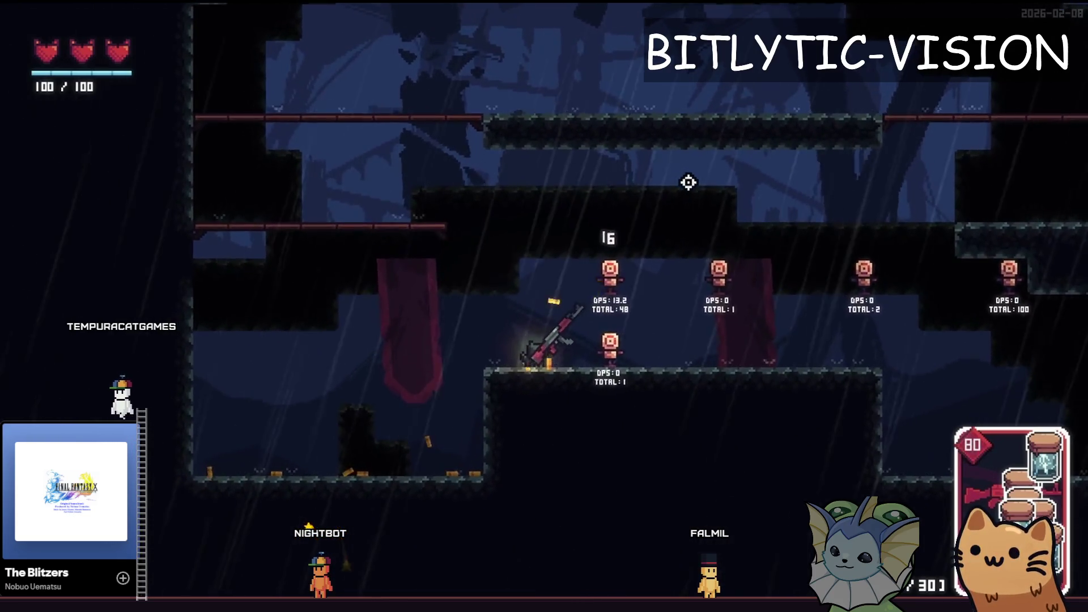
pyautogui.click(688, 182)
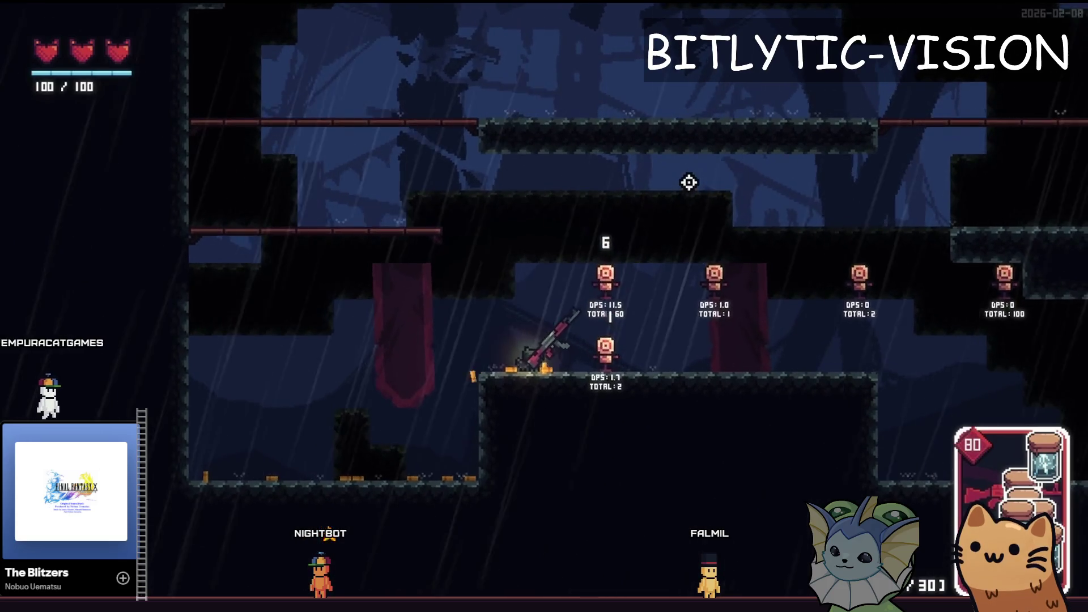
pyautogui.click(690, 182)
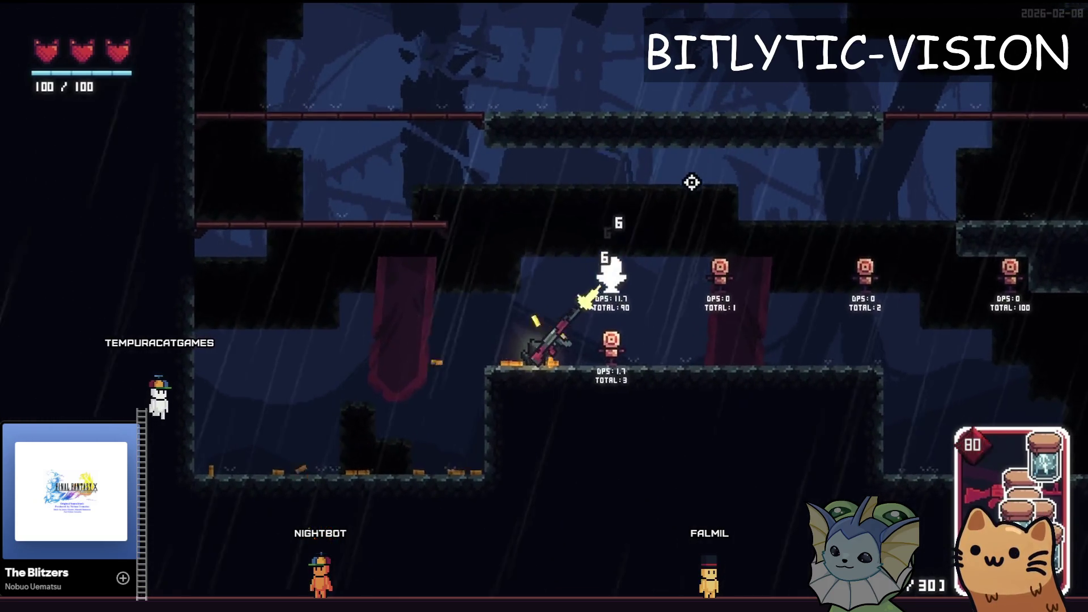
pyautogui.click(693, 183)
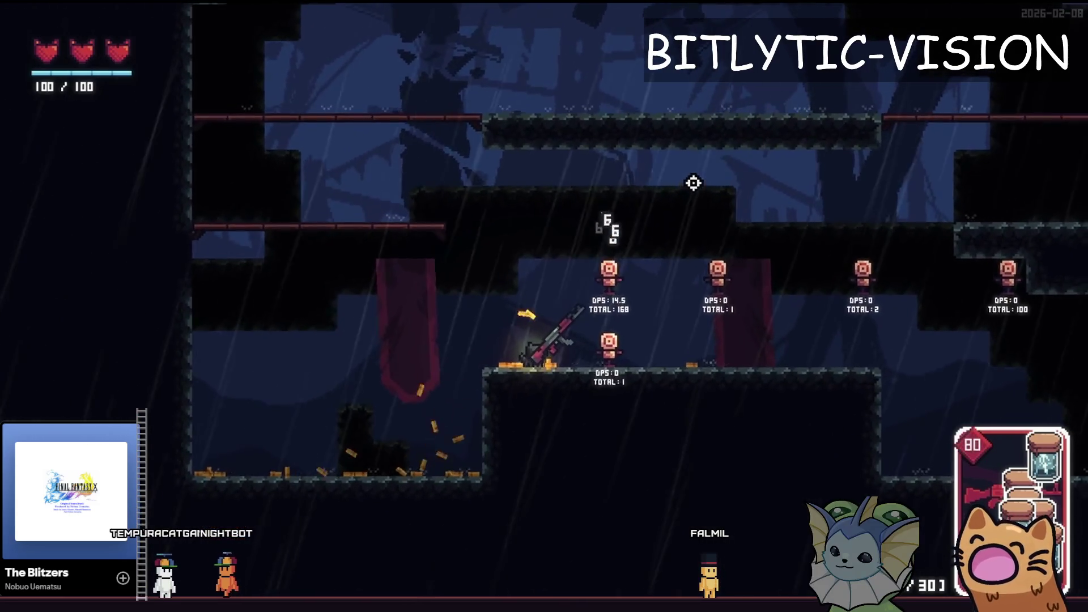
pyautogui.press('F8')
# Frame the lightning jar's collision circle in the 2D view
pyautogui.press('f')
pyautogui.scroll(-2, 663, 295)
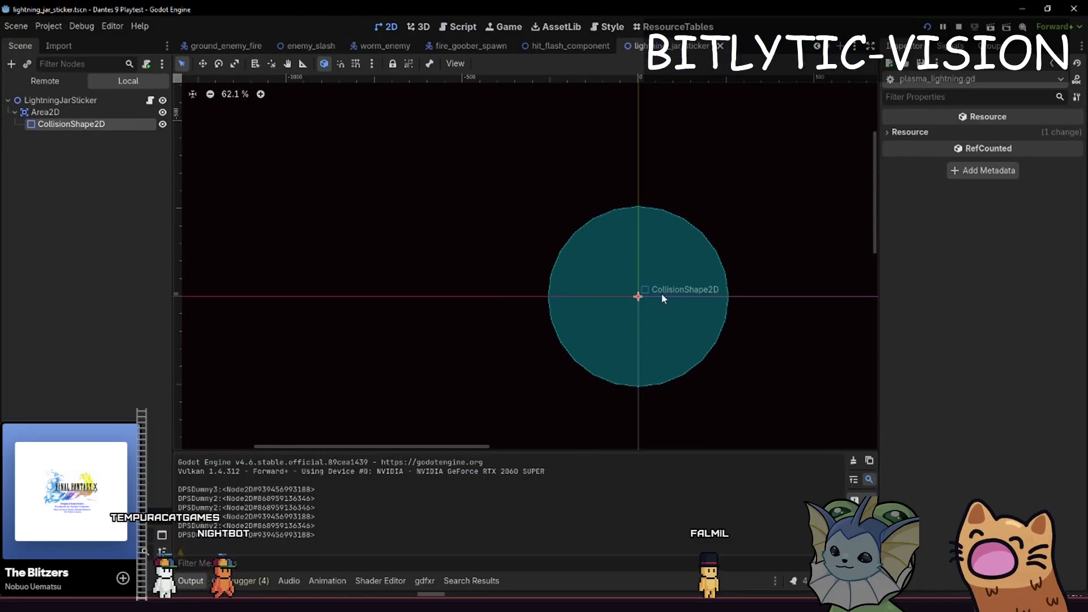
pyautogui.press('f')
pyautogui.scroll(4, 629, 257)
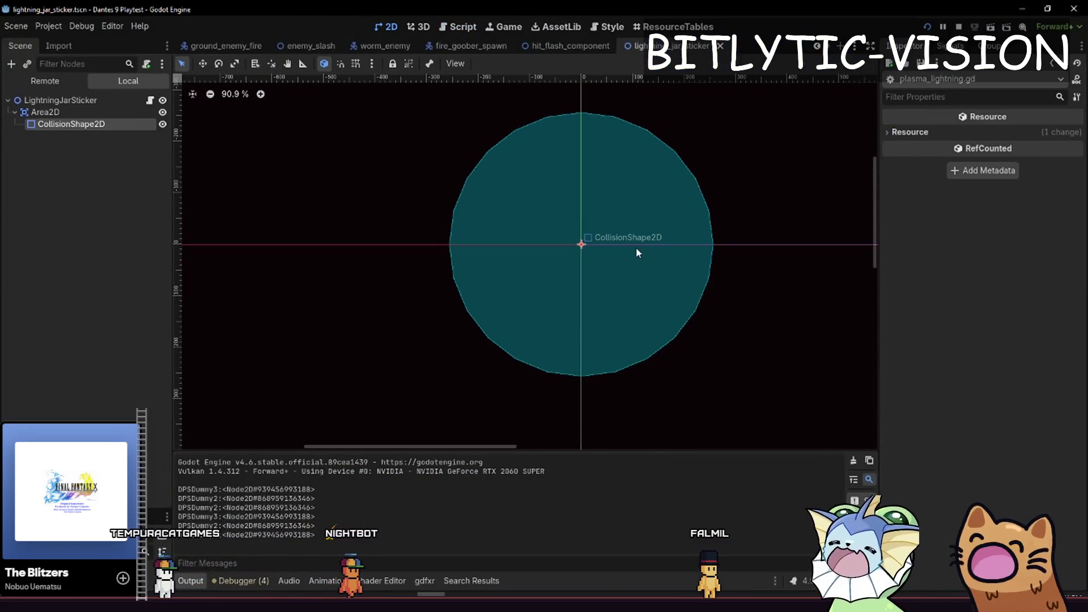
pyautogui.press('f')
# Reopen lightning_jar_sticker_spawn.gd and look over the hitbox loop on lines 42–47
pyautogui.click(150, 100)
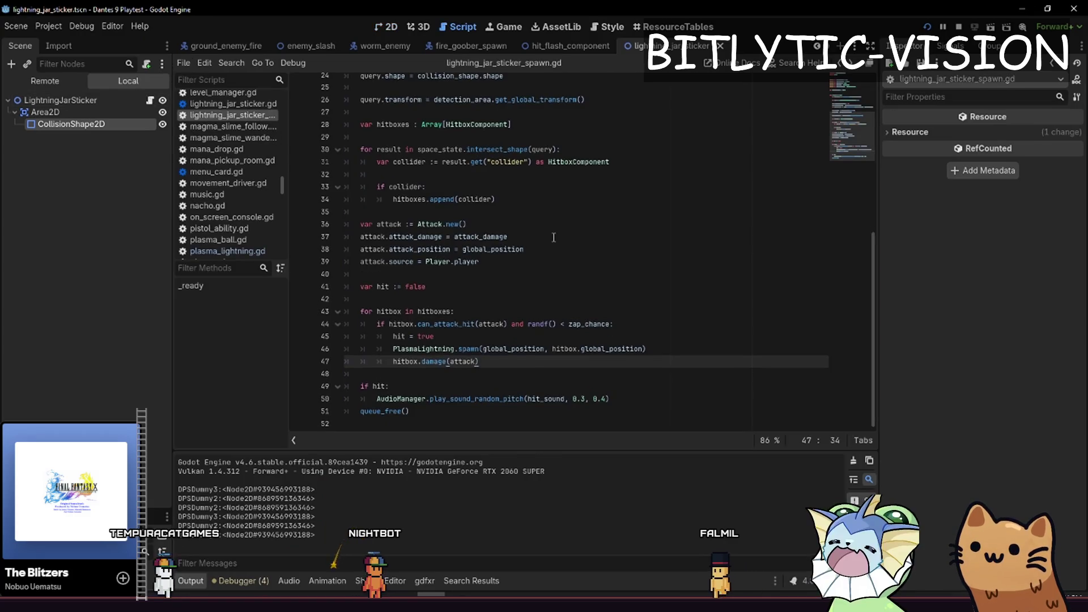
pyautogui.moveTo(481, 361)
pyautogui.mouseDown()
pyautogui.moveTo(321, 300)
pyautogui.moveTo(327, 308)
pyautogui.mouseUp()
pyautogui.click(477, 358)
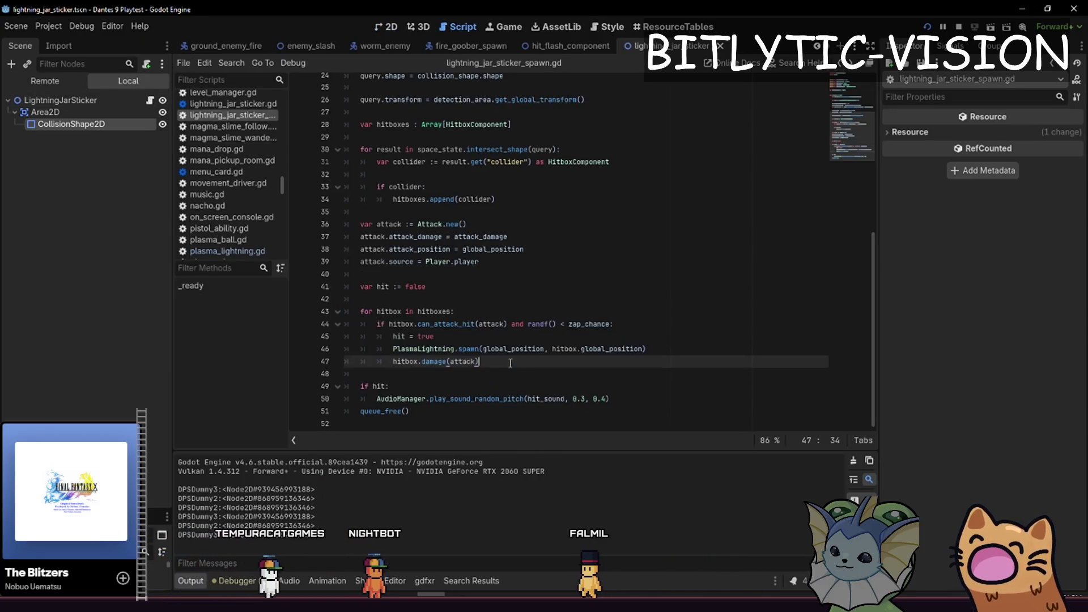